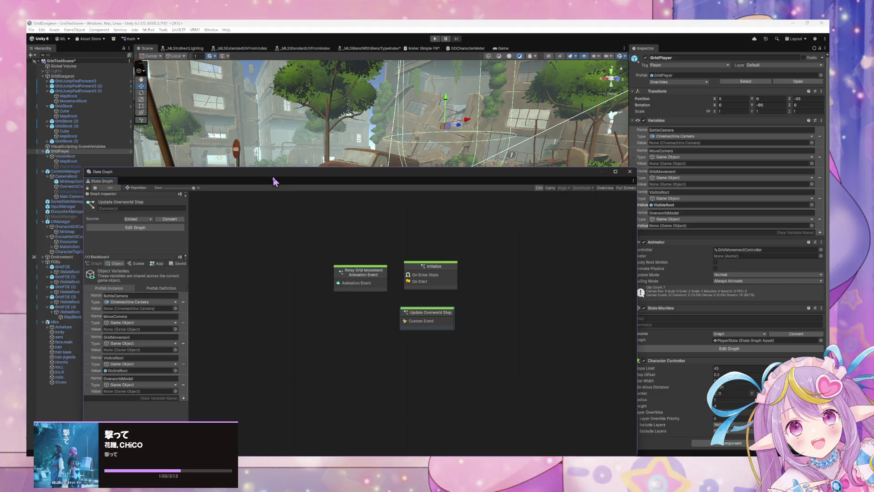
# Step: Move the State Graph window aside and view the saved PlayerBaseCharacterInstances values
pyautogui.moveTo(273, 180); pyautogui.dragTo(328, 110)
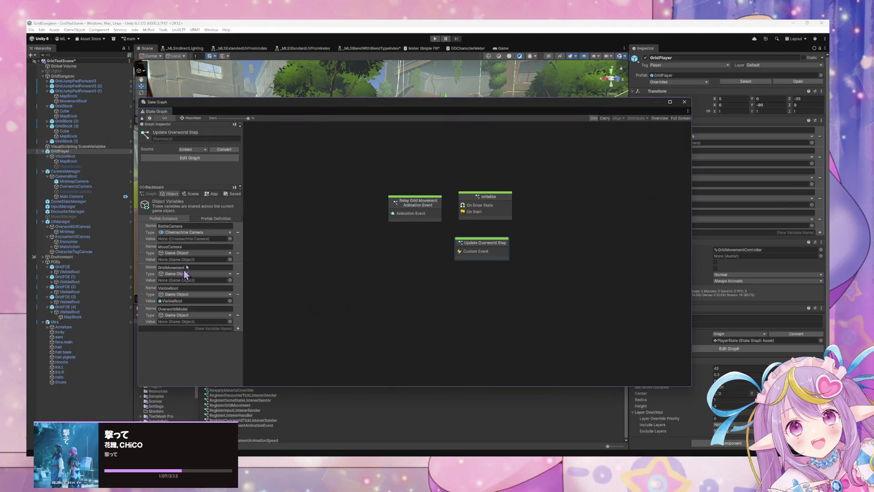
pyautogui.click(234, 194)
pyautogui.click(214, 222)
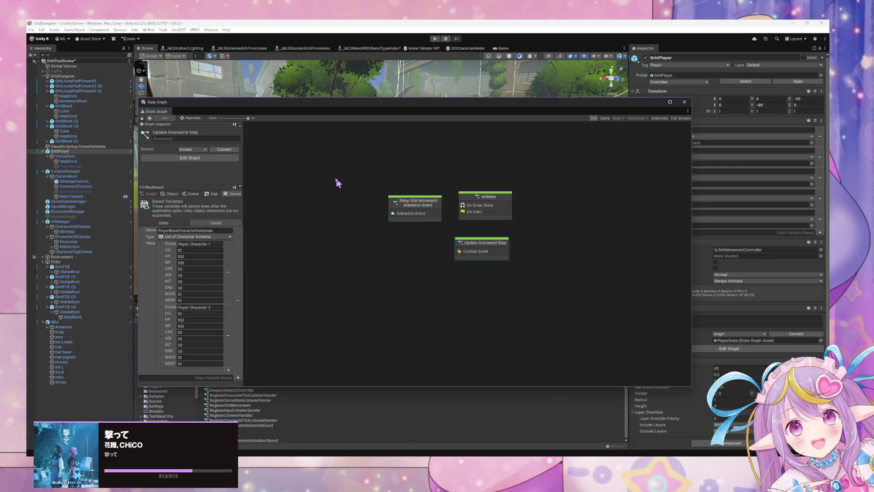
# Step: Drag the Initialize state below the relay state and check its and the canvas's context menus
pyautogui.moveTo(473, 206)
pyautogui.mouseDown()
pyautogui.moveTo(361, 244)
pyautogui.moveTo(354, 257)
pyautogui.mouseUp()
pyautogui.rightClick(351, 262)
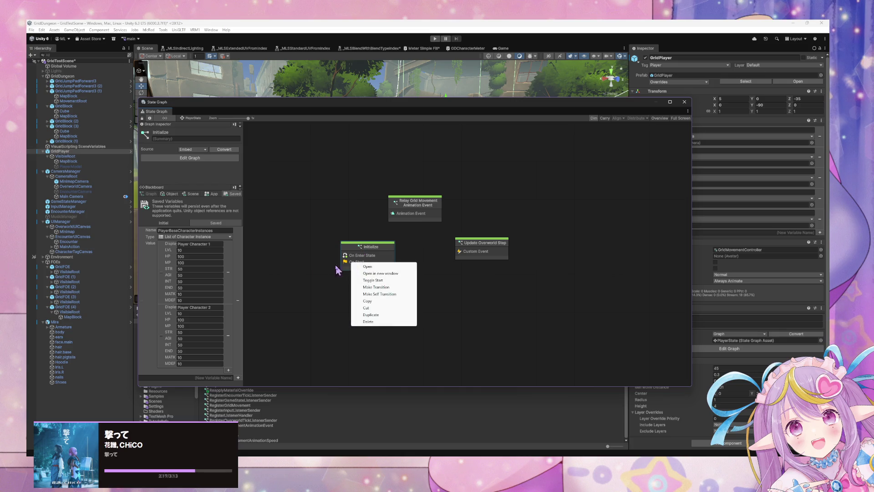
pyautogui.click(326, 276)
pyautogui.rightClick(361, 284)
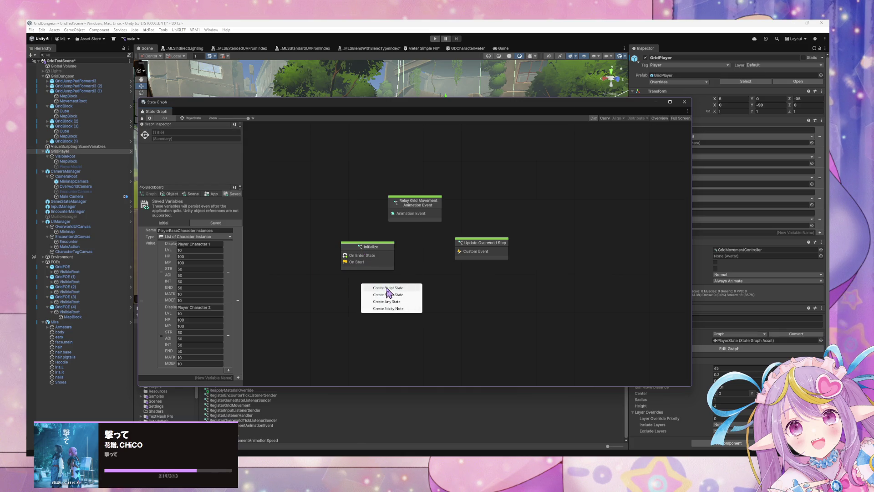
pyautogui.click(351, 265)
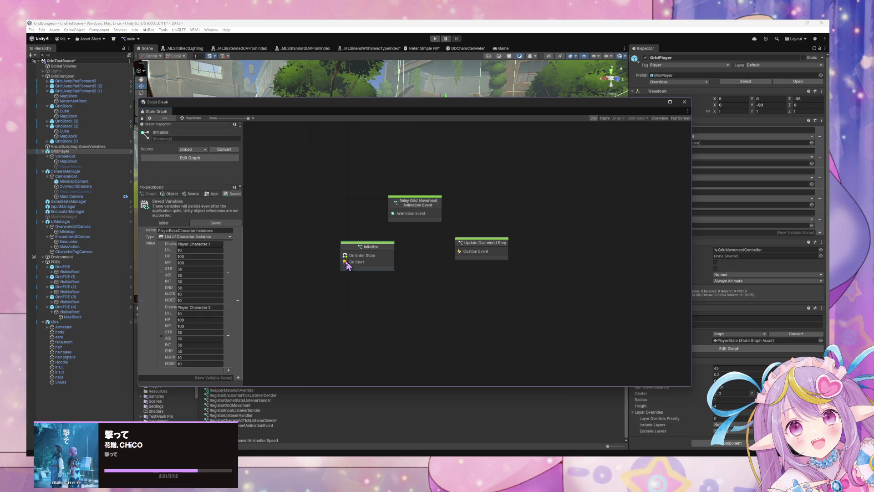
# Step: Open the Initialize script graph, frame its On Start nodes, and check saved PlayerBaseCharacterInstances values
pyautogui.doubleClick(348, 265)
pyautogui.moveTo(383, 234)
pyautogui.mouseDown()
pyautogui.moveTo(578, 306)
pyautogui.moveTo(439, 268)
pyautogui.moveTo(492, 209)
pyautogui.moveTo(507, 254)
pyautogui.mouseUp()
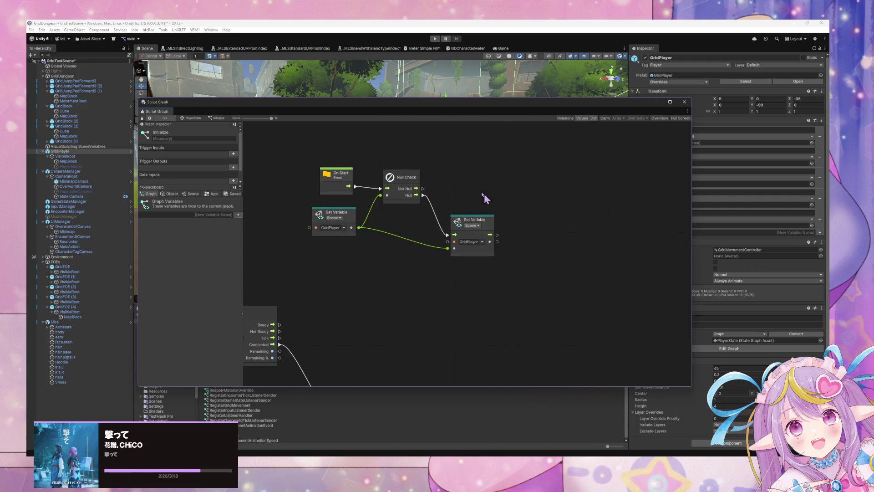
pyautogui.click(233, 193)
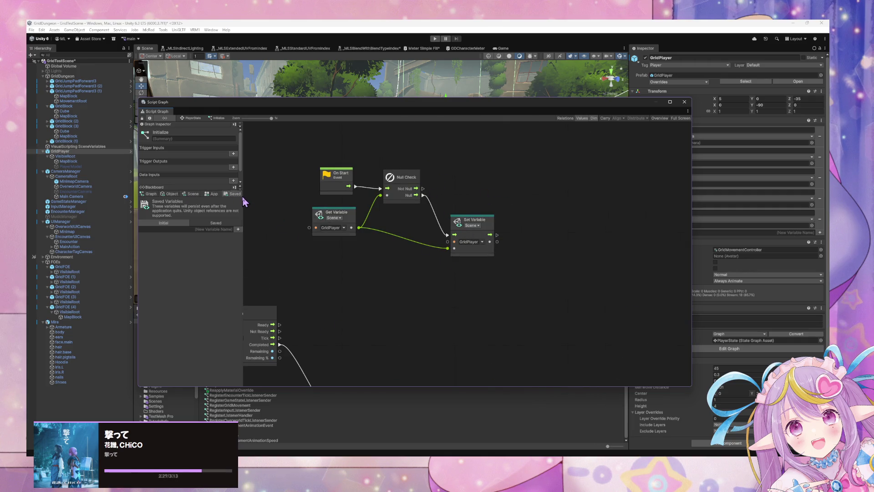
pyautogui.click(215, 223)
pyautogui.moveTo(384, 211); pyautogui.dragTo(346, 253)
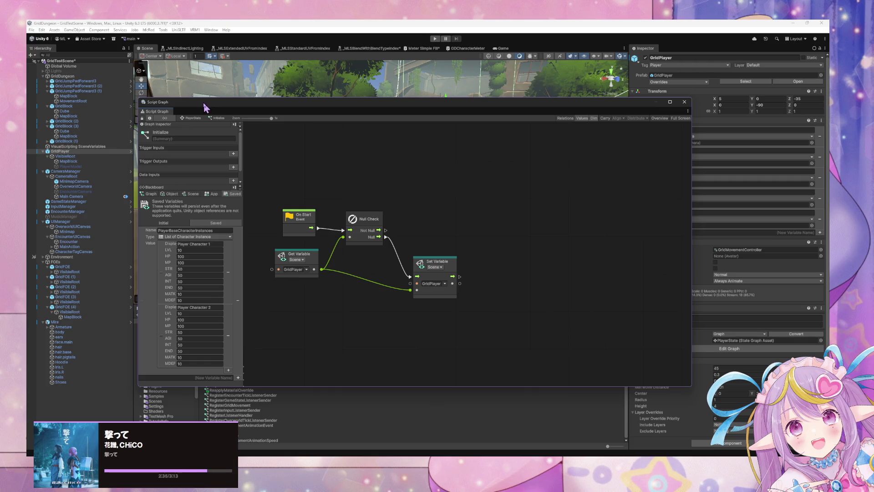
# Step: Move the graph window right and browse the Scene and App variable tabs
pyautogui.moveTo(207, 102)
pyautogui.mouseDown()
pyautogui.moveTo(325, 99)
pyautogui.moveTo(327, 107)
pyautogui.mouseUp()
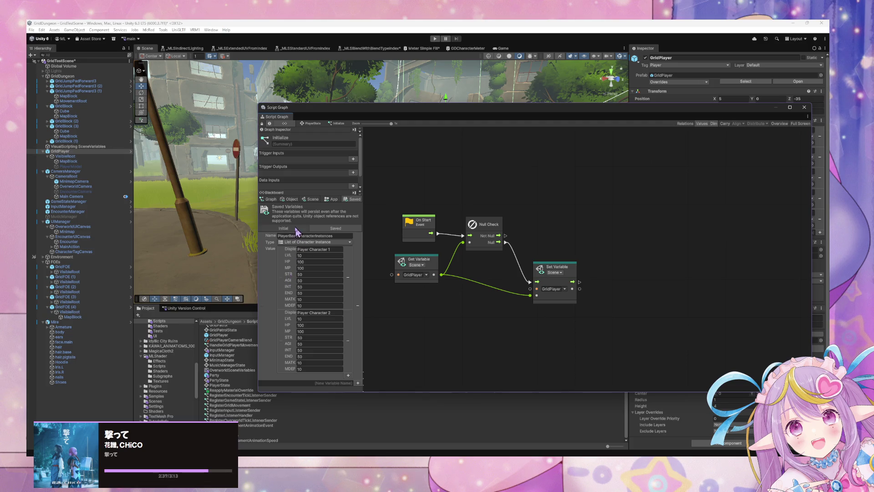
pyautogui.click(269, 200)
pyautogui.click(312, 199)
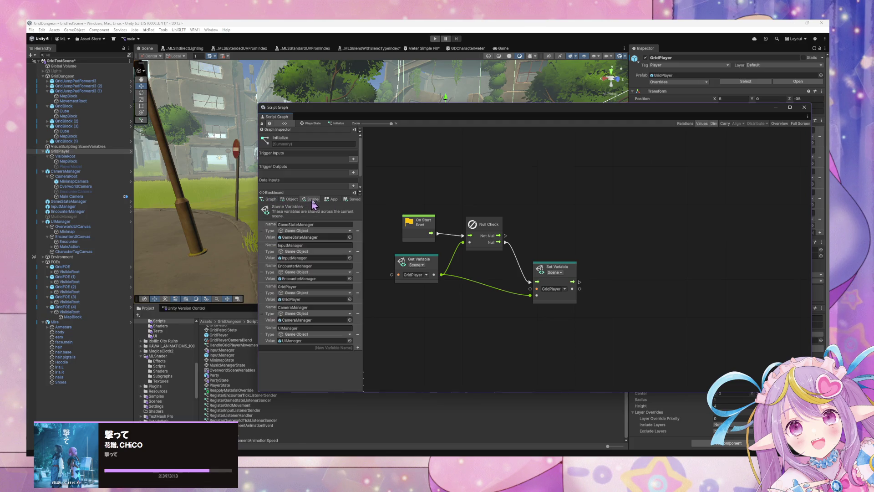
pyautogui.click(334, 199)
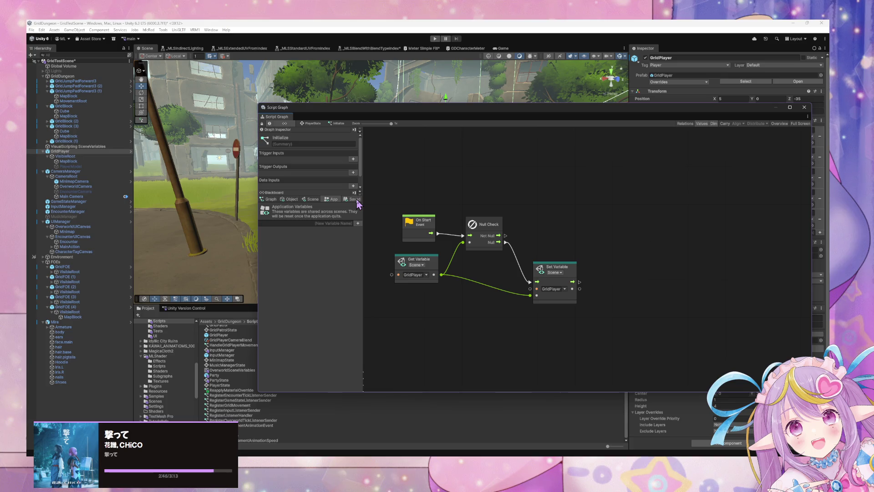
pyautogui.click(309, 224)
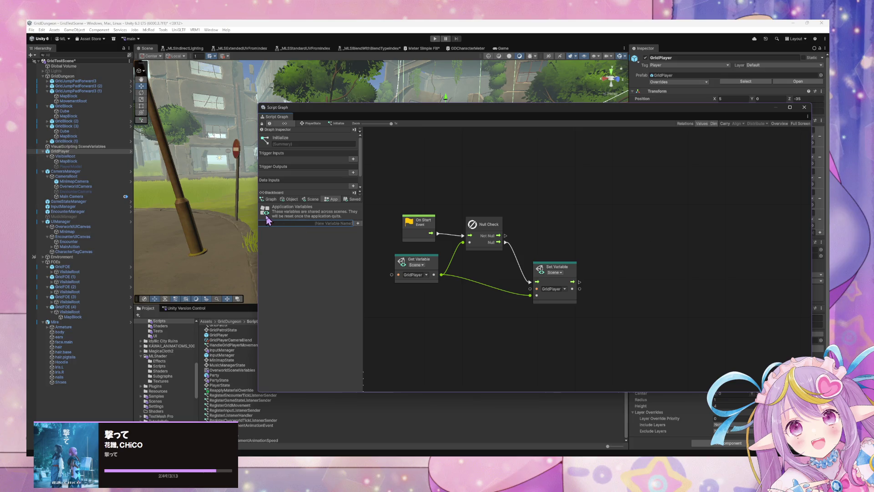
# Step: Compare Saved and App variables, inspecting PlayerBaseCharacterInstances, then return to the empty App tab
pyautogui.click(351, 200)
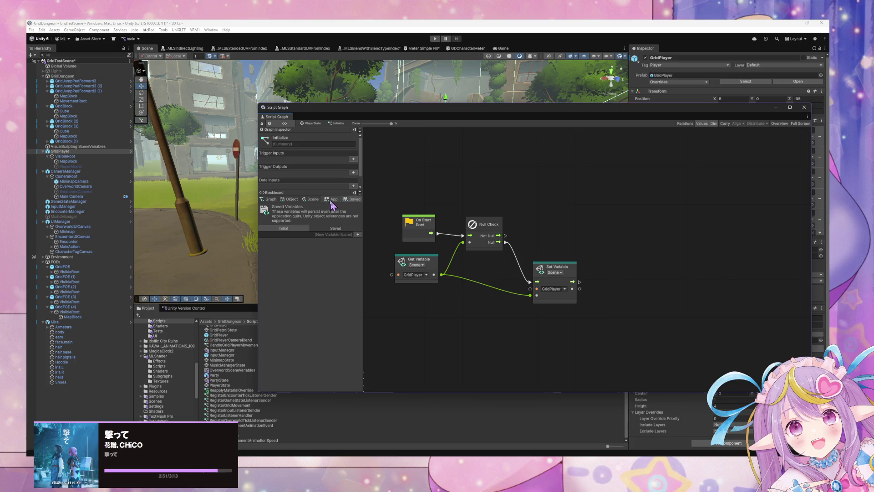
pyautogui.click(331, 201)
pyautogui.click(311, 200)
pyautogui.click(333, 201)
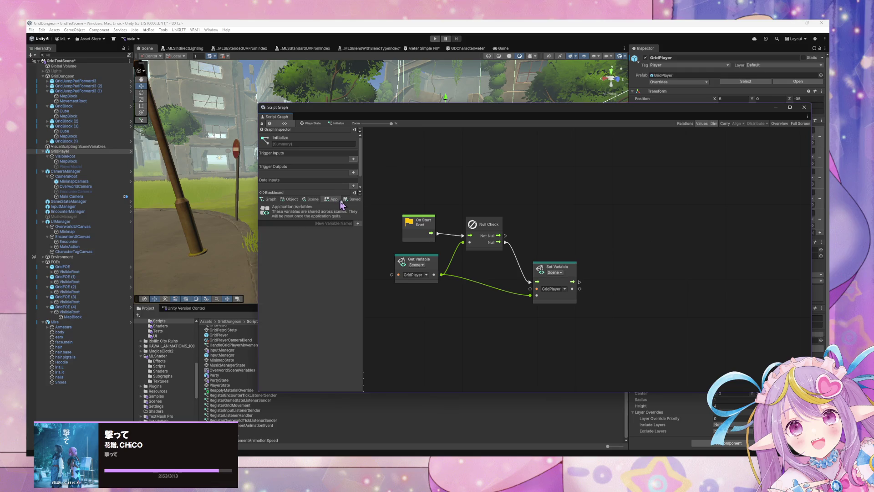
pyautogui.click(348, 201)
pyautogui.click(334, 229)
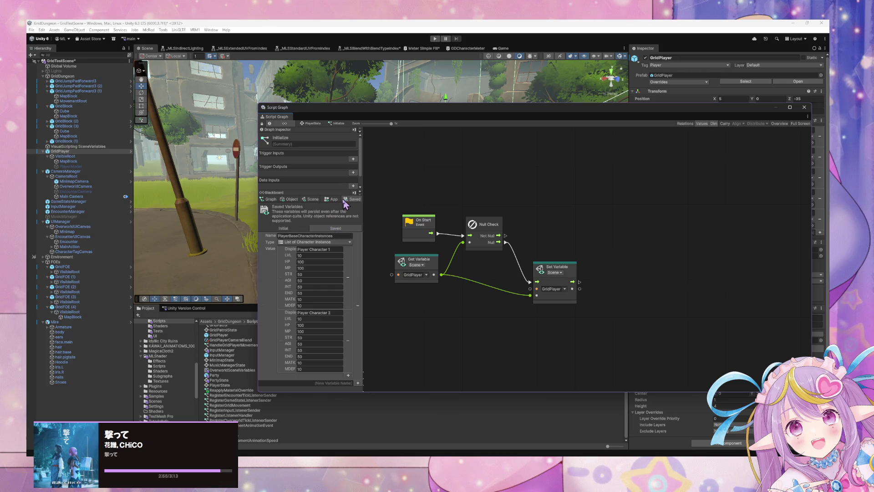
pyautogui.click(325, 235)
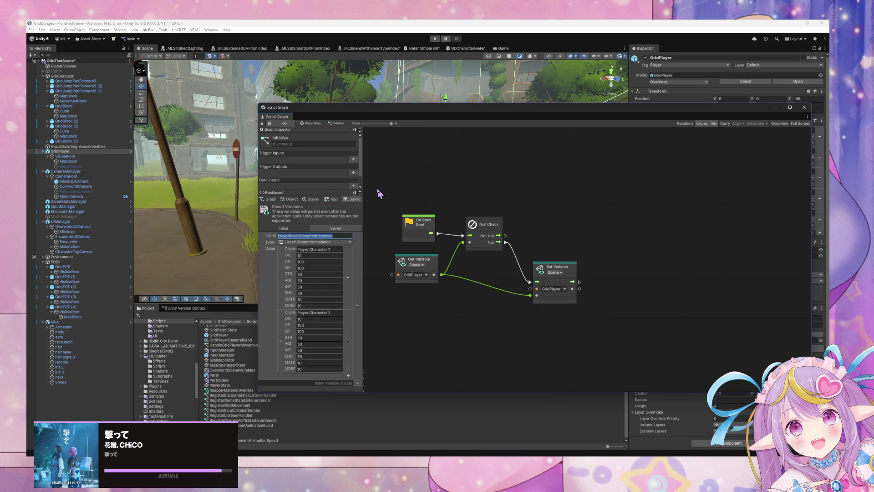
pyautogui.click(325, 199)
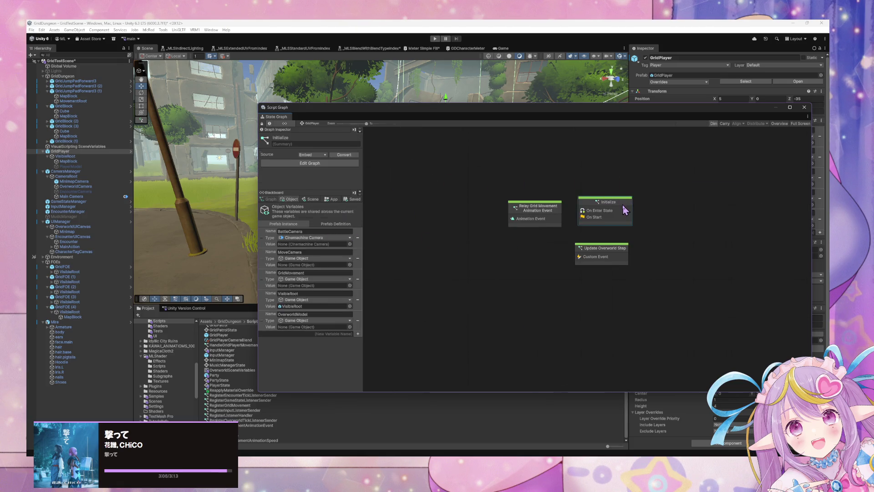
# Step: Create application variable PlayerCharacterInstances with type List of Character Instance
pyautogui.doubleClick(625, 210)
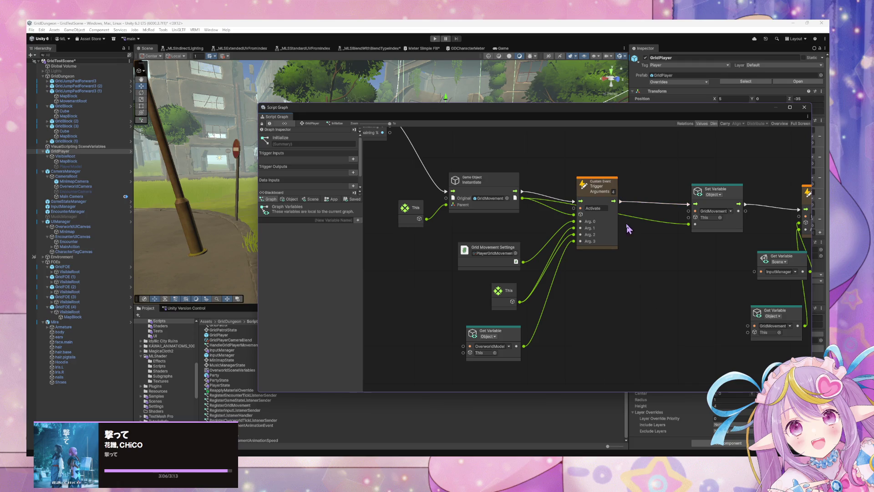
pyautogui.click(351, 200)
pyautogui.click(336, 200)
pyautogui.write('PlayerCharacter')
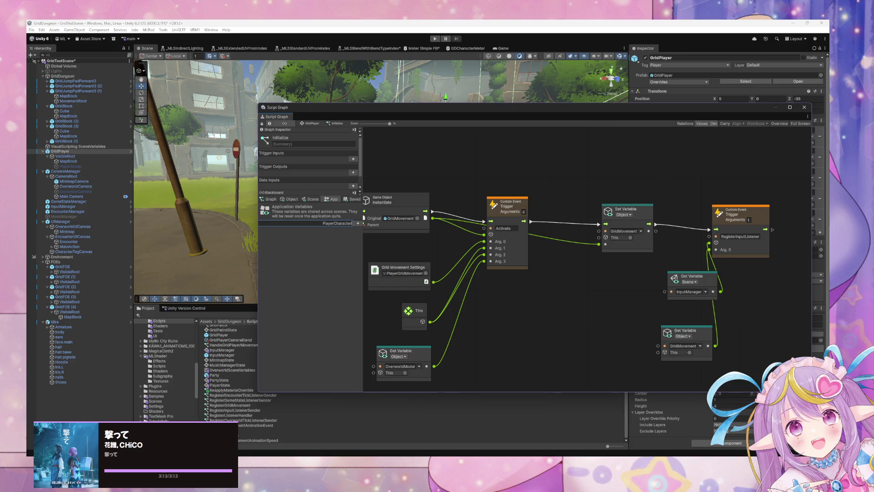
pyautogui.write('Instanced')
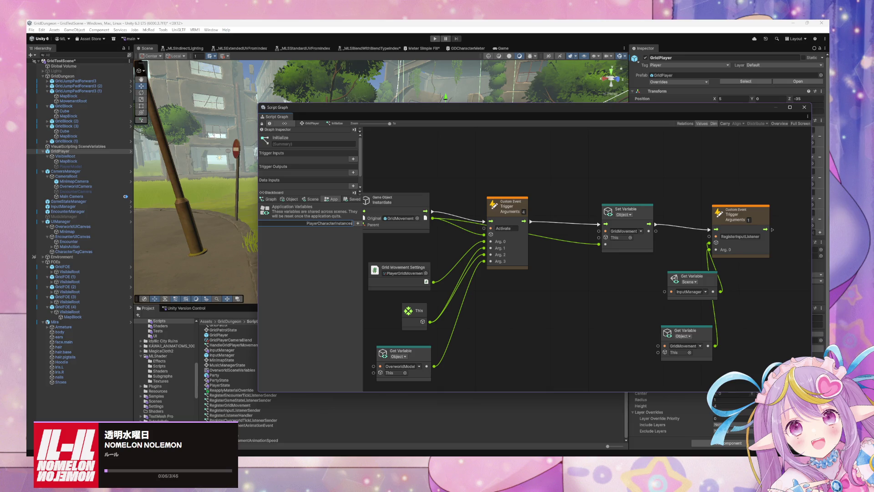
pyautogui.press('Return')
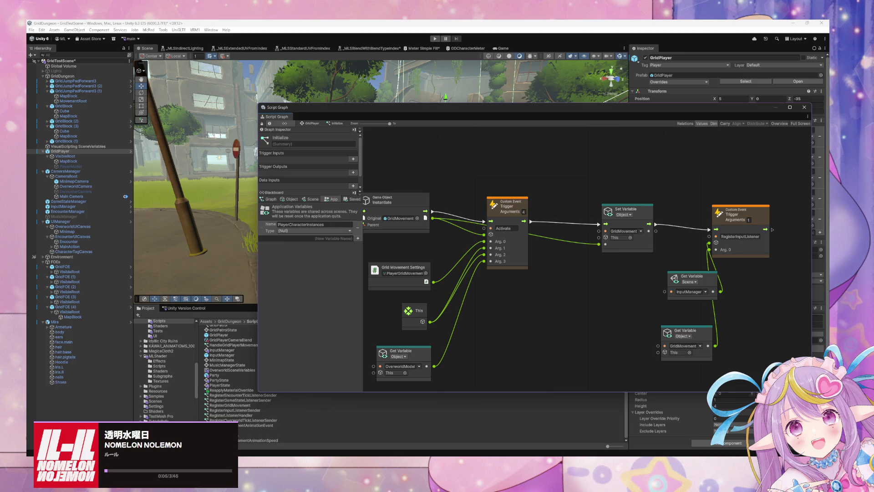
pyautogui.click(314, 230)
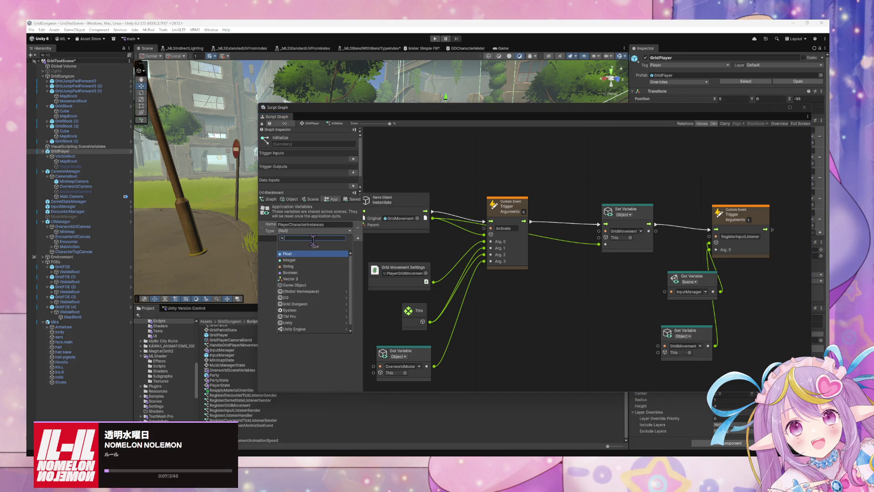
pyautogui.write('list of ')
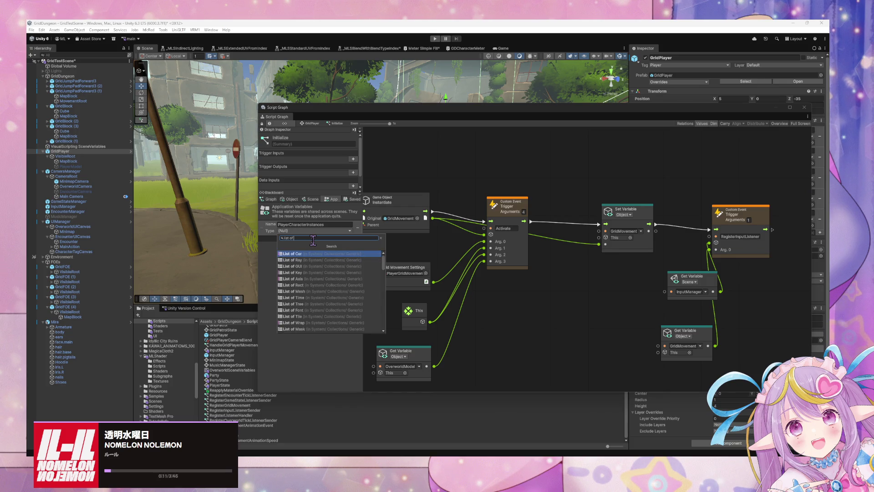
pyautogui.write('c')
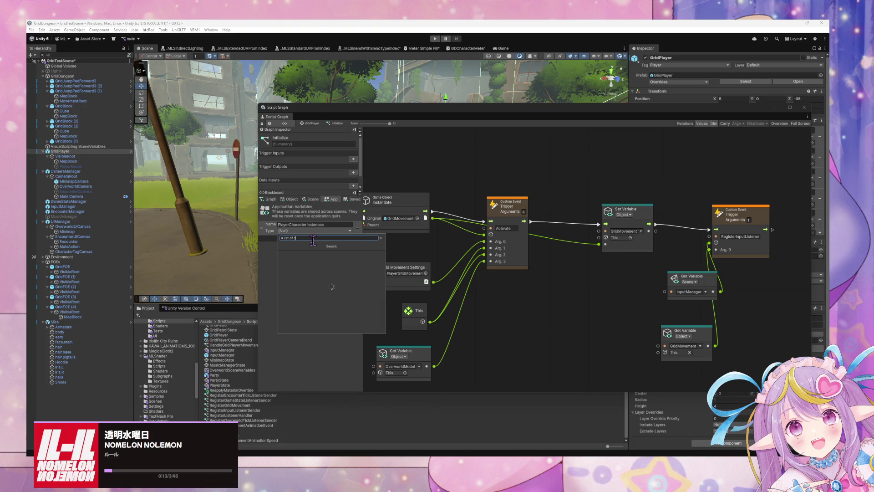
pyautogui.write('haracter insta')
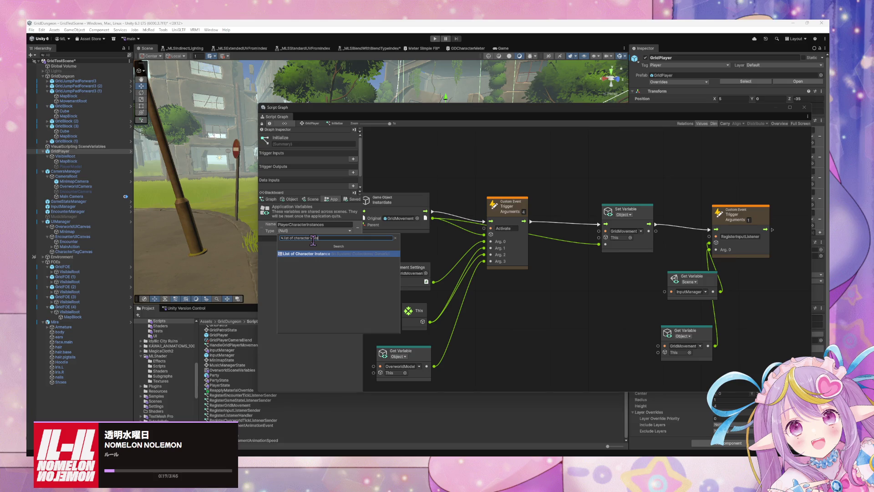
pyautogui.press('Return')
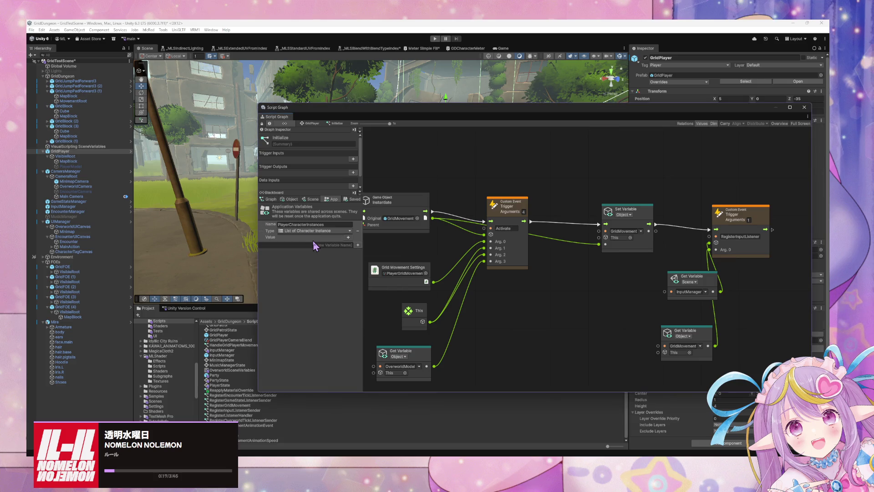
# Step: Recheck the saved PlayerBaseCharacterInstances values, return to App variables, and pan toward On Start
pyautogui.click(352, 199)
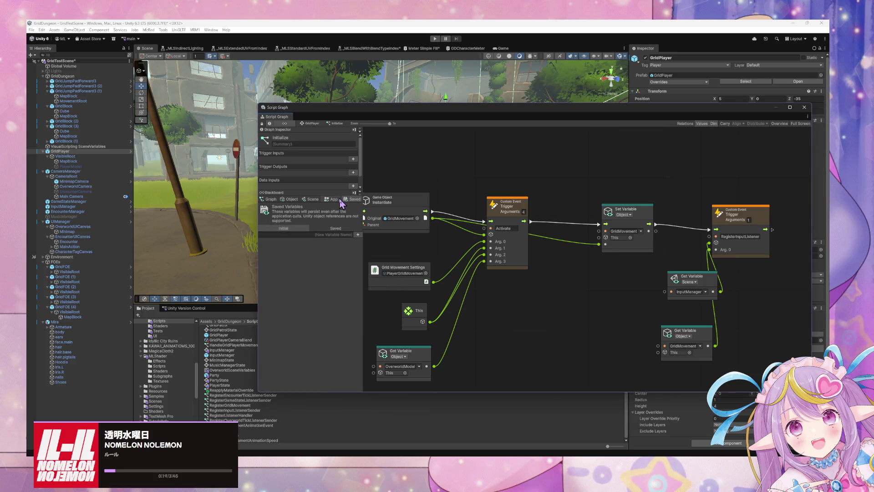
pyautogui.click(335, 229)
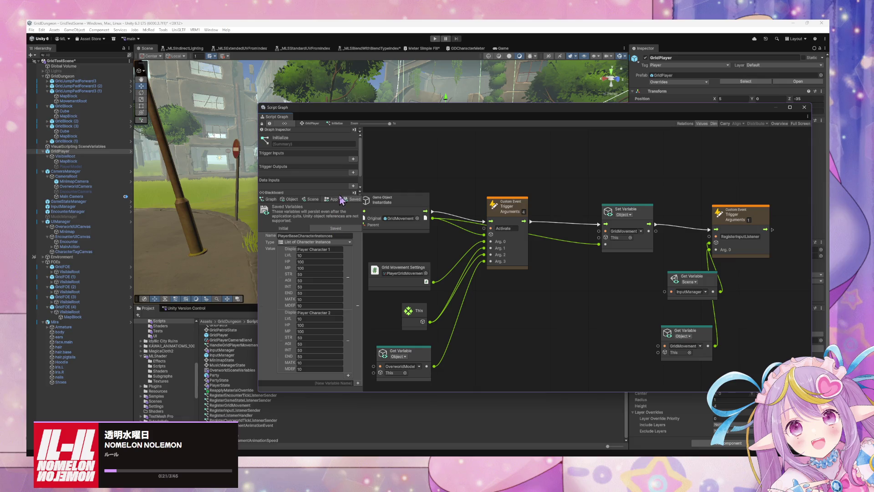
pyautogui.click(333, 200)
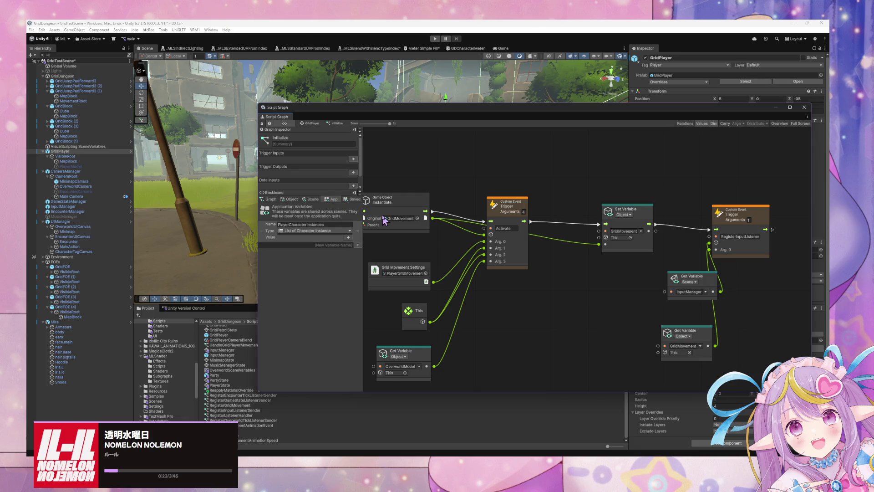
pyautogui.moveTo(504, 170); pyautogui.dragTo(433, 204)
# Step: Add a For Each Loop node driven by Null Check's Not Null output
pyautogui.moveTo(647, 188)
pyautogui.mouseDown()
pyautogui.moveTo(633, 238)
pyautogui.moveTo(494, 256)
pyautogui.moveTo(455, 273)
pyautogui.moveTo(538, 315)
pyautogui.mouseUp()
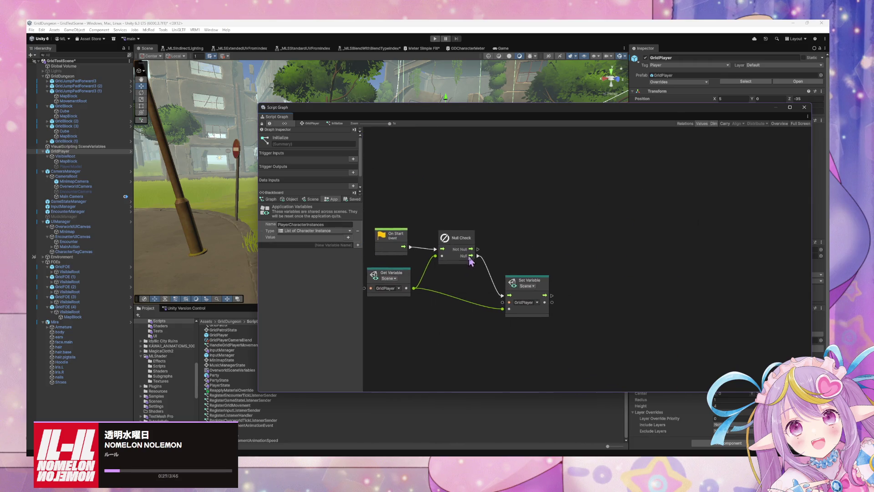
pyautogui.rightClick(567, 249)
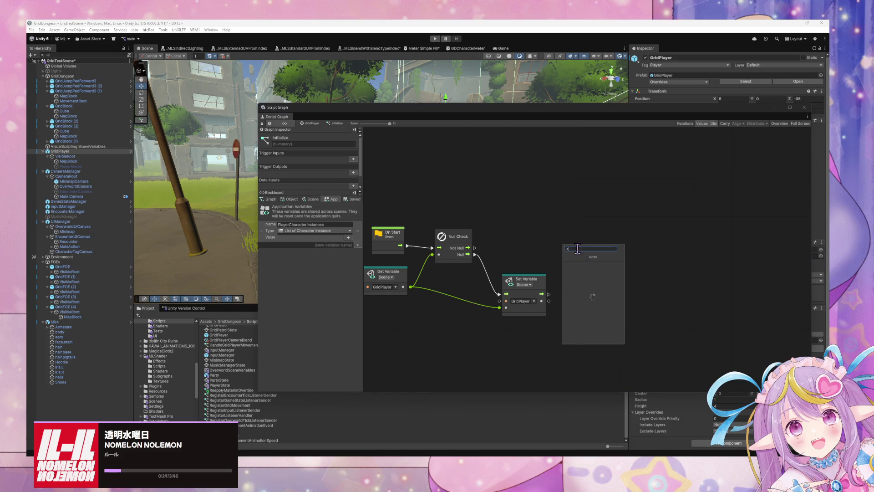
pyautogui.rightClick(538, 249)
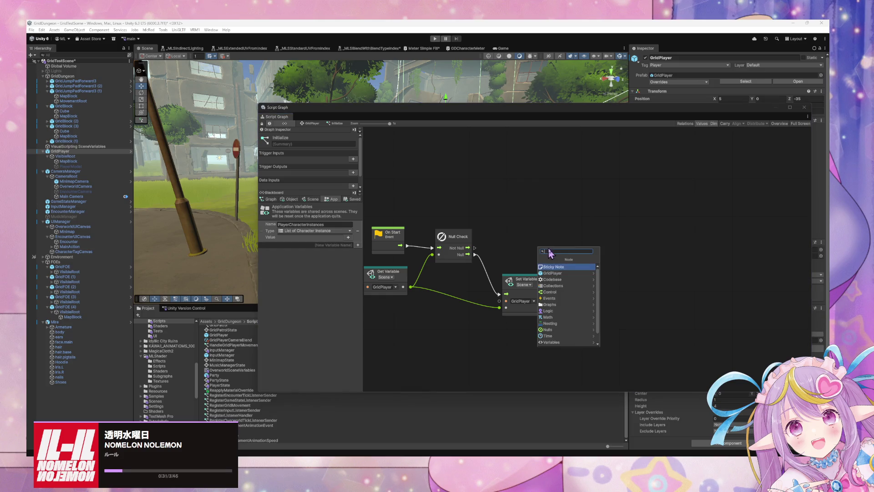
pyautogui.write('for each')
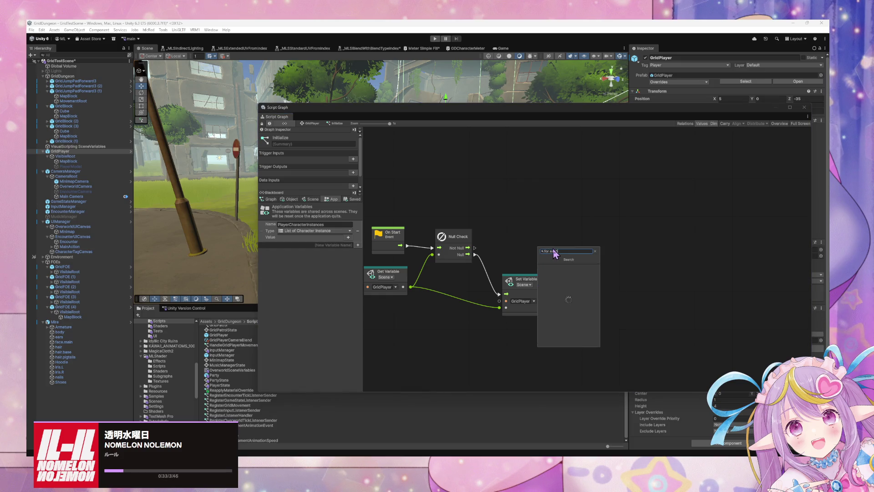
pyautogui.press('Return')
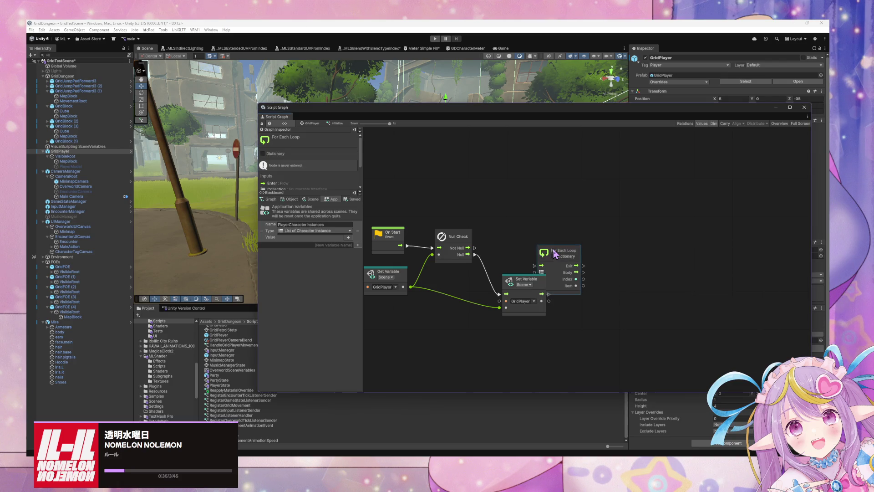
pyautogui.moveTo(564, 250); pyautogui.dragTo(615, 234)
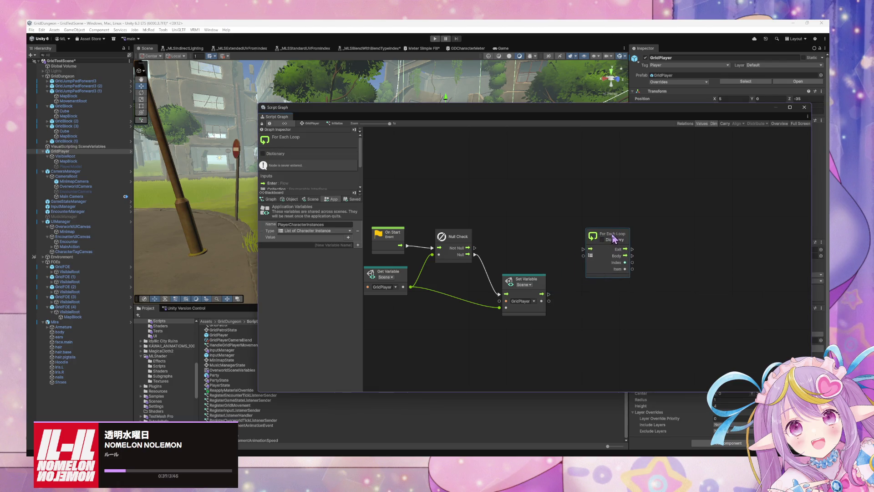
pyautogui.moveTo(469, 252)
pyautogui.mouseDown()
pyautogui.moveTo(535, 254)
pyautogui.moveTo(465, 235)
pyautogui.moveTo(584, 250)
pyautogui.mouseUp()
# Step: Feed a Saved PlayerBaseCharacterInstances getter into the loop's Collection and bring up CharacterData.cs
pyautogui.click(354, 199)
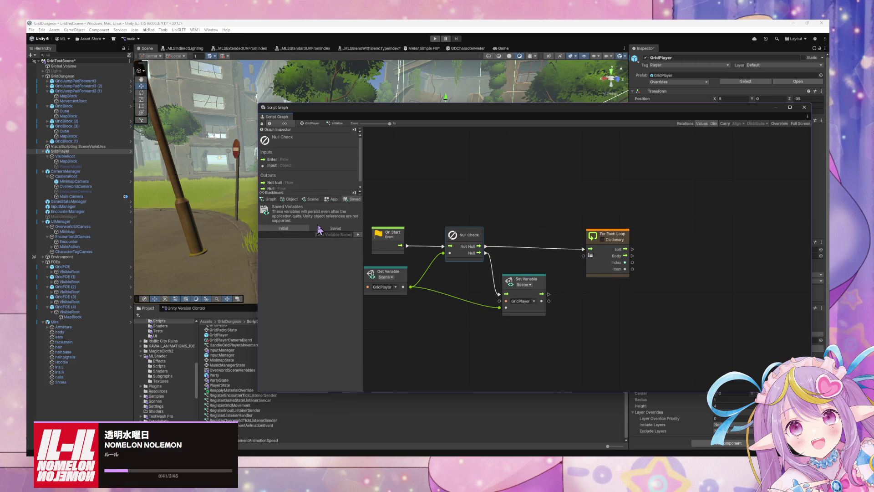
pyautogui.click(273, 249)
pyautogui.moveTo(265, 235)
pyautogui.mouseDown()
pyautogui.moveTo(534, 201)
pyautogui.moveTo(519, 199)
pyautogui.mouseUp()
pyautogui.moveTo(591, 204)
pyautogui.mouseDown()
pyautogui.moveTo(562, 199)
pyautogui.moveTo(587, 266)
pyautogui.moveTo(583, 255)
pyautogui.mouseUp()
pyautogui.hscroll(5, 594, 301)
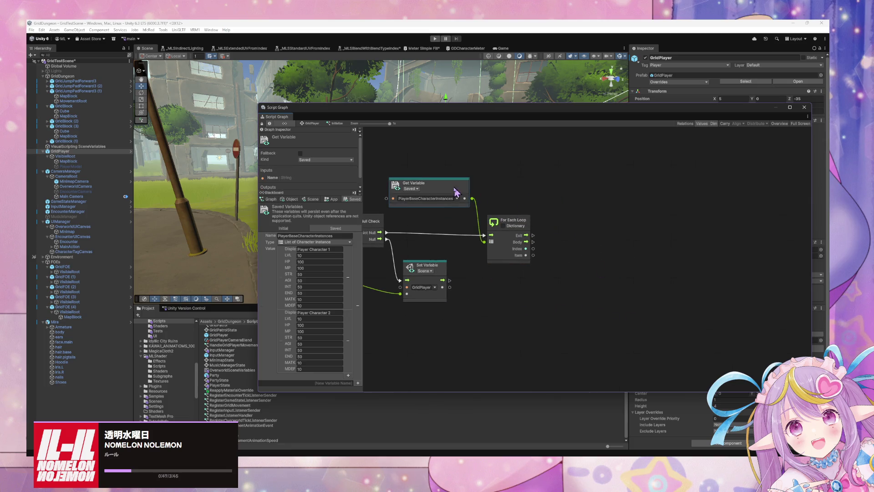
pyautogui.moveTo(414, 184)
pyautogui.mouseDown()
pyautogui.moveTo(430, 283)
pyautogui.moveTo(396, 307)
pyautogui.mouseUp()
pyautogui.moveTo(455, 248); pyautogui.dragTo(448, 263)
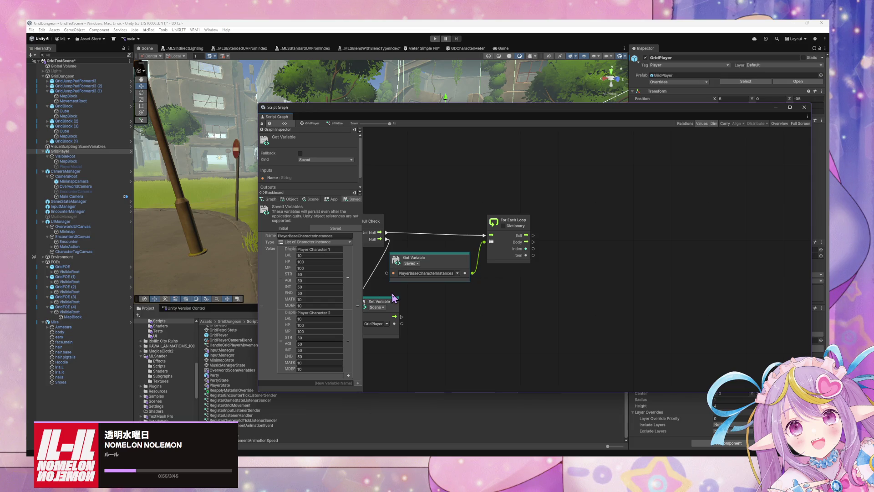
pyautogui.hotkey('alt', 'Tab')
pyautogui.scroll(5, 393, 231)
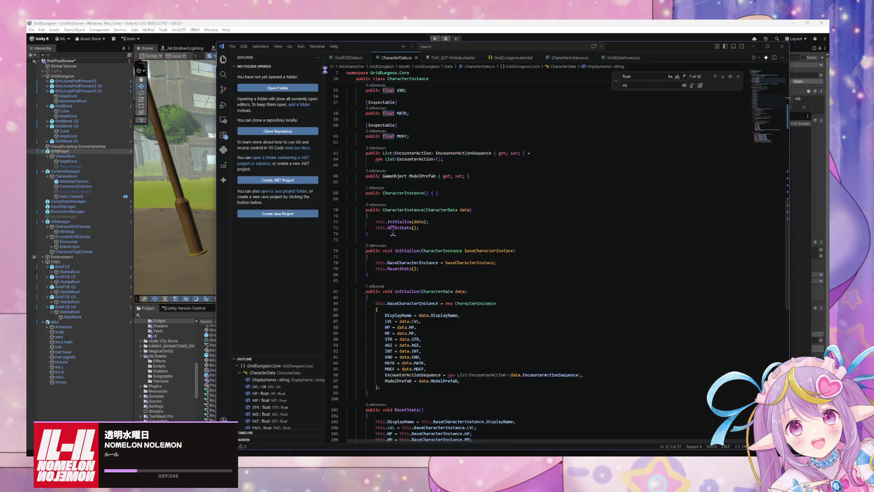
# Step: Paste the [Inspectable] attribute above the ModelPrefab and EncounterActionSequence properties
pyautogui.scroll(5, 393, 230)
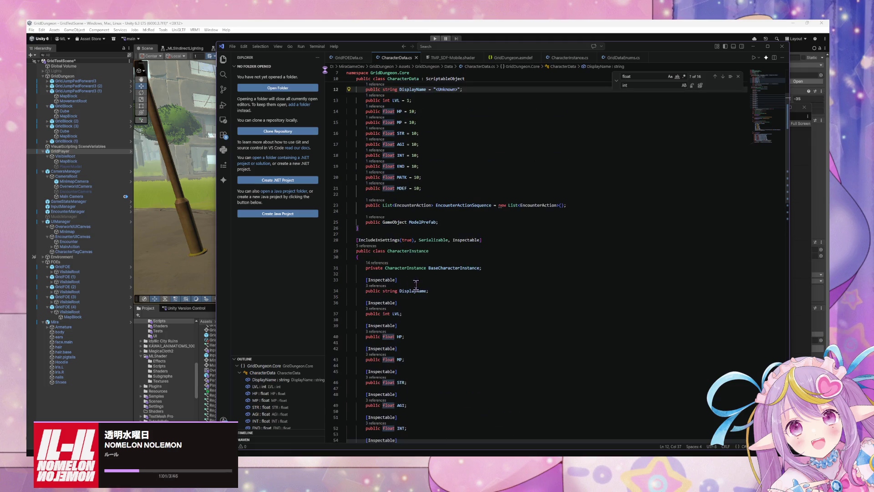
pyautogui.moveTo(399, 280); pyautogui.dragTo(366, 279)
pyautogui.hotkey('ctrl', 'c')
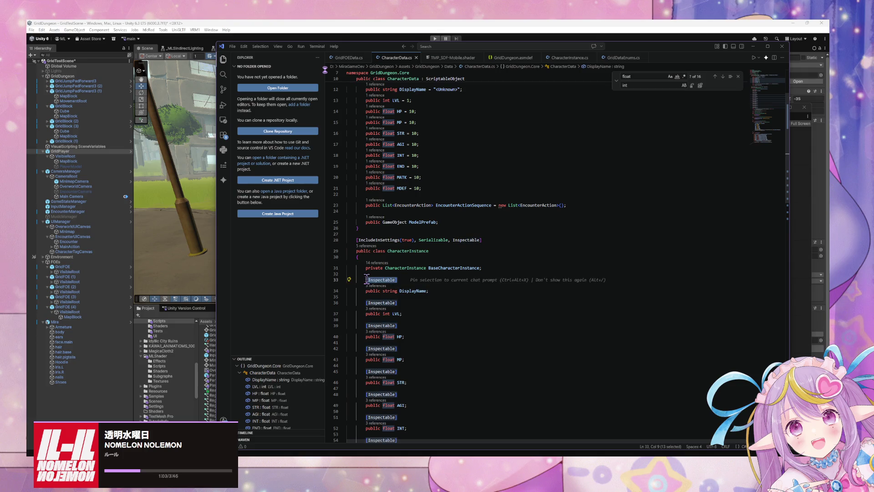
pyautogui.scroll(-5, 486, 299)
pyautogui.scroll(-3, 486, 298)
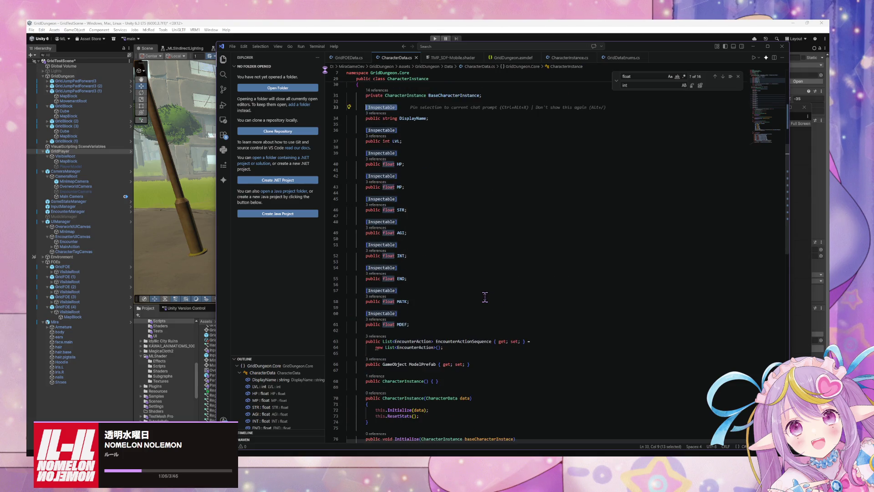
pyautogui.click(389, 305)
pyautogui.press('Return')
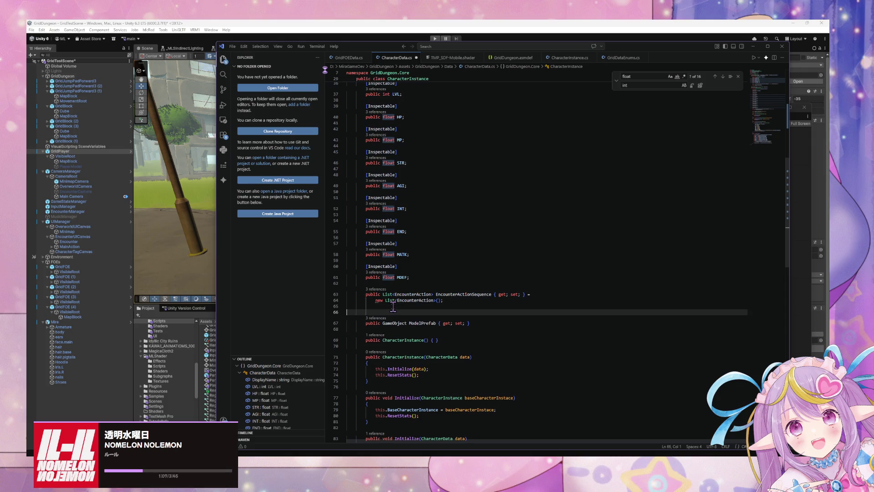
pyautogui.hotkey('ctrl', 'v')
pyautogui.click(385, 283)
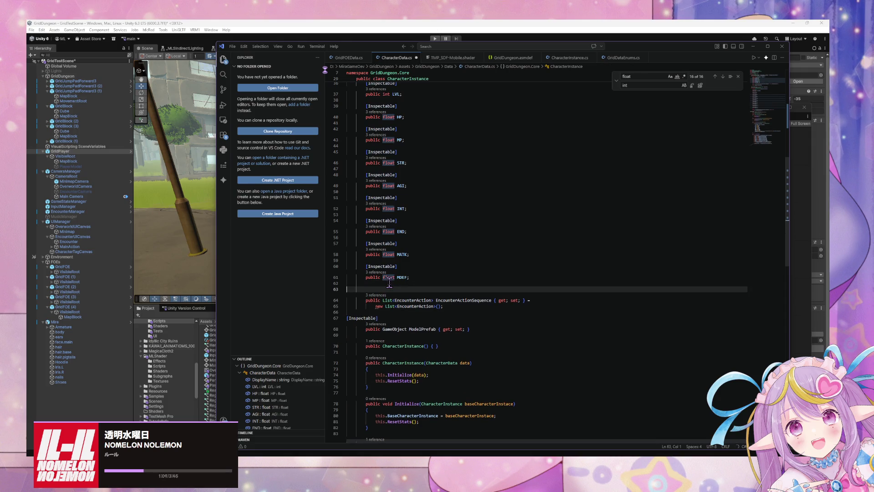
pyautogui.press('Return')
pyautogui.hotkey('ctrl', 'v')
# Step: Indent both new [Inspectable] lines to match the other attributes, then return to Unity
pyautogui.moveTo(381, 314); pyautogui.dragTo(324, 314)
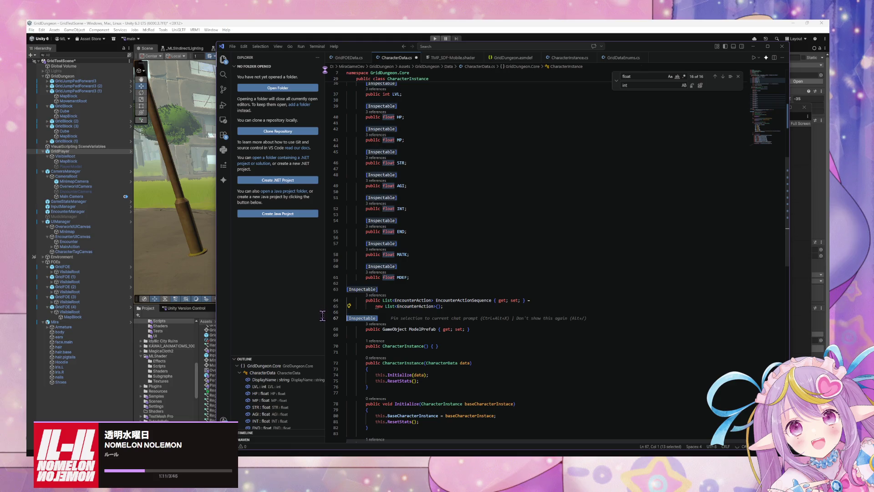
pyautogui.press('Tab')
pyautogui.press('Tab')
pyautogui.click(349, 290)
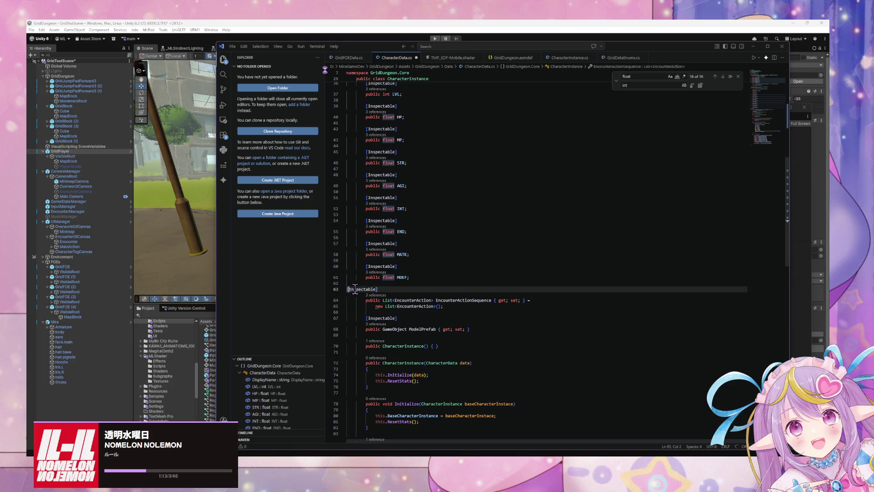
pyautogui.press('Tab')
pyautogui.press('Tab')
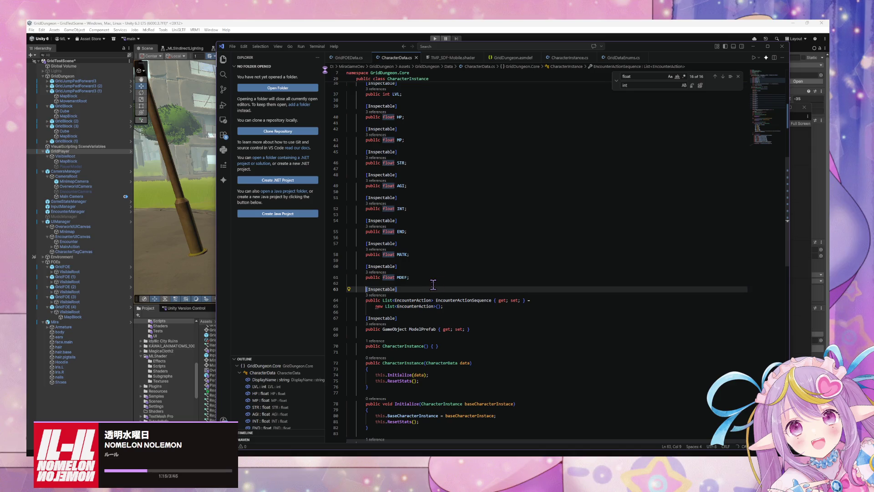
pyautogui.click(193, 240)
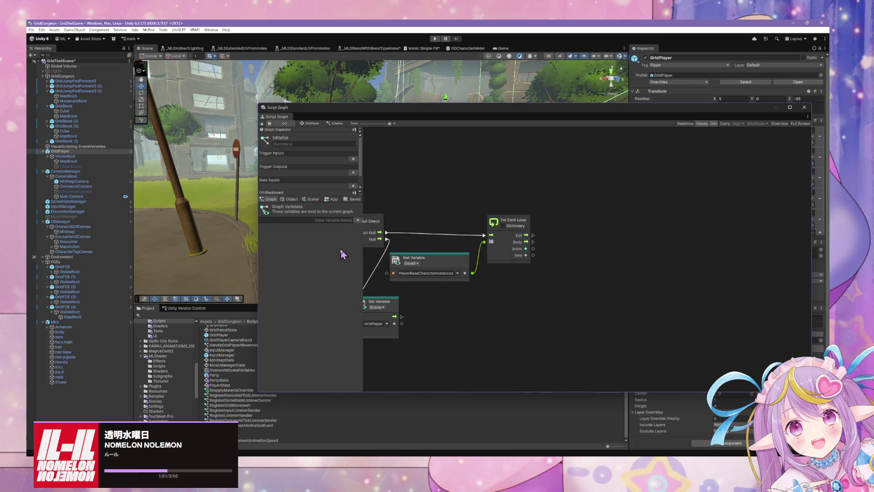
# Step: Nudge the For Each Loop, Null Check and saved list getter nodes into place
pyautogui.click(508, 227)
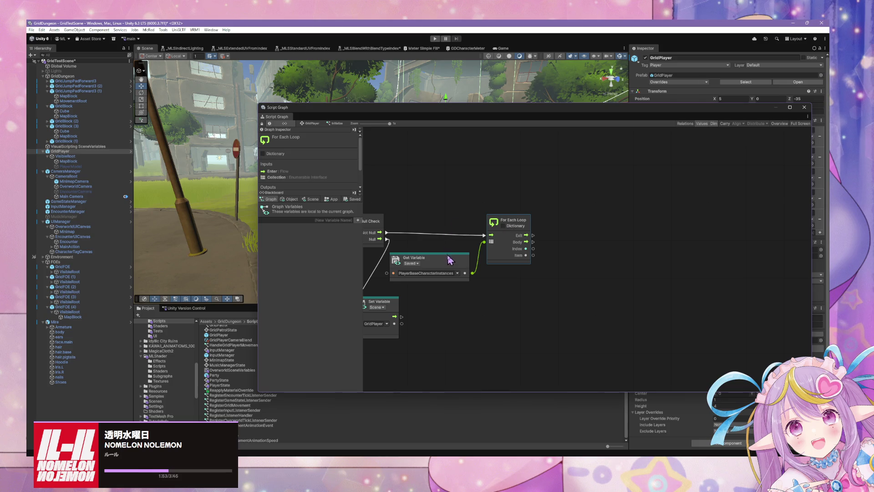
pyautogui.moveTo(520, 224); pyautogui.dragTo(521, 219)
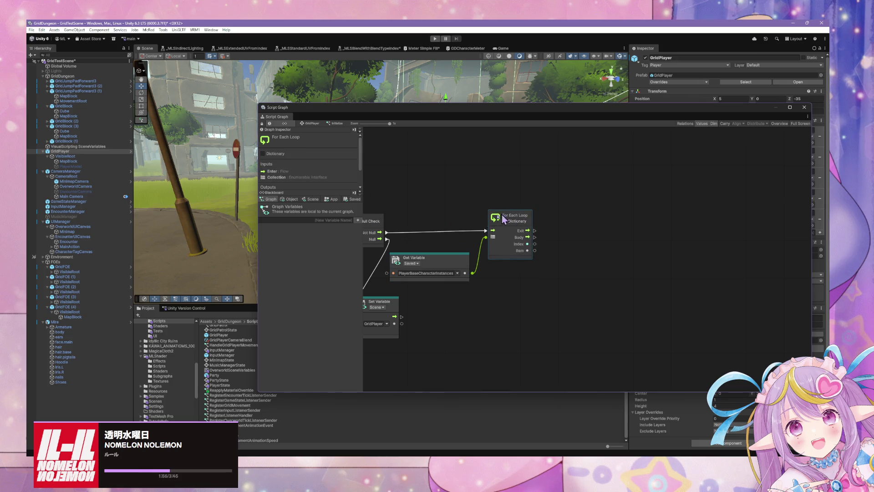
pyautogui.moveTo(416, 237); pyautogui.dragTo(466, 233)
pyautogui.click(417, 218)
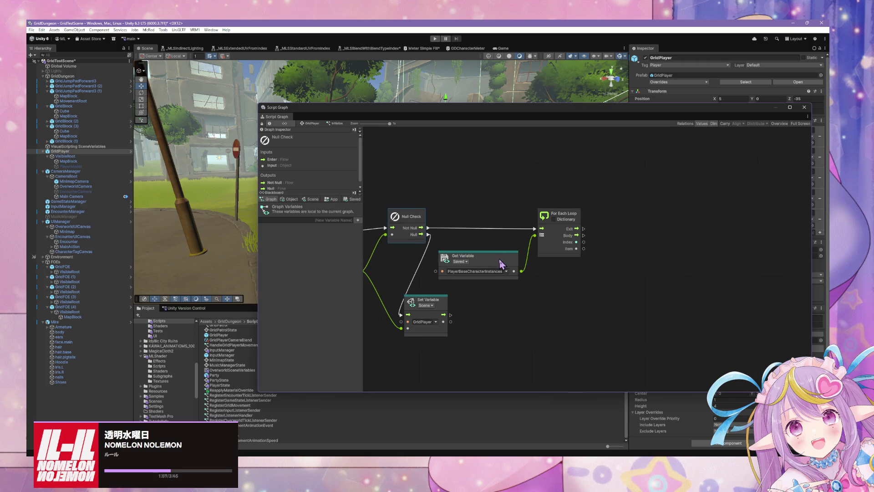
pyautogui.moveTo(502, 263); pyautogui.dragTo(500, 260)
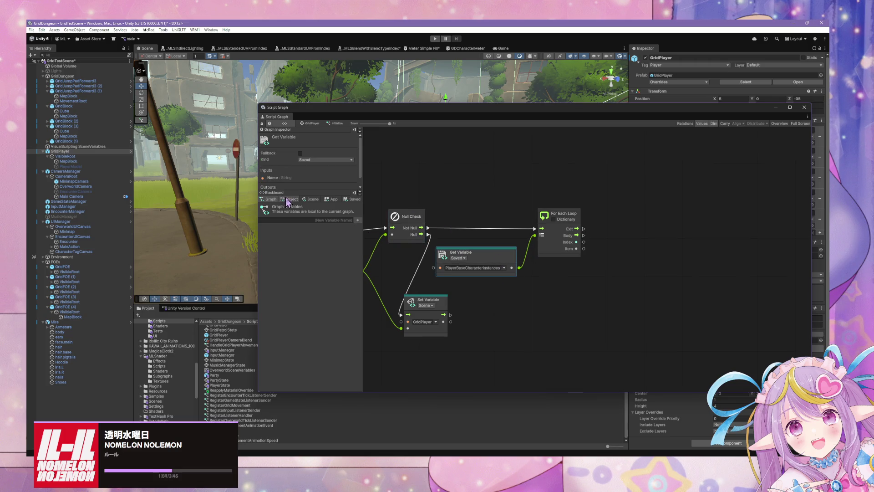
# Step: Show the Saved variables and expand the PlayerBaseCharacterInstances list values
pyautogui.click(311, 199)
pyautogui.click(327, 199)
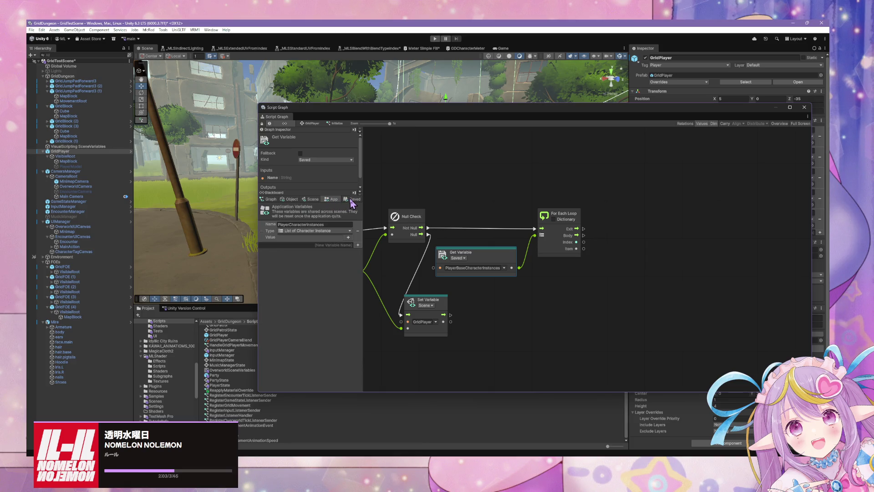
pyautogui.click(353, 200)
pyautogui.click(341, 227)
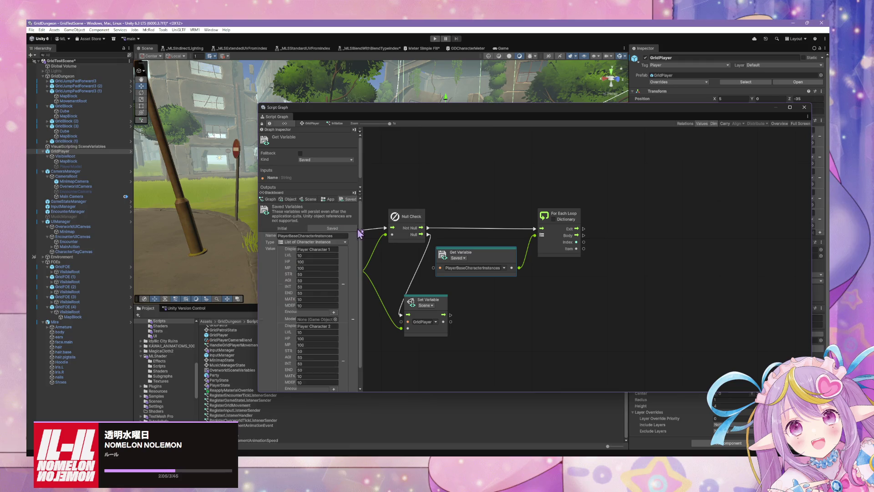
pyautogui.scroll(-1, 348, 228)
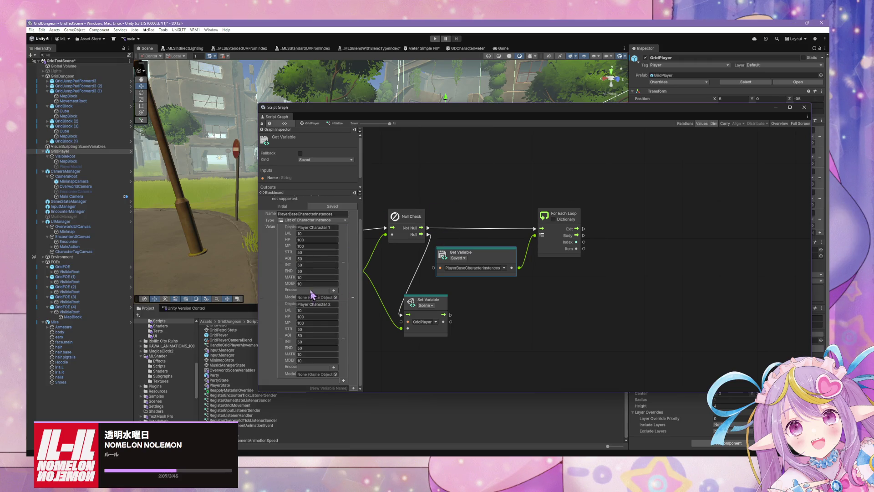
# Step: Set Mira as the model for Player Character 1 and Player Character 2
pyautogui.click(336, 298)
pyautogui.write('mira')
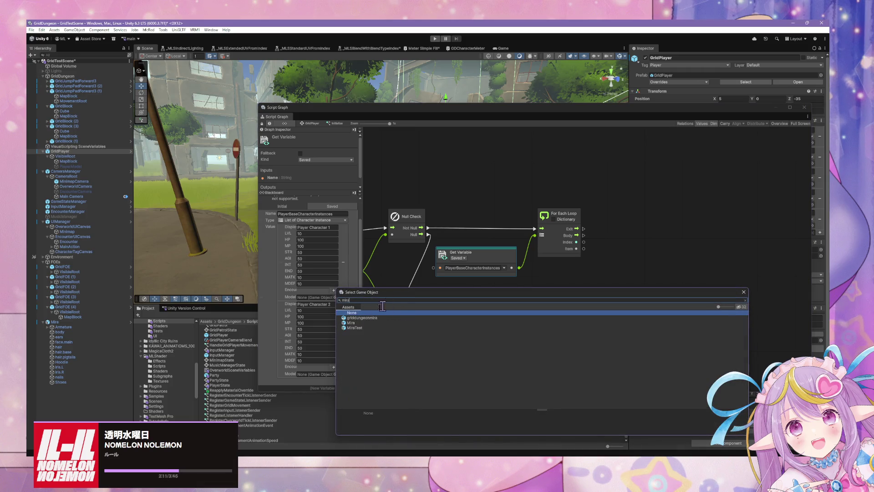
pyautogui.doubleClick(367, 323)
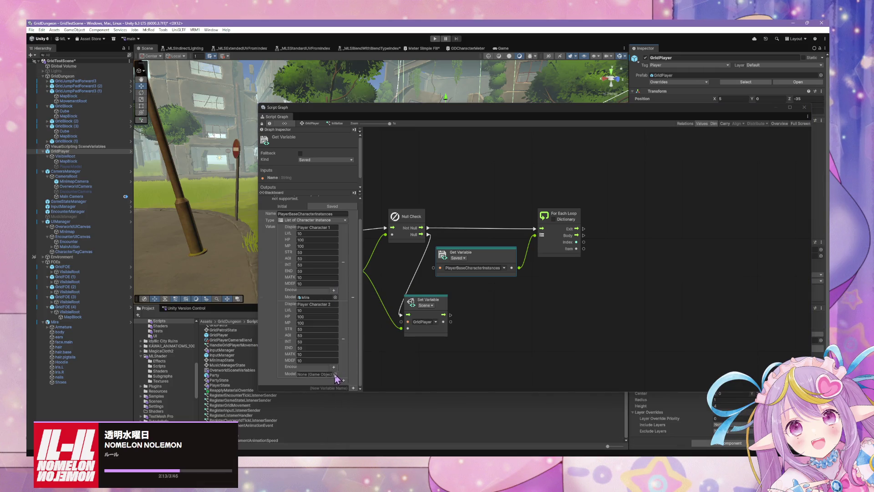
pyautogui.click(335, 374)
pyautogui.write('ra')
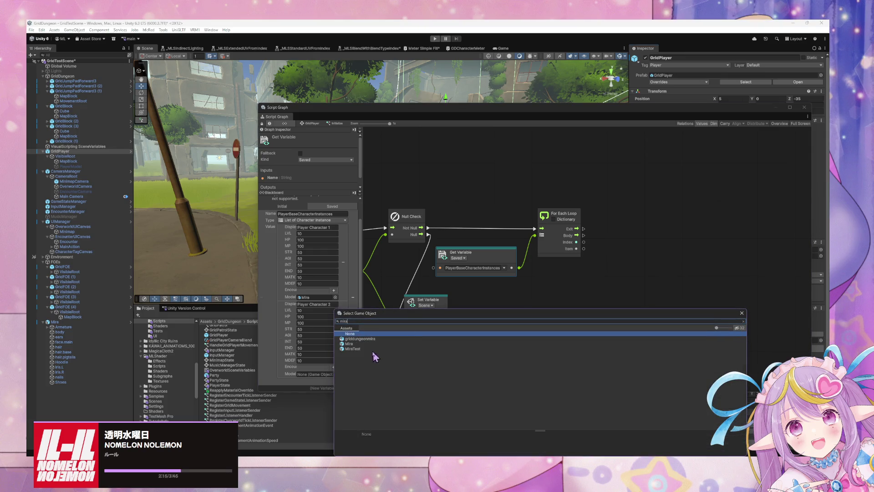
pyautogui.click(372, 345)
pyautogui.doubleClick(371, 345)
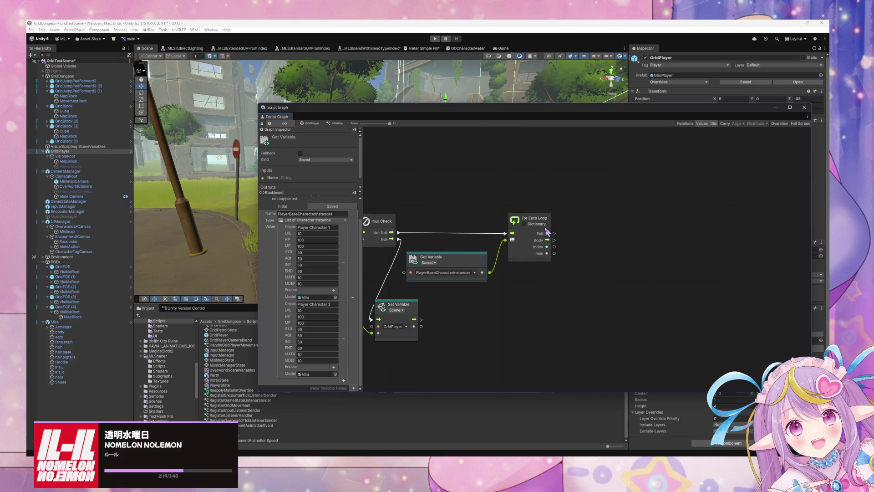
# Step: Add a Character Instance Initialize (Base Character Instance) node after the For Each Loop
pyautogui.rightClick(603, 257)
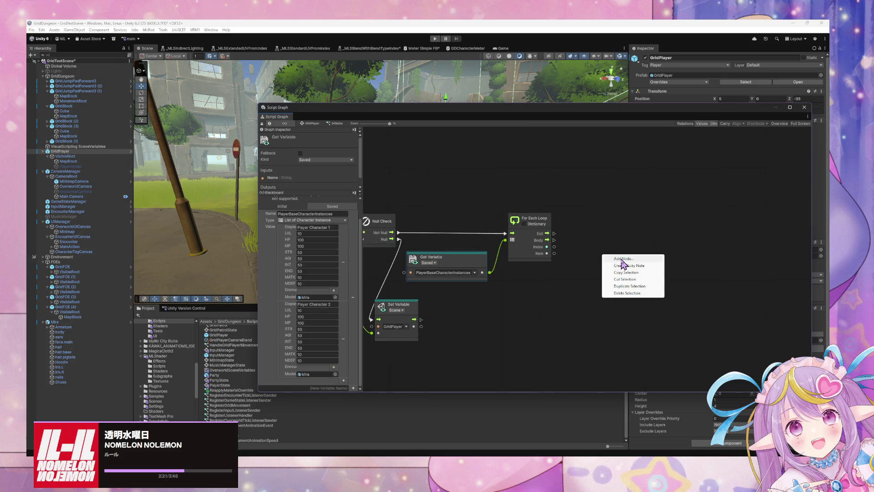
pyautogui.click(620, 259)
pyautogui.write('character instance')
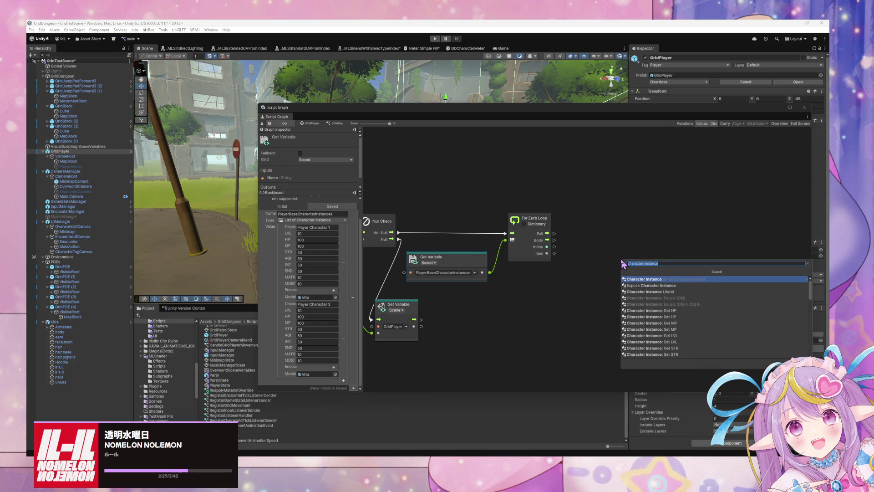
pyautogui.press('Return')
pyautogui.press('Down')
pyautogui.press('Down')
pyautogui.press('Down')
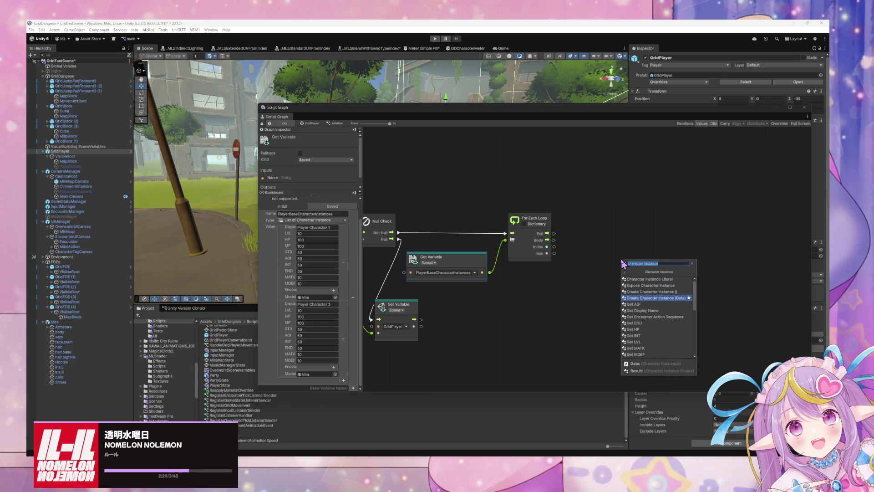
pyautogui.press('Down')
pyautogui.press('Down')
pyautogui.press('Down')
pyautogui.press('Up')
pyautogui.press('Up')
pyautogui.press('Up')
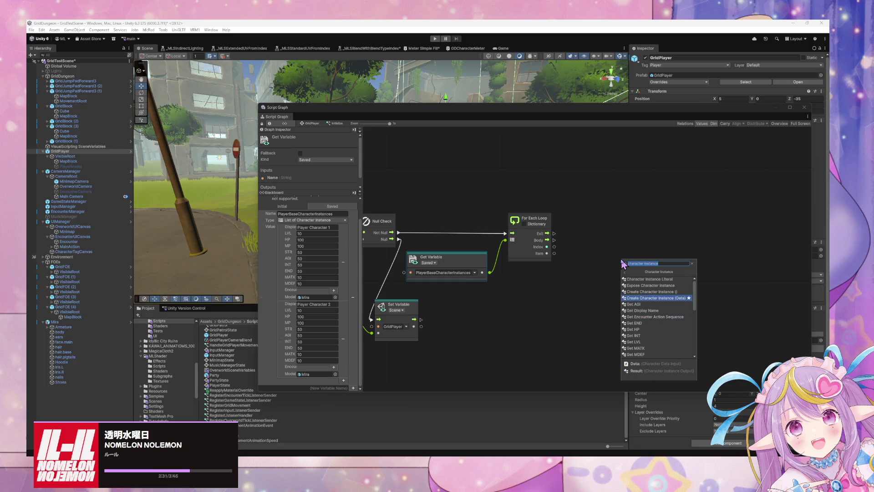
pyautogui.press('Down')
pyautogui.press('Down')
pyautogui.press('Down')
pyautogui.press('Up')
pyautogui.press('Up')
pyautogui.press('Up')
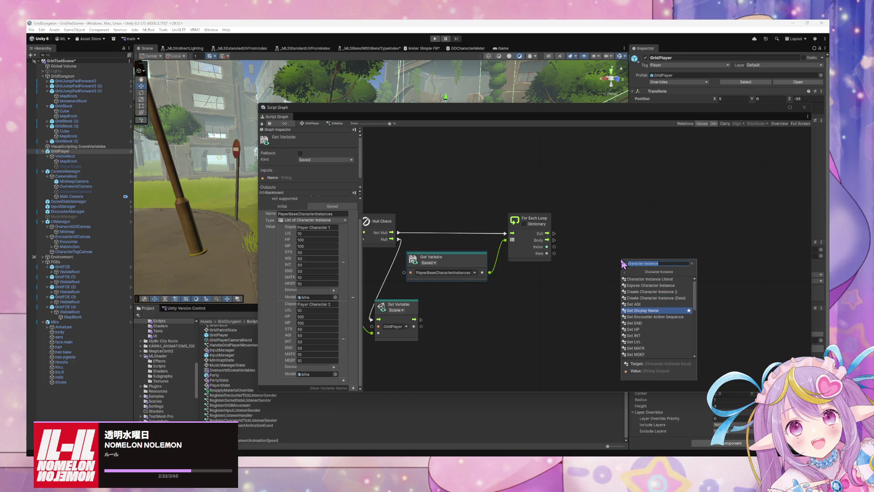
pyautogui.press('Down')
pyautogui.press('Down')
pyautogui.press('Down')
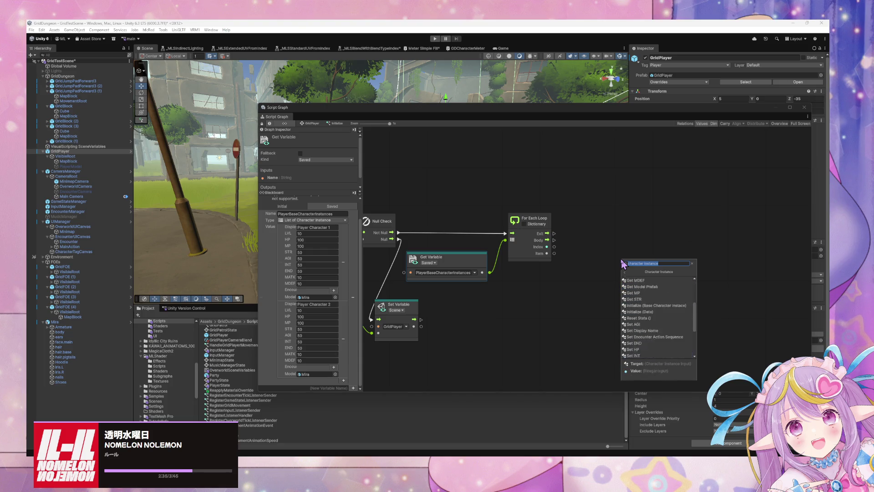
pyautogui.press('Up')
pyautogui.press('Up')
pyautogui.press('Up')
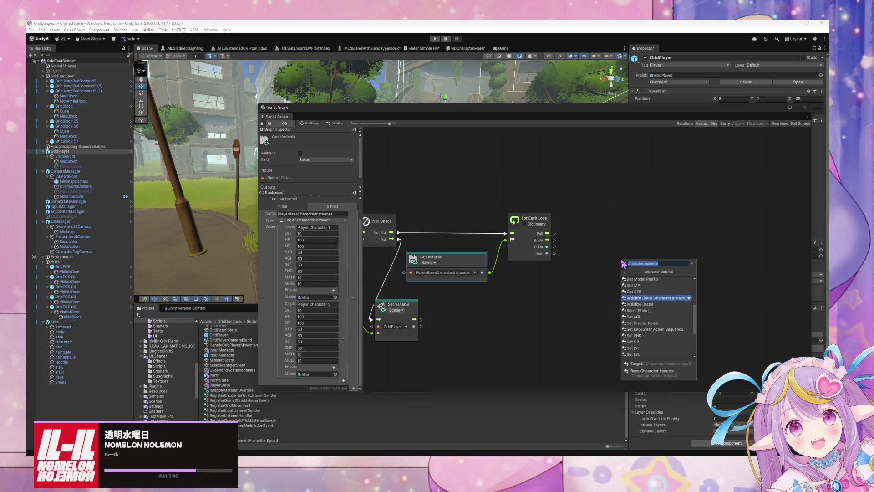
pyautogui.press('Return')
pyautogui.moveTo(622, 264)
pyautogui.mouseDown()
pyautogui.moveTo(599, 249)
pyautogui.moveTo(572, 275)
pyautogui.moveTo(622, 253)
pyautogui.moveTo(660, 252)
pyautogui.mouseUp()
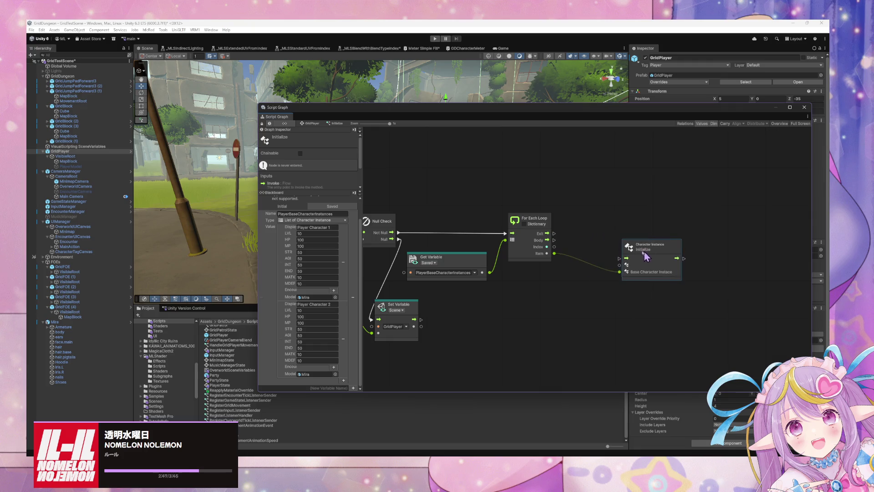
# Step: Add a Create Character Instance node left of Initialize, then bring up CharacterData.cs
pyautogui.rightClick(602, 241)
pyautogui.click(619, 243)
pyautogui.write('cr')
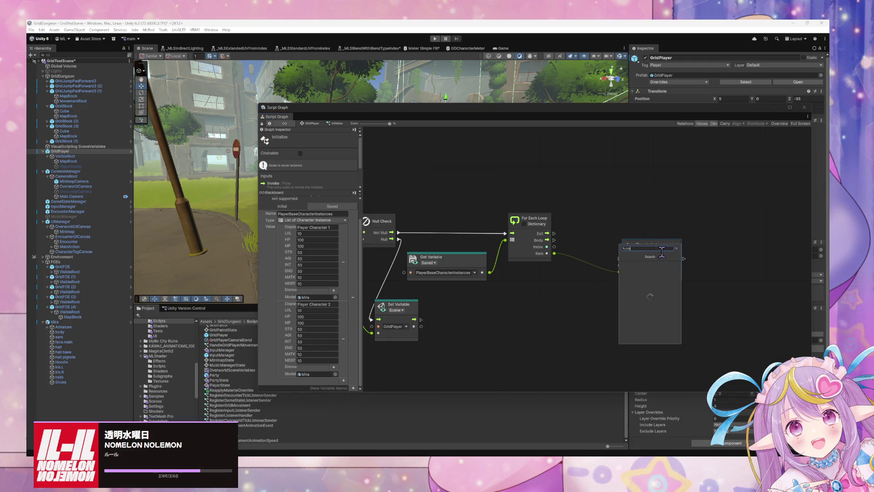
pyautogui.write('eate charta')
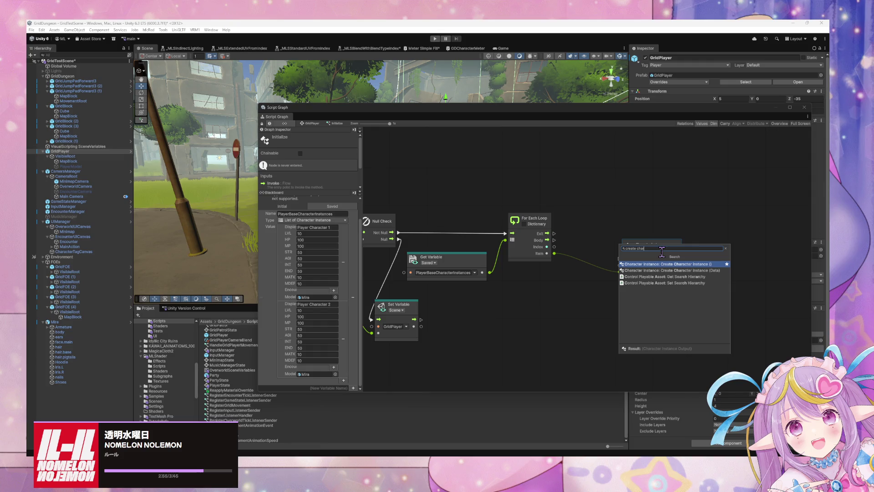
pyautogui.press('Return')
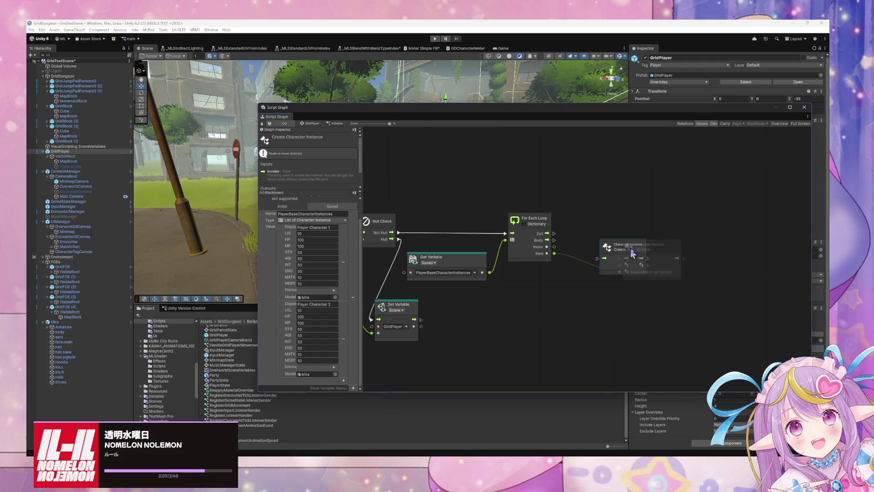
pyautogui.moveTo(630, 255); pyautogui.dragTo(616, 238)
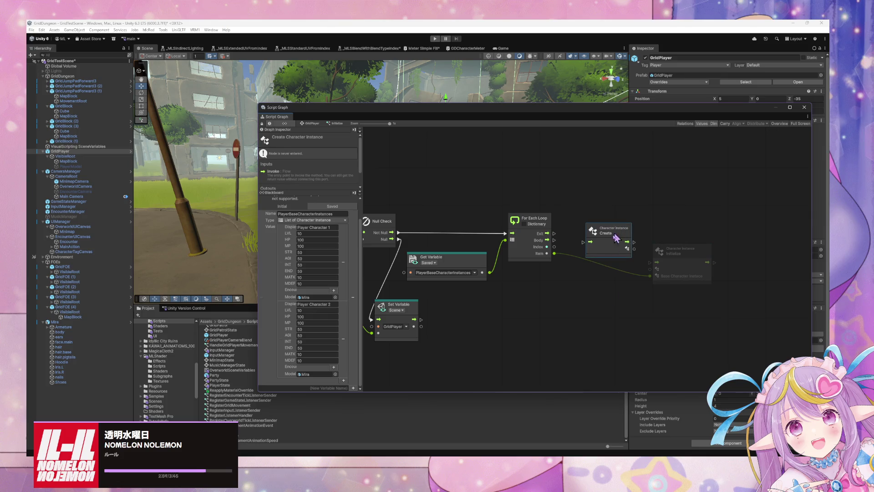
pyautogui.hotkey('alt', 'Tab')
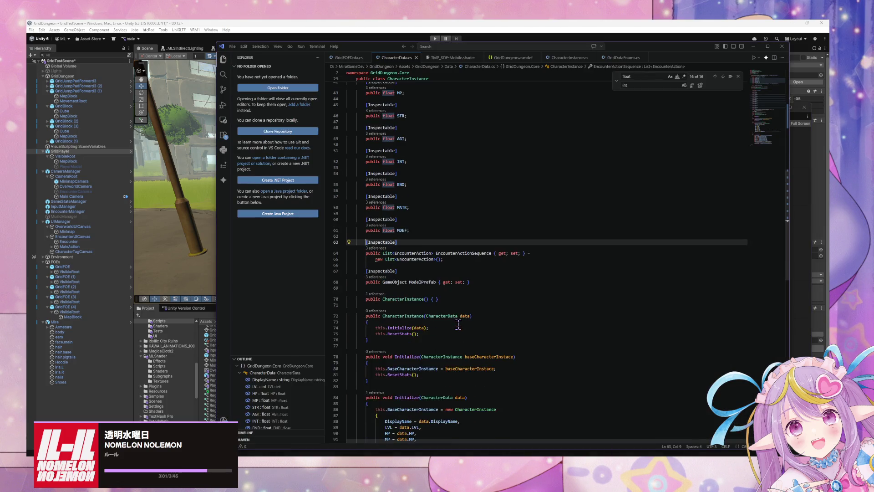
# Step: Inspect CharacterData.cs's Initialize methods and parameterless CharacterInstance constructor, then minimize VS Code
pyautogui.scroll(-2, 458, 322)
pyautogui.scroll(-4, 458, 322)
pyautogui.scroll(1, 460, 316)
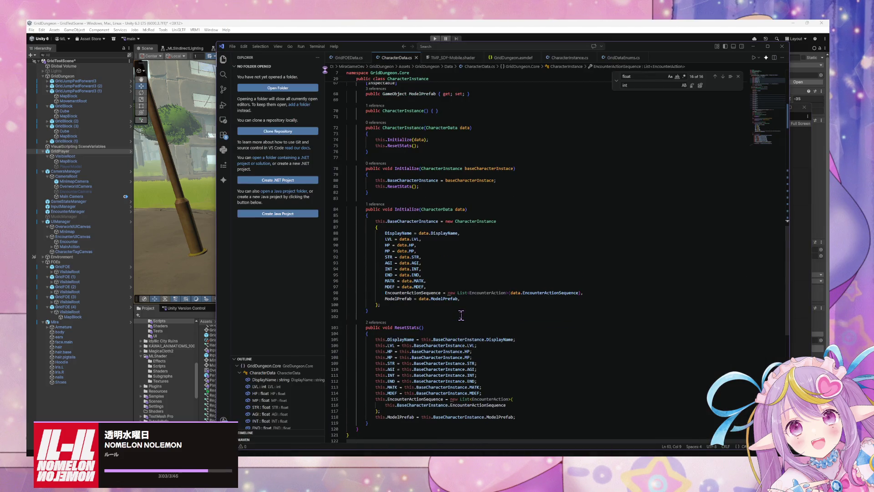
pyautogui.scroll(3, 461, 315)
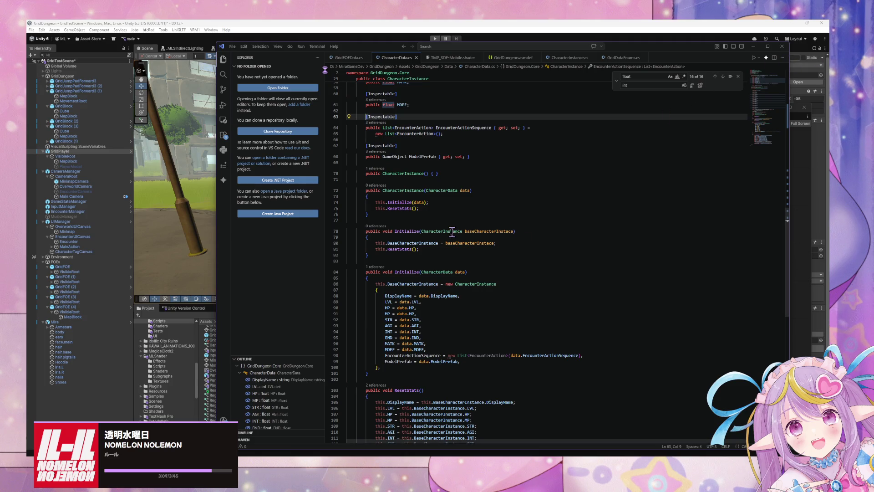
pyautogui.click(448, 296)
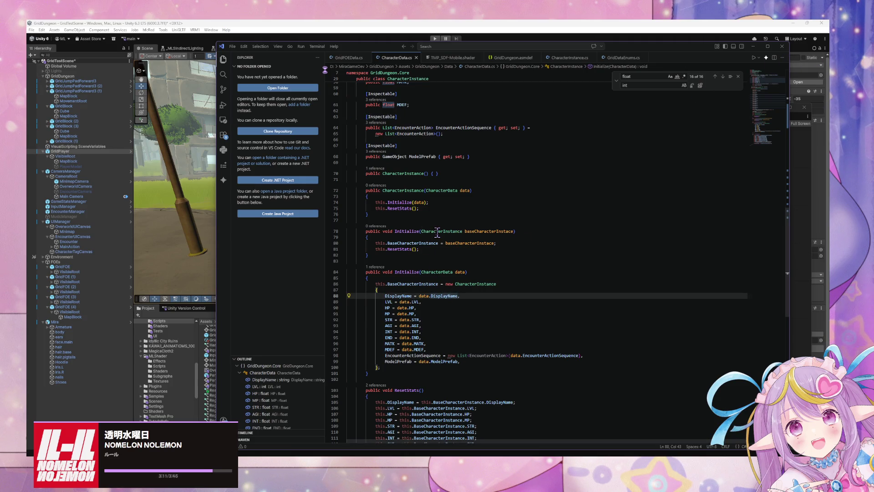
pyautogui.click(443, 262)
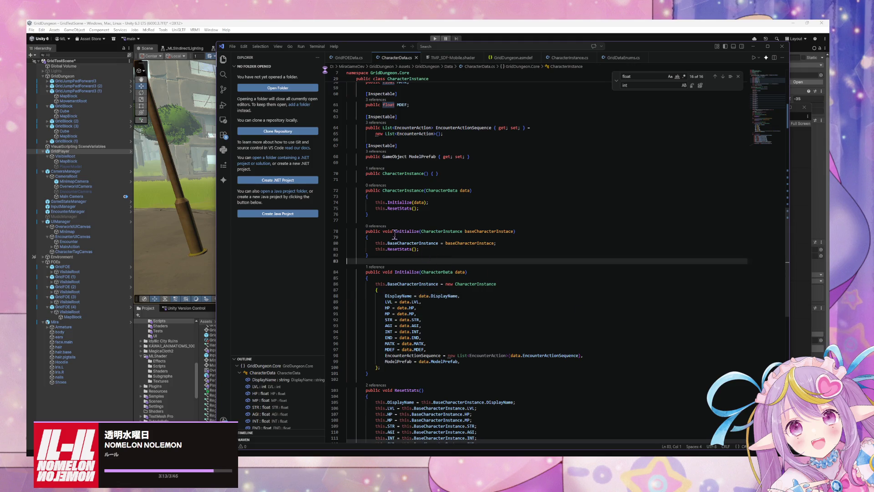
pyautogui.click(420, 255)
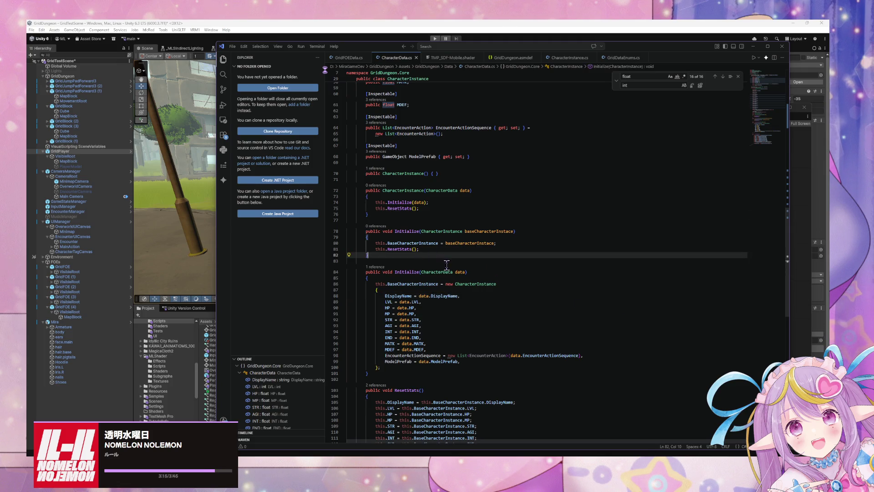
pyautogui.click(431, 244)
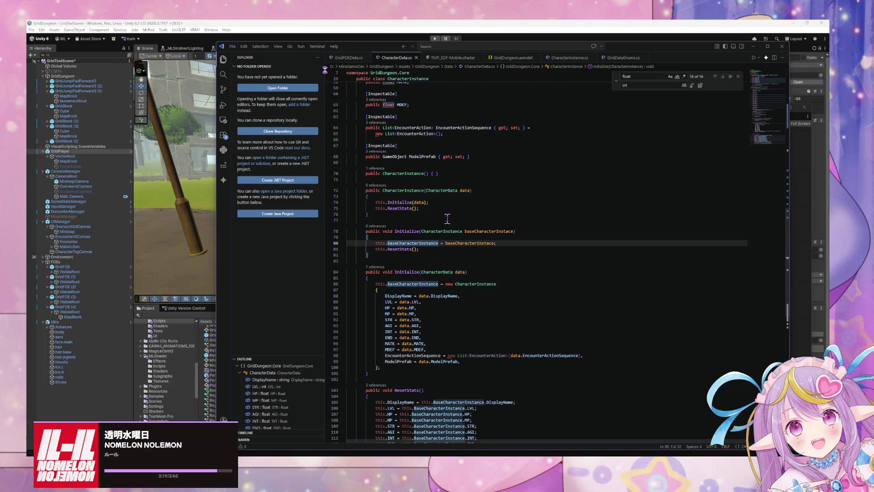
pyautogui.click(428, 237)
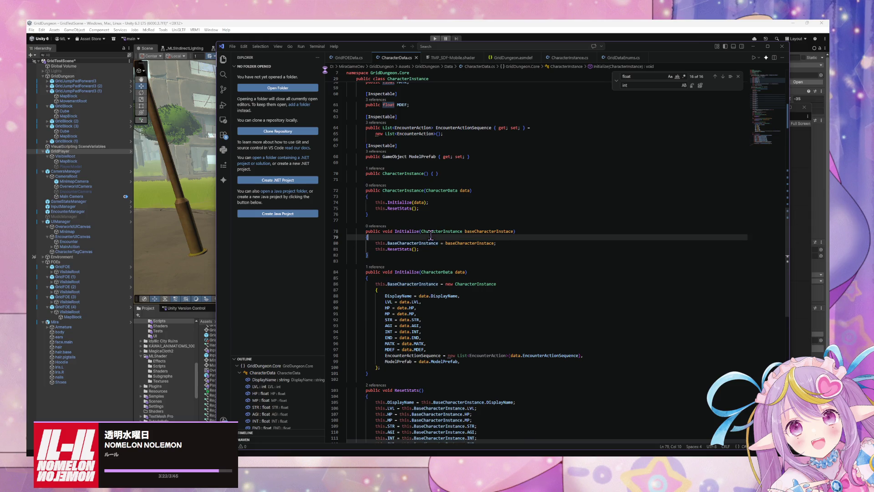
pyautogui.click(453, 175)
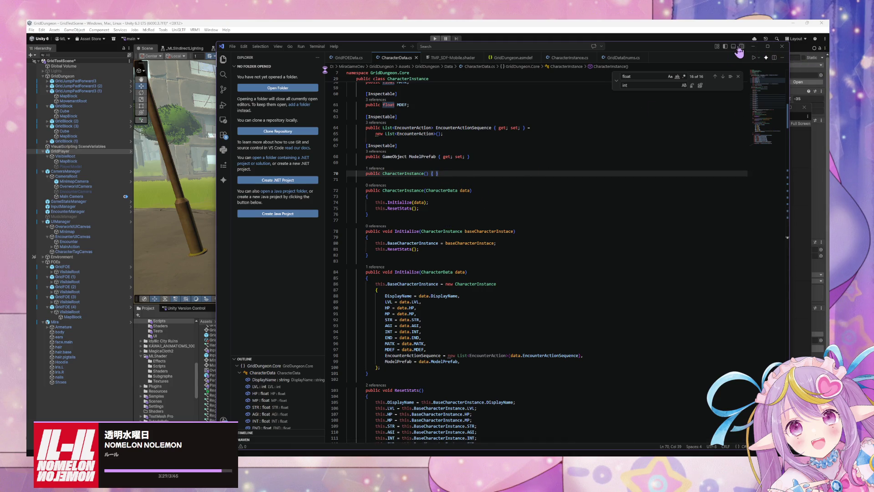
pyautogui.click(754, 46)
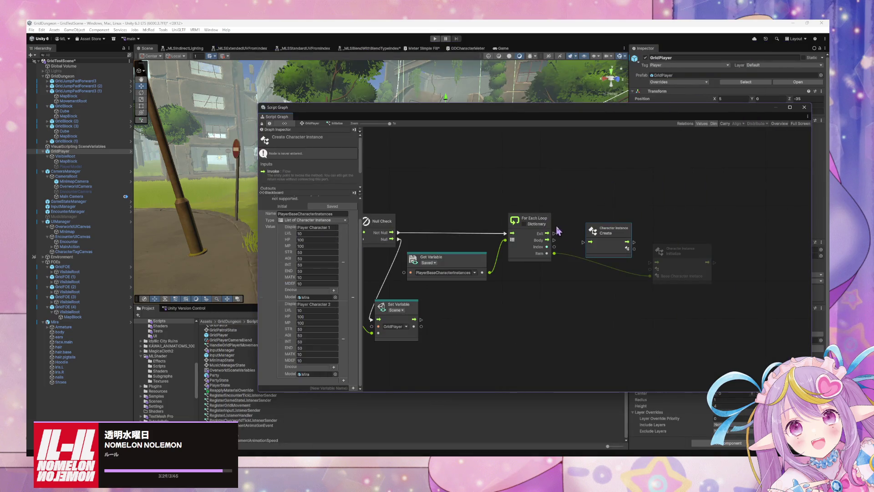
# Step: Connect the Create node to Initialize and drag a PlayerCharacterInstances application getter into the graph
pyautogui.moveTo(604, 231); pyautogui.dragTo(576, 239)
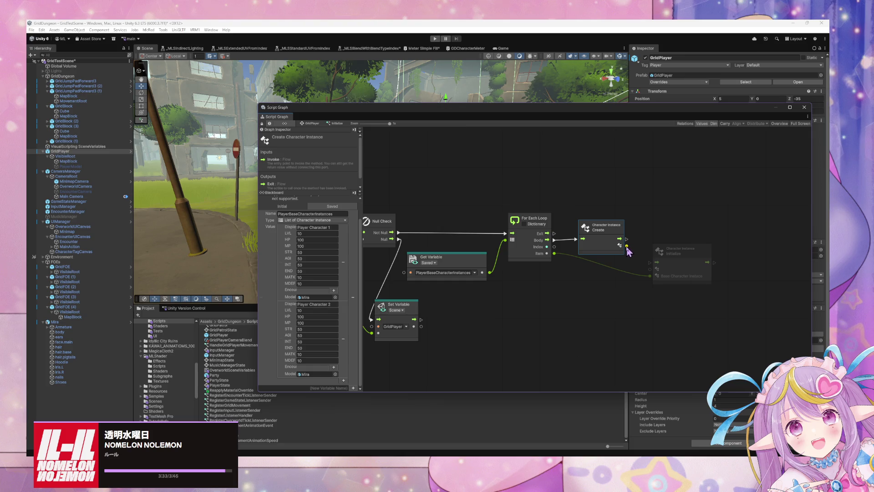
pyautogui.moveTo(626, 247)
pyautogui.mouseDown()
pyautogui.moveTo(650, 268)
pyautogui.moveTo(681, 242)
pyautogui.mouseUp()
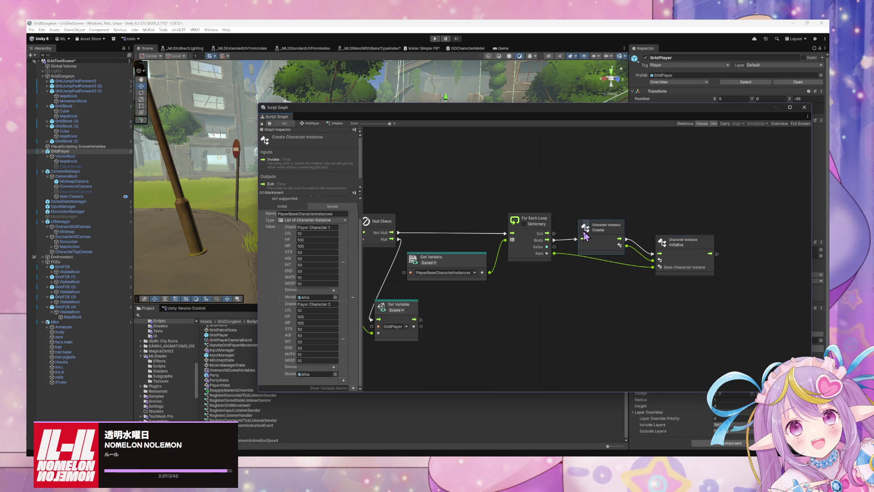
pyautogui.scroll(1, 308, 247)
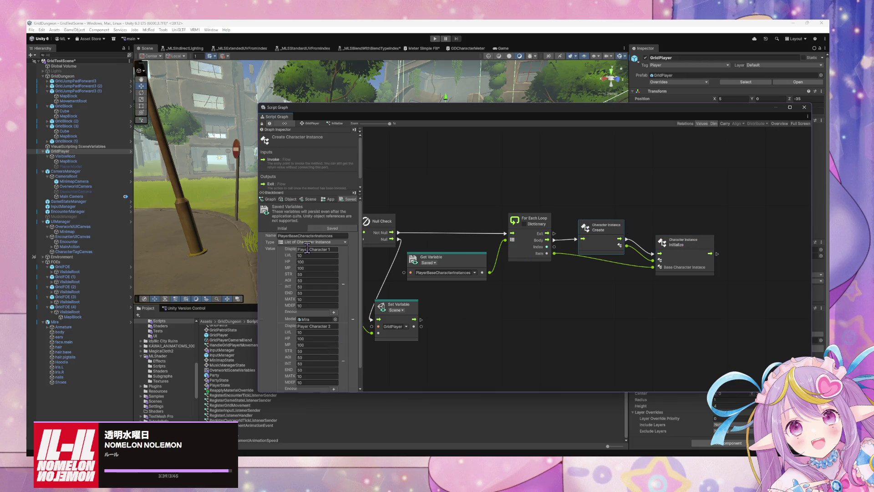
pyautogui.click(291, 199)
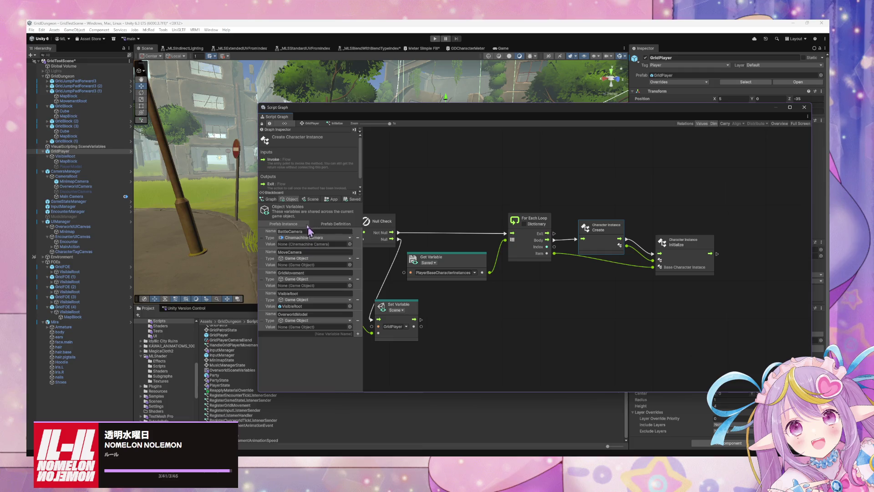
pyautogui.click(311, 199)
pyautogui.click(331, 199)
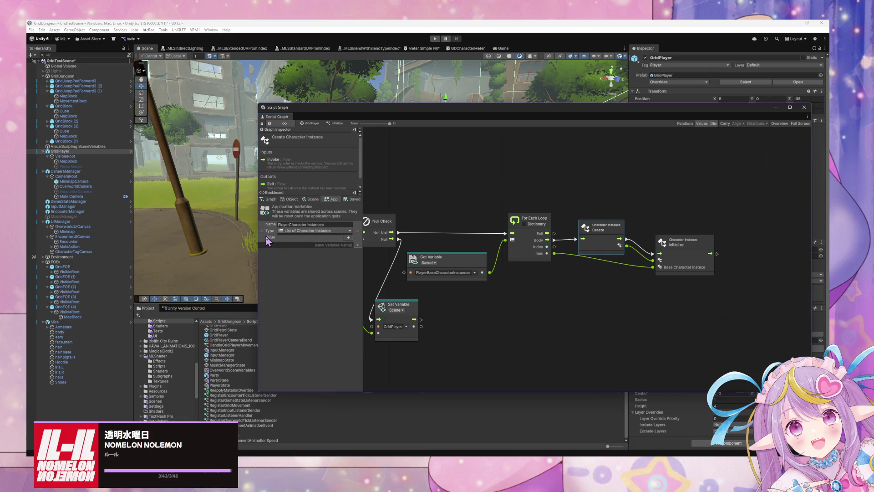
pyautogui.moveTo(347, 261)
pyautogui.mouseDown()
pyautogui.moveTo(635, 314)
pyautogui.moveTo(709, 292)
pyautogui.moveTo(697, 288)
pyautogui.mouseUp()
# Step: Place a copy of the Application Get Variable node on the graph
pyautogui.rightClick(751, 283)
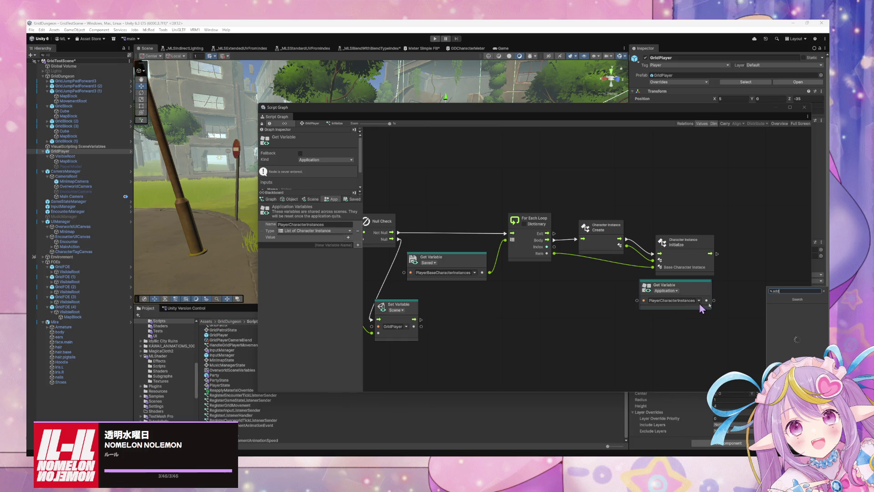
pyautogui.write('dd')
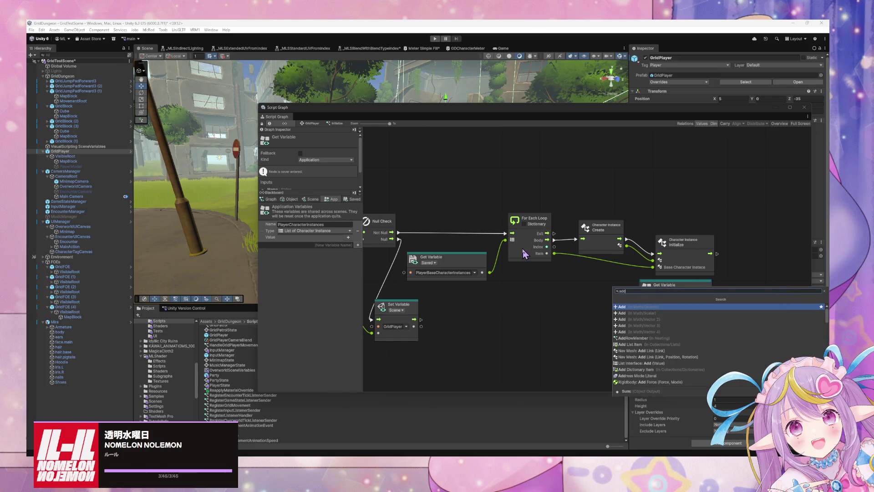
pyautogui.click(582, 304)
pyautogui.moveTo(273, 224)
pyautogui.mouseDown()
pyautogui.moveTo(465, 253)
pyautogui.moveTo(608, 308)
pyautogui.mouseUp()
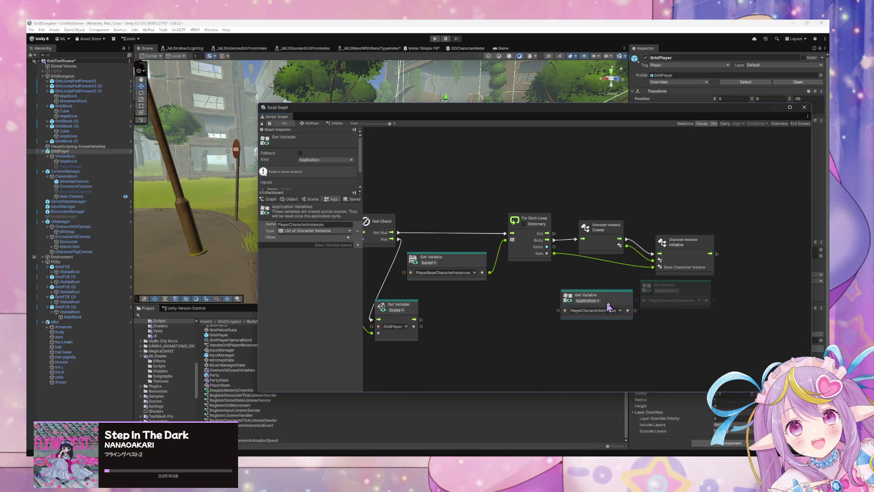
pyautogui.rightClick(658, 329)
pyautogui.click(694, 339)
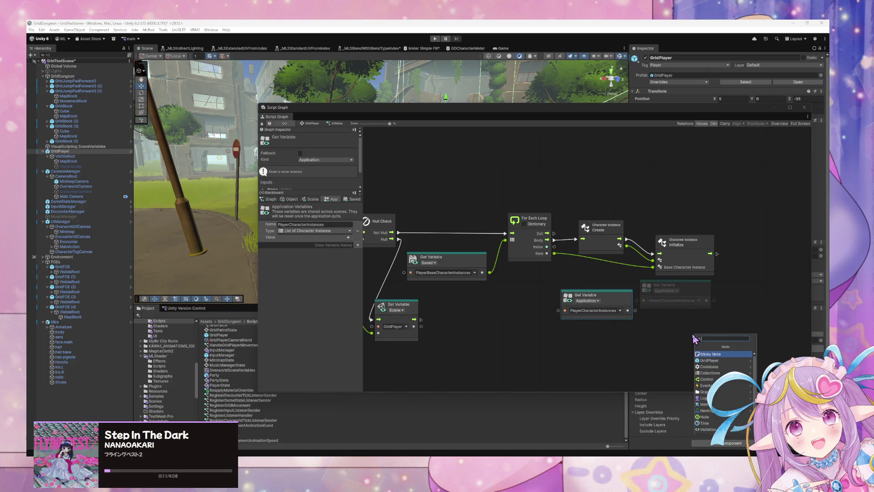
pyautogui.press('Escape')
# Step: Set the copy to Application PlayerCharacterInstances and move it below Initialize
pyautogui.click(592, 302)
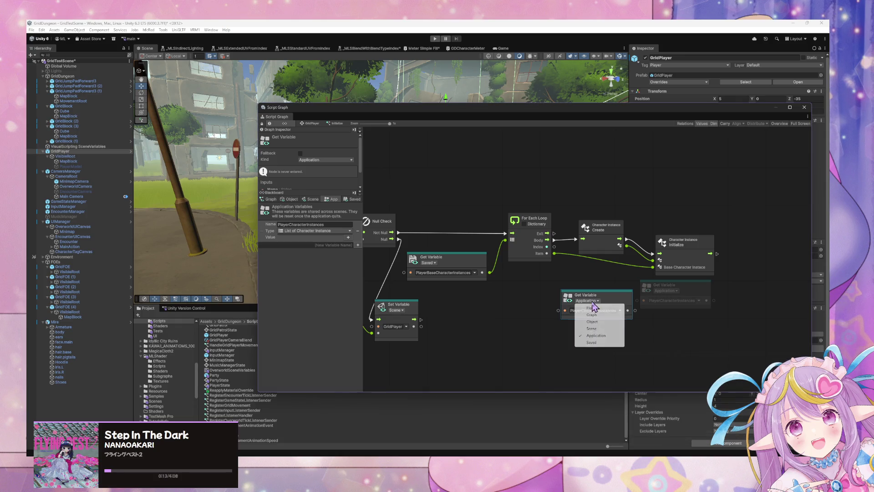
pyautogui.click(554, 314)
pyautogui.click(476, 273)
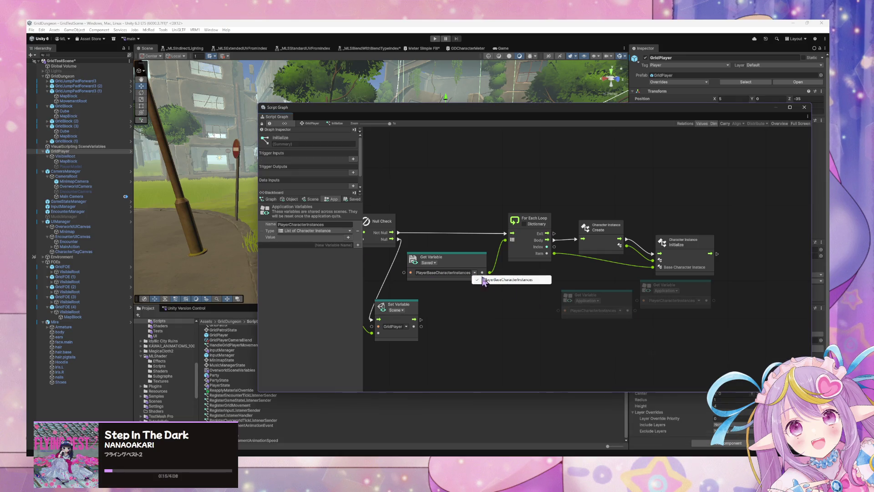
pyautogui.click(575, 311)
pyautogui.click(620, 311)
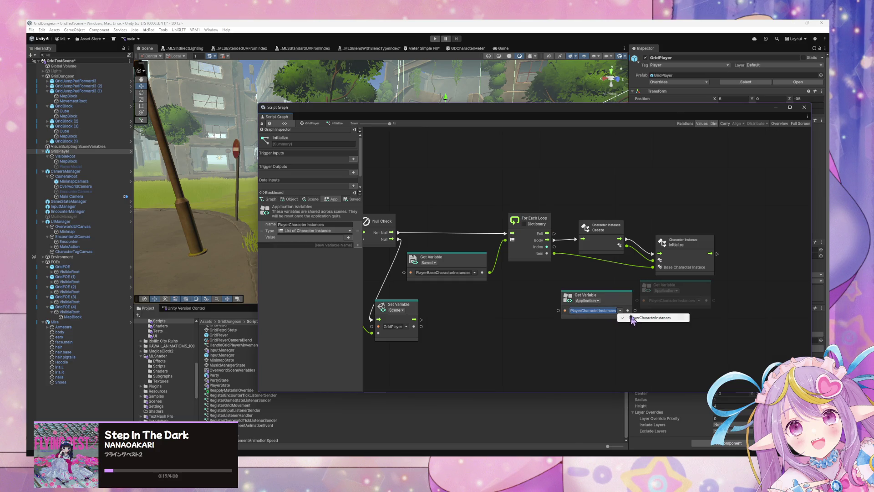
pyautogui.click(633, 318)
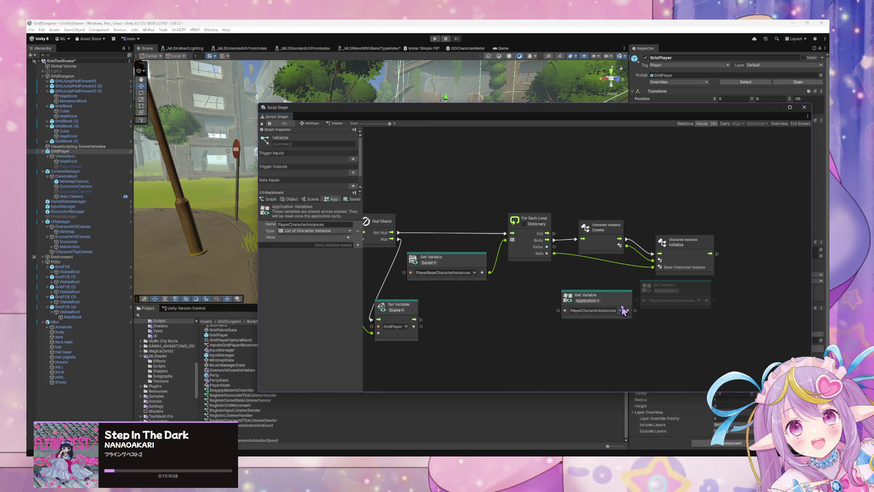
pyautogui.moveTo(624, 299)
pyautogui.mouseDown()
pyautogui.moveTo(643, 314)
pyautogui.moveTo(683, 304)
pyautogui.mouseUp()
pyautogui.rightClick(746, 303)
# Step: Add a List Add Item node wired from Initialize, the PlayerCharacterInstances list and Create's output
pyautogui.write('ai')
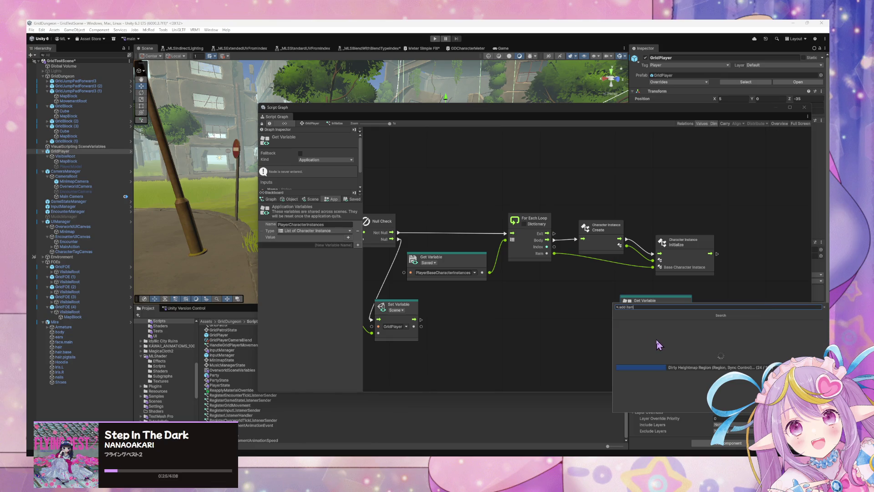
pyautogui.click(678, 327)
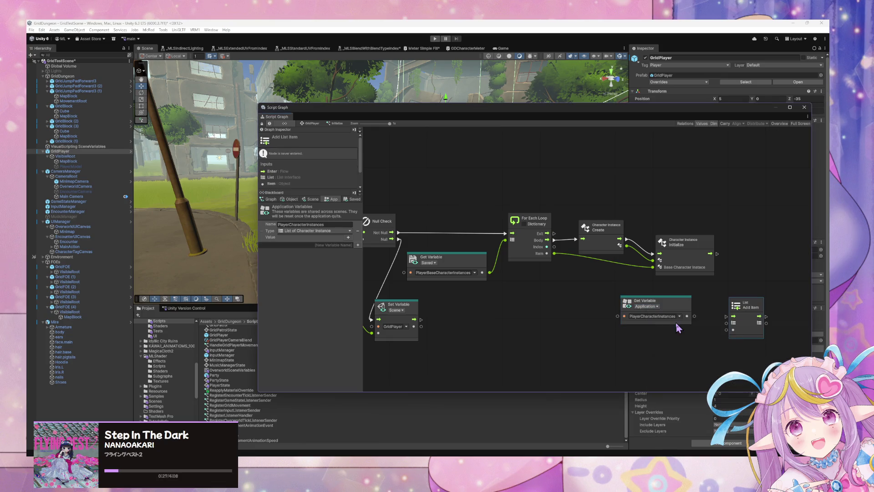
pyautogui.moveTo(753, 311); pyautogui.dragTo(763, 245)
pyautogui.moveTo(742, 251); pyautogui.dragTo(719, 255)
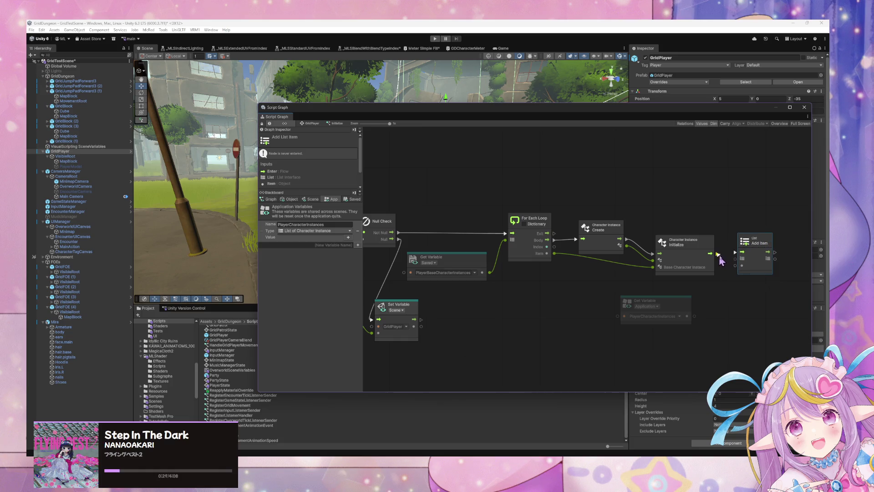
pyautogui.moveTo(694, 316); pyautogui.dragTo(742, 258)
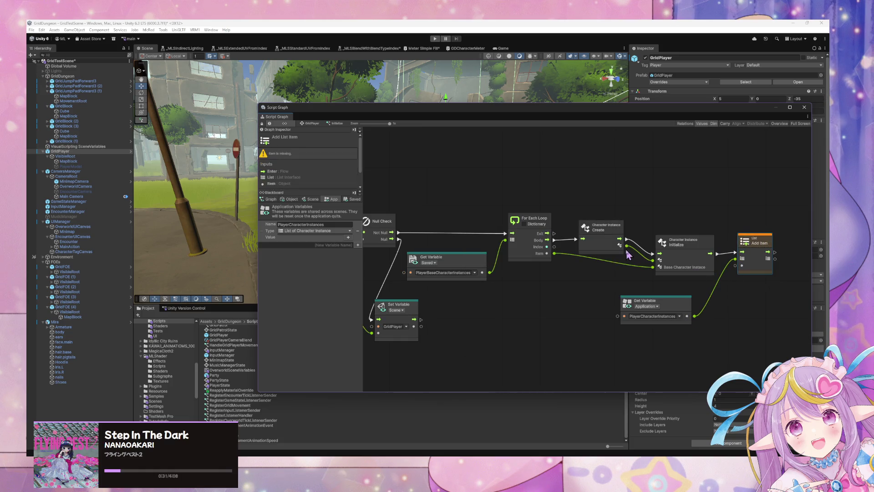
pyautogui.moveTo(627, 246)
pyautogui.mouseDown()
pyautogui.moveTo(712, 277)
pyautogui.moveTo(741, 266)
pyautogui.mouseUp()
pyautogui.moveTo(600, 227); pyautogui.dragTo(603, 238)
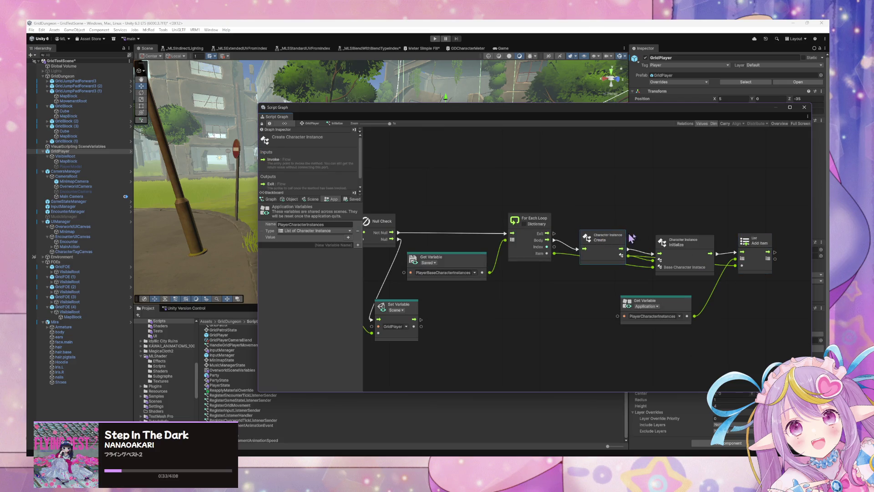
# Step: Tidy the Create, Initialize and Add Item nodes and select all the character-loading nodes
pyautogui.moveTo(679, 244); pyautogui.dragTo(679, 251)
pyautogui.moveTo(763, 245); pyautogui.dragTo(766, 255)
pyautogui.scroll(-5, 766, 256)
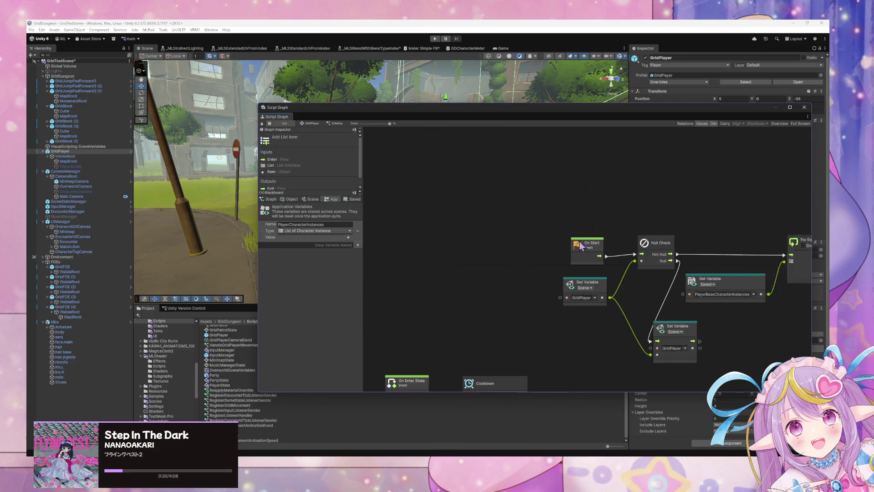
pyautogui.moveTo(425, 191)
pyautogui.mouseDown()
pyautogui.moveTo(752, 316)
pyautogui.moveTo(793, 316)
pyautogui.mouseUp()
pyautogui.scroll(2, 793, 316)
# Step: Cut the loading nodes and create a new Script State in the parent state graph
pyautogui.press('Delete')
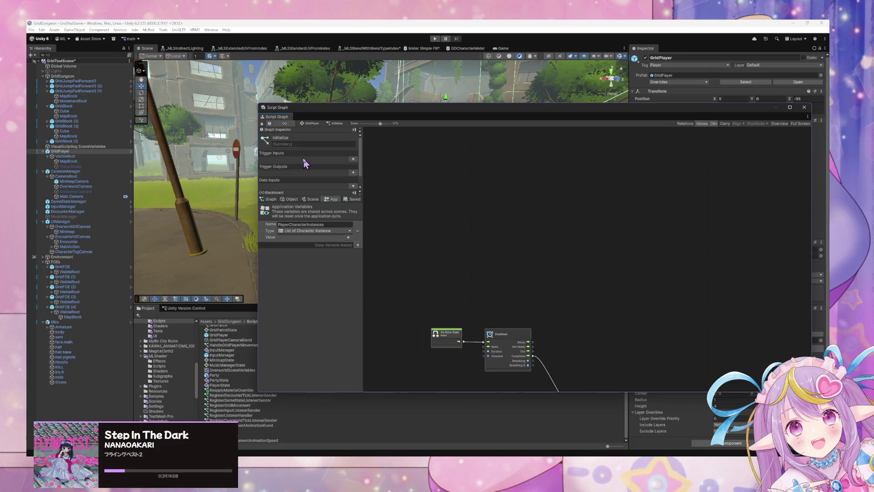
pyautogui.click(314, 124)
pyautogui.rightClick(513, 290)
pyautogui.click(546, 293)
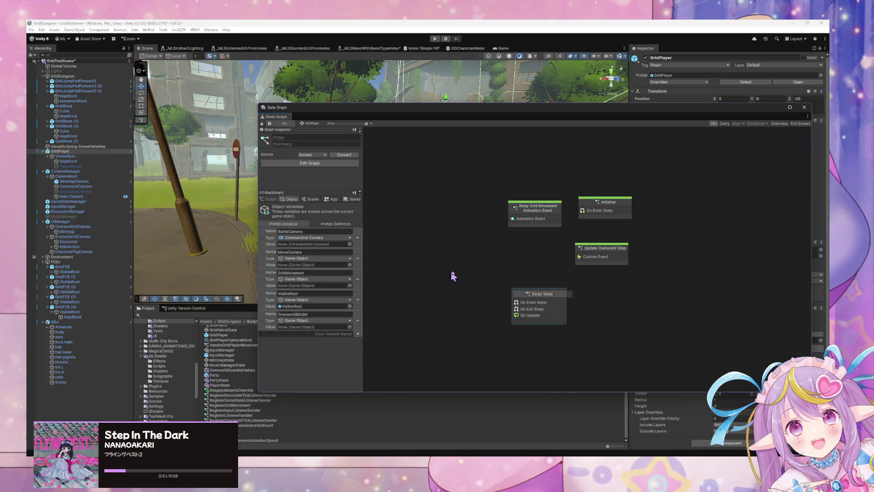
pyautogui.rightClick(536, 296)
pyautogui.click(549, 297)
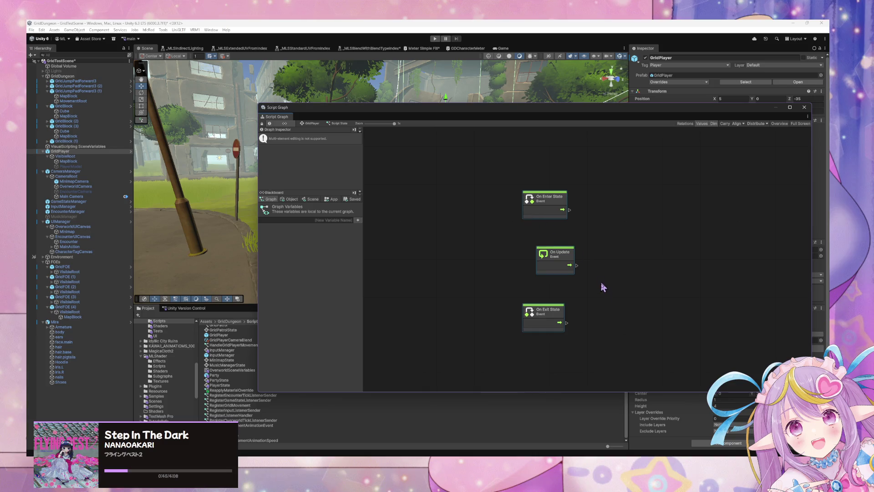
# Step: Replace the new script state's default events with an On Start event node
pyautogui.press('Delete')
pyautogui.rightClick(526, 294)
pyautogui.click(548, 292)
pyautogui.write('sta')
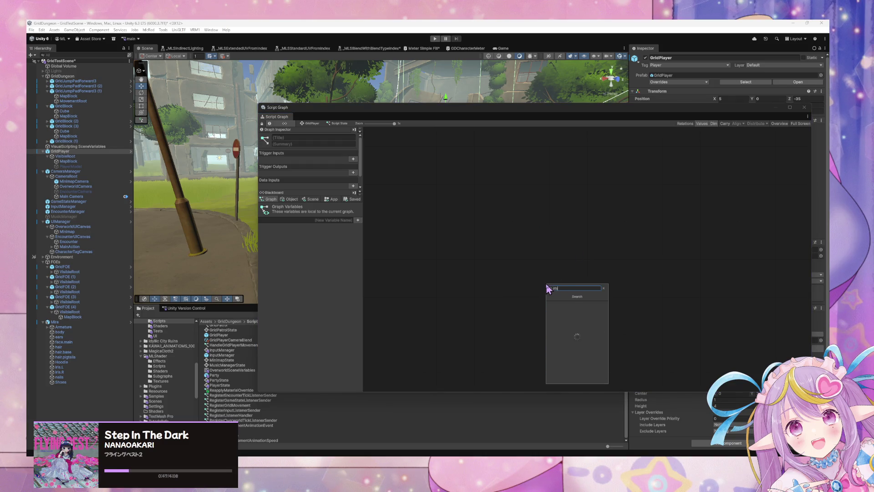
pyautogui.write('r')
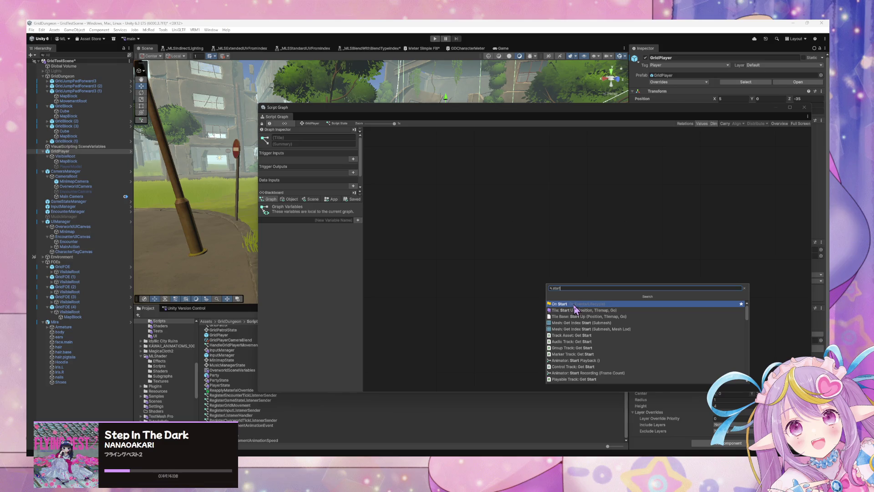
pyautogui.click(575, 305)
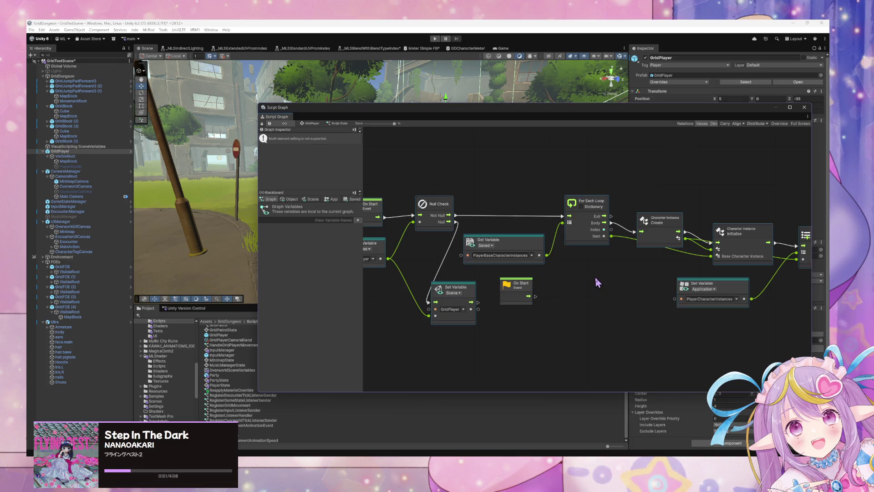
pyautogui.moveTo(519, 282)
pyautogui.mouseDown()
pyautogui.moveTo(442, 228)
pyautogui.moveTo(373, 209)
pyautogui.mouseUp()
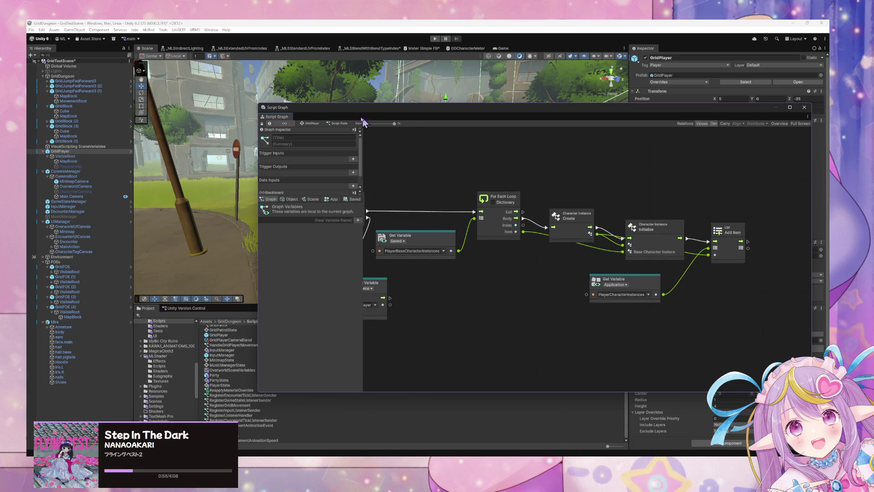
# Step: Back in the state graph, review the prefab definition's and instance's object variables
pyautogui.click(311, 124)
pyautogui.click(338, 224)
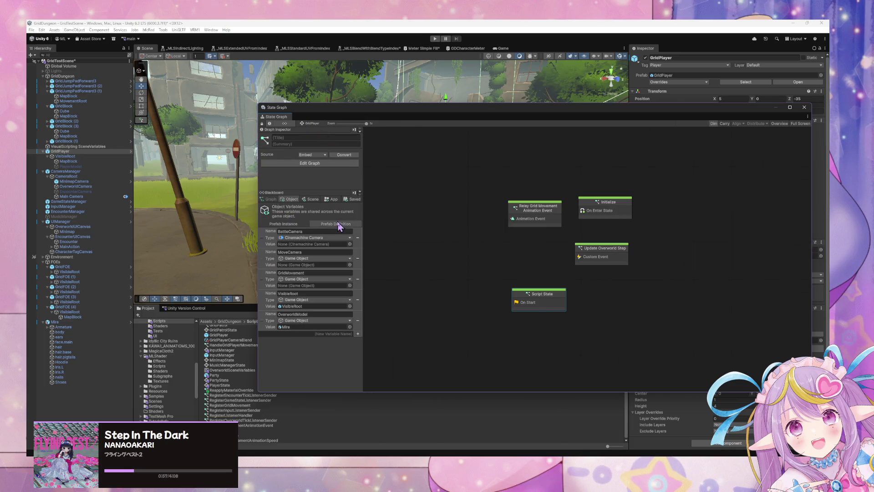
pyautogui.click(292, 223)
pyautogui.click(344, 223)
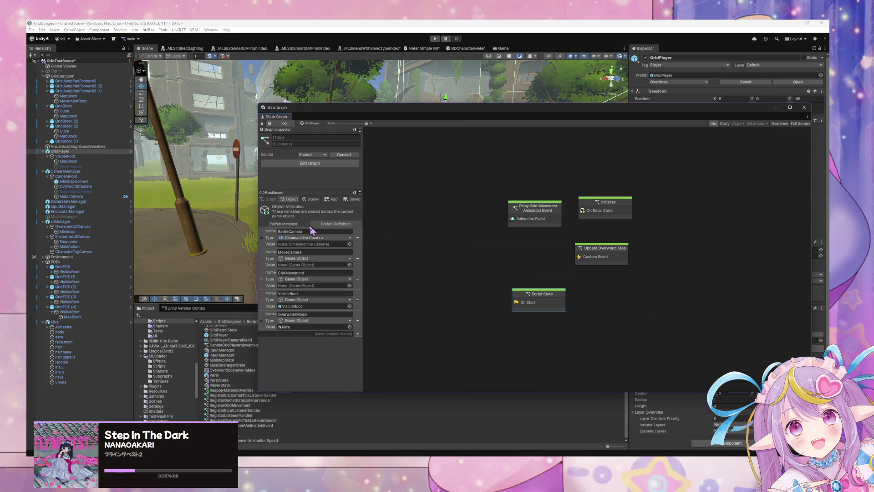
pyautogui.click(308, 224)
pyautogui.click(309, 224)
# Step: Title the script state 'Load Player Character Instances' and move it up-left
pyautogui.click(314, 138)
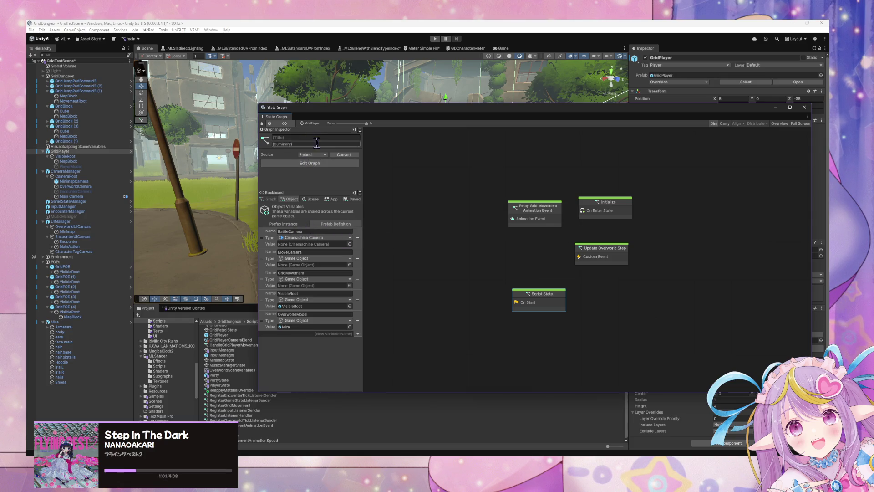
pyautogui.write('Load Player C')
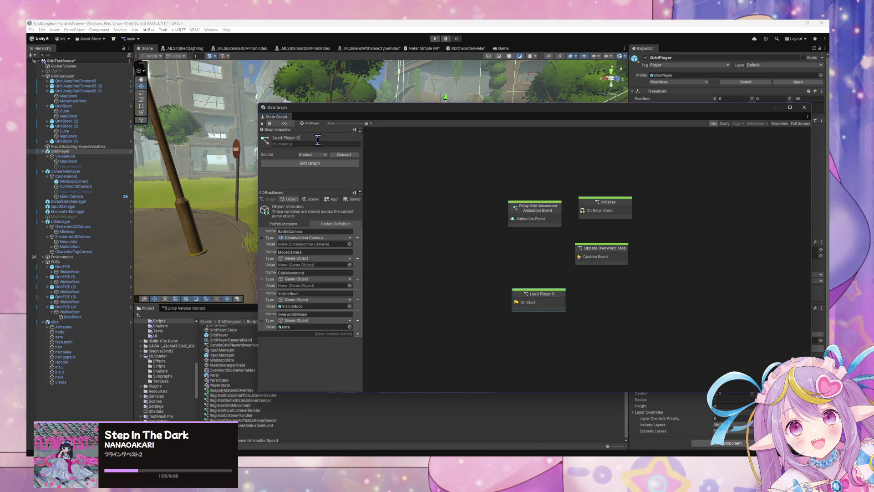
pyautogui.write('cter Instances')
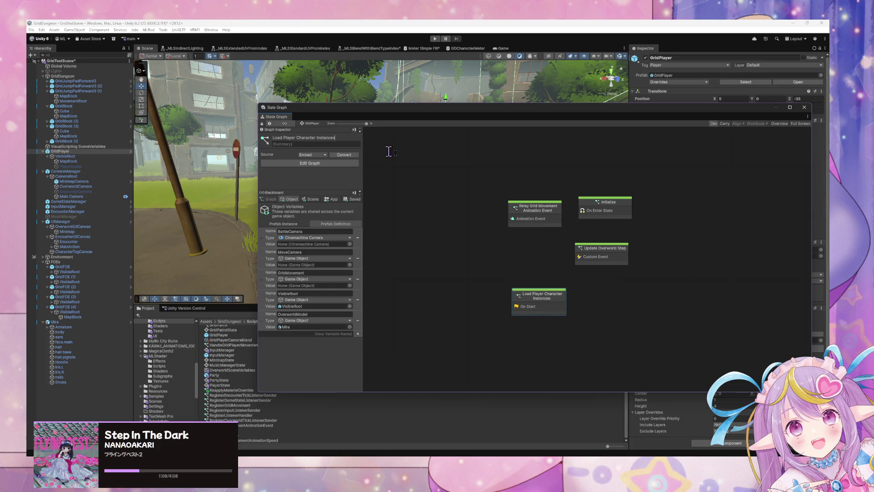
pyautogui.click(474, 242)
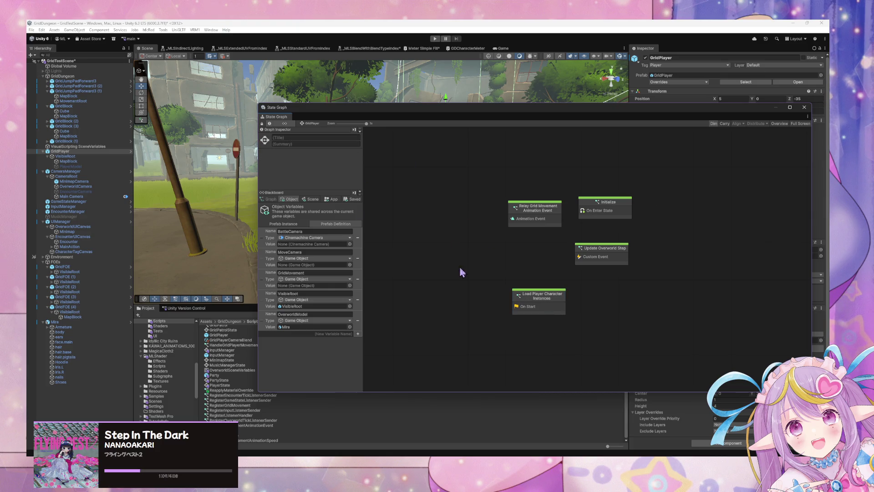
pyautogui.click(548, 304)
pyautogui.moveTo(549, 304); pyautogui.dragTo(531, 288)
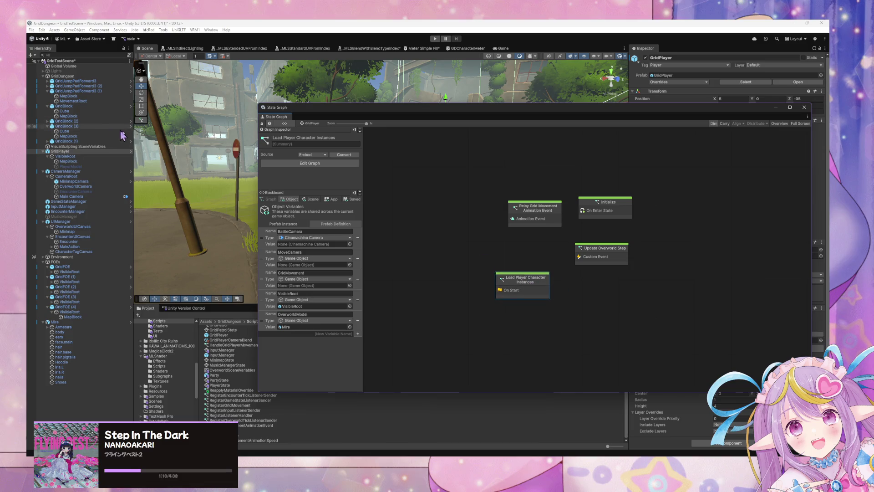
# Step: Revert the GridPlayer prefab overrides and move the State Graph window lower
pyautogui.click(685, 82)
pyautogui.click(727, 133)
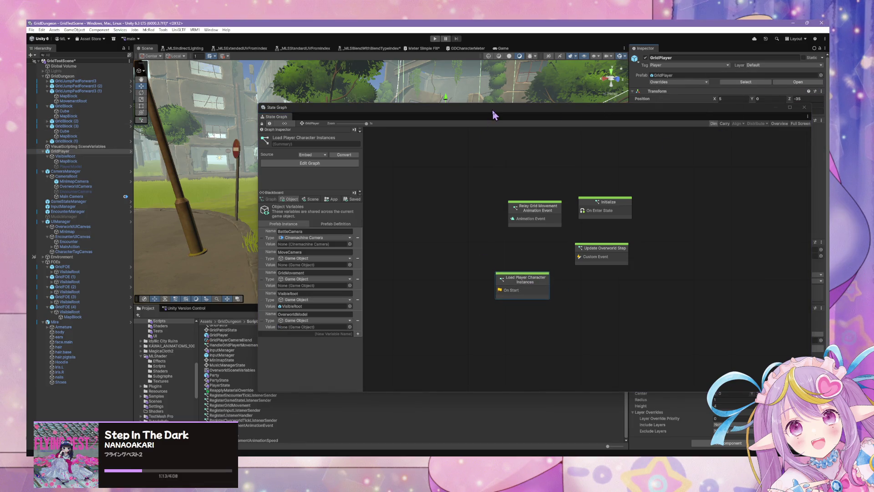
pyautogui.moveTo(494, 114)
pyautogui.mouseDown()
pyautogui.moveTo(390, 132)
pyautogui.moveTo(451, 135)
pyautogui.moveTo(558, 185)
pyautogui.moveTo(544, 181)
pyautogui.mouseUp()
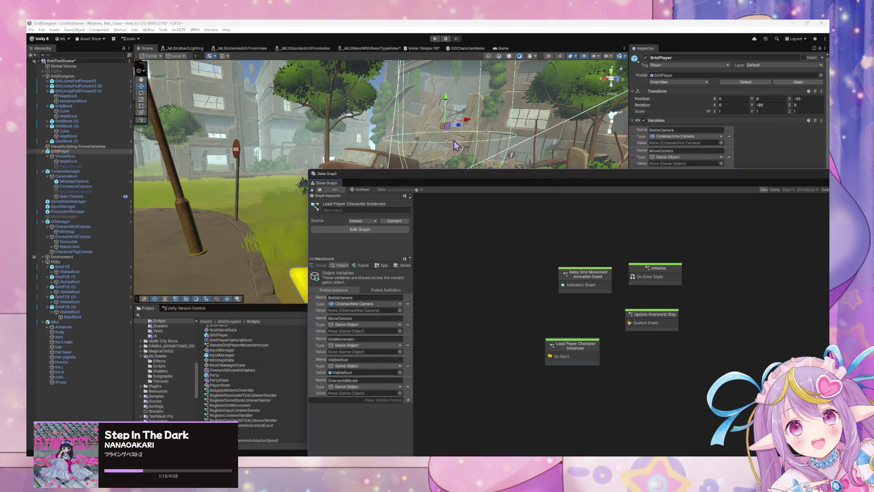
# Step: Enter play mode, walk into two encounters, escape each, then undock the State Graph
pyautogui.click(434, 39)
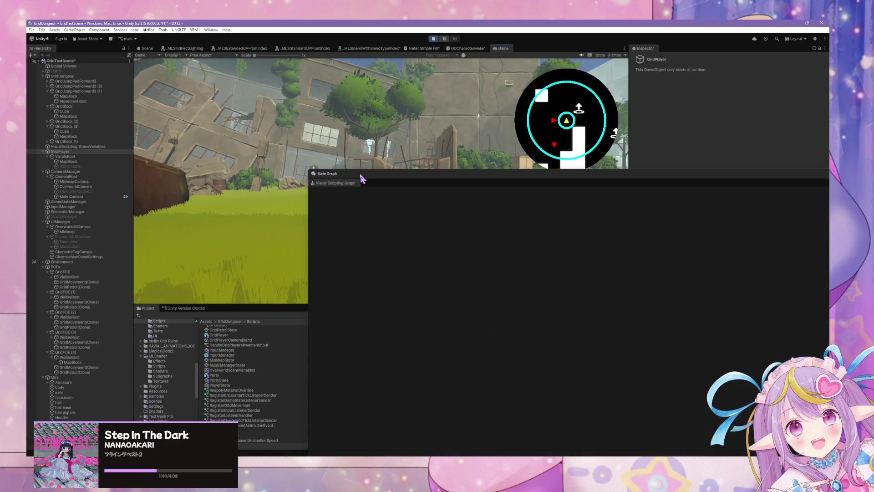
pyautogui.moveTo(363, 177)
pyautogui.mouseDown()
pyautogui.moveTo(425, 179)
pyautogui.moveTo(395, 322)
pyautogui.mouseUp()
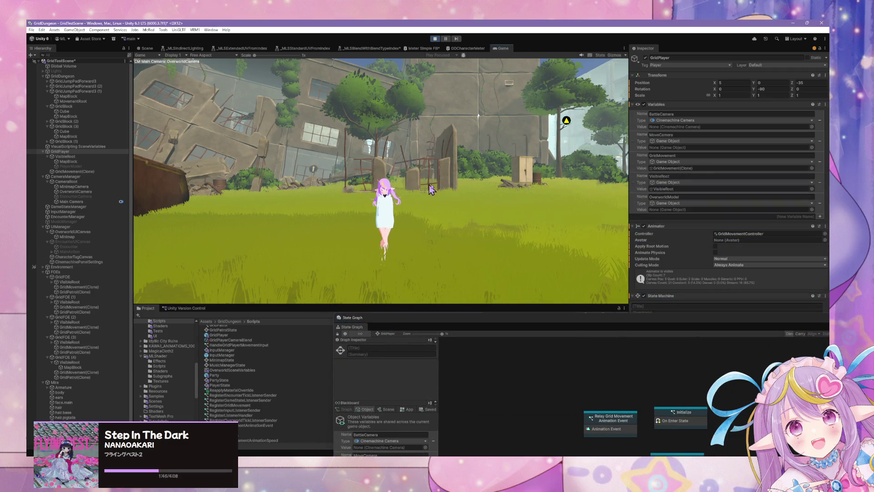
pyautogui.press('a')
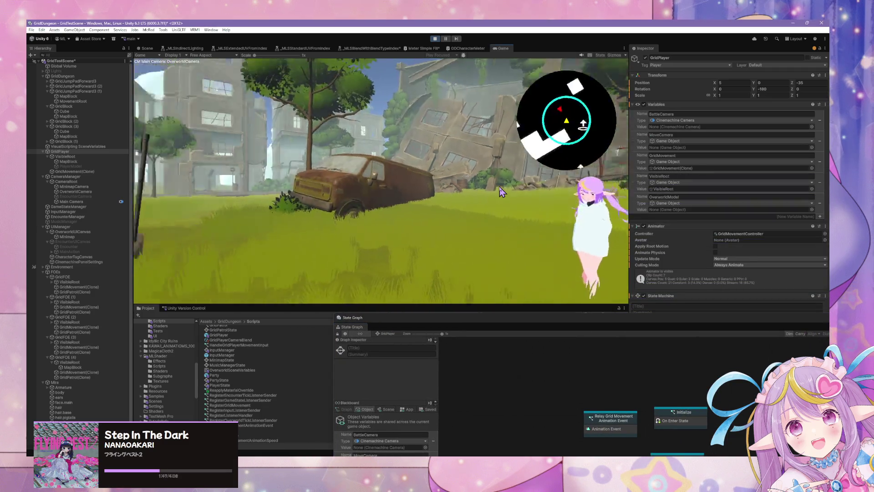
pyautogui.press('w')
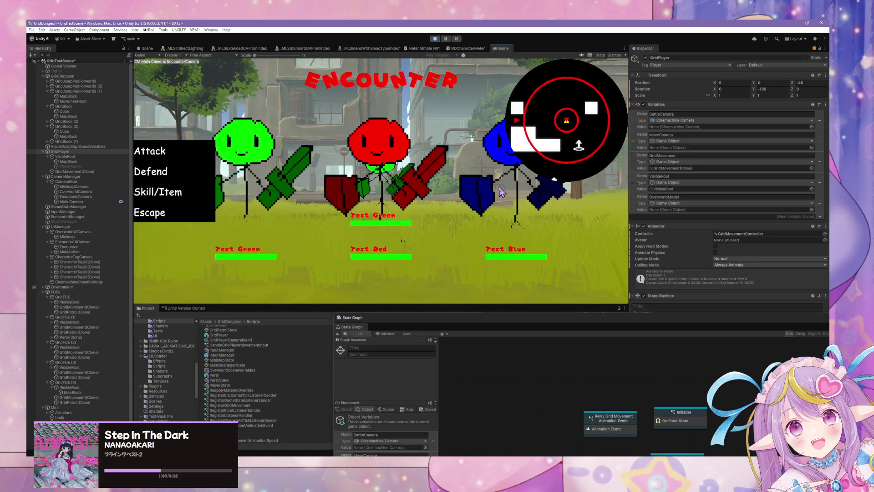
pyautogui.click(167, 212)
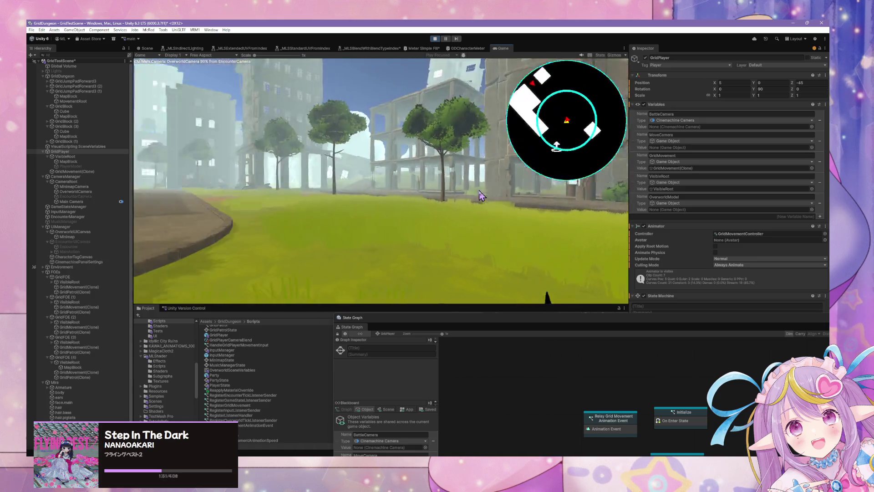
pyautogui.press('a')
pyautogui.press('w')
pyautogui.press('w')
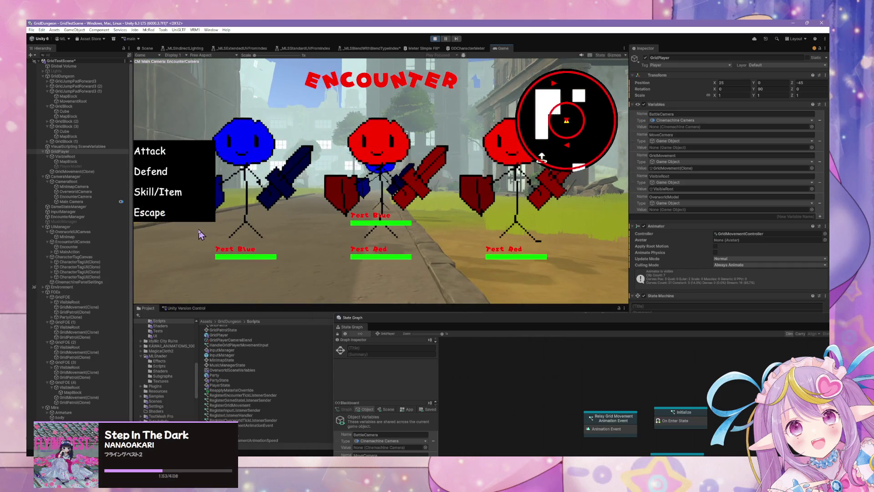
pyautogui.click(164, 213)
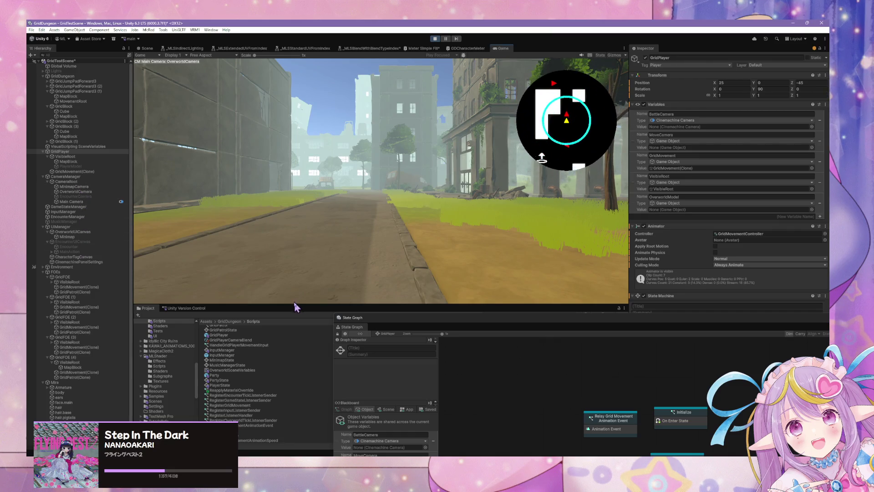
pyautogui.moveTo(352, 317); pyautogui.dragTo(323, 112)
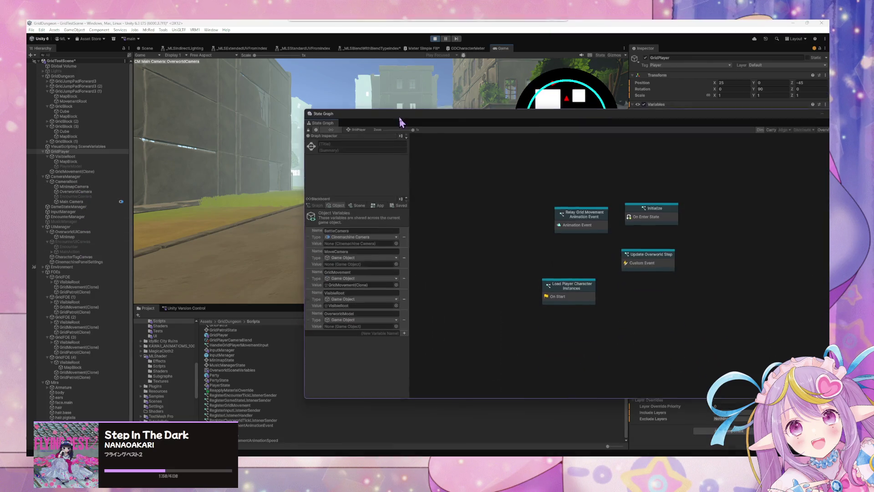
# Step: Check the Blackboard's Scene and Application variables while escaping two encounters
pyautogui.click(360, 204)
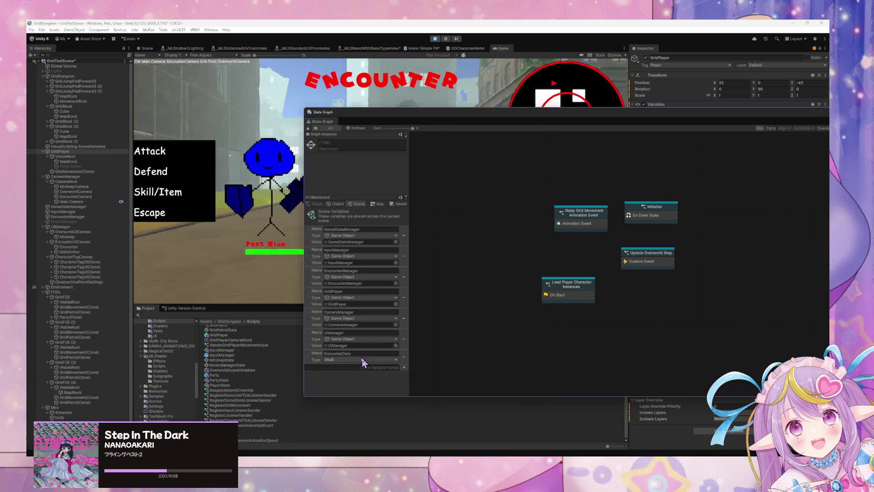
pyautogui.click(188, 226)
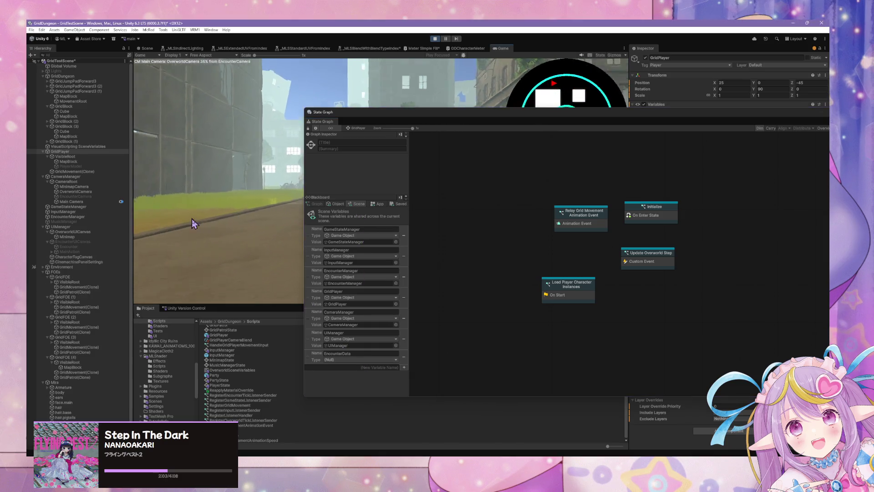
pyautogui.click(377, 204)
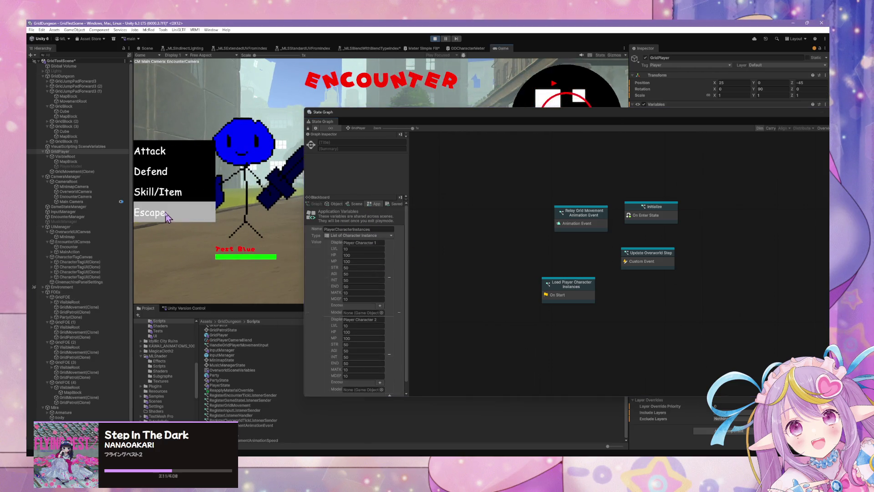
pyautogui.click(150, 212)
# Step: Keep walking with WASD and escape another encounter back to the overworld
pyautogui.moveTo(415, 111); pyautogui.dragTo(613, 272)
pyautogui.press('w')
pyautogui.press('w')
pyautogui.press('w')
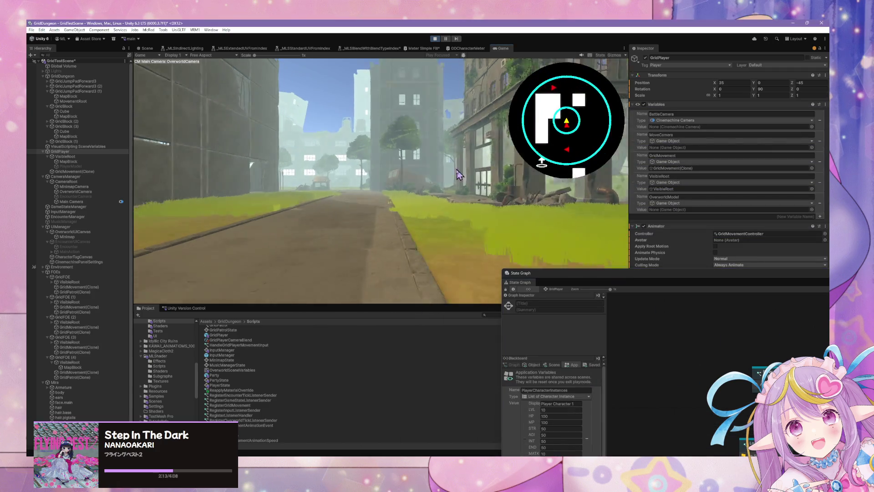
pyautogui.press('d')
pyautogui.press('a')
pyautogui.press('w')
pyautogui.press('w')
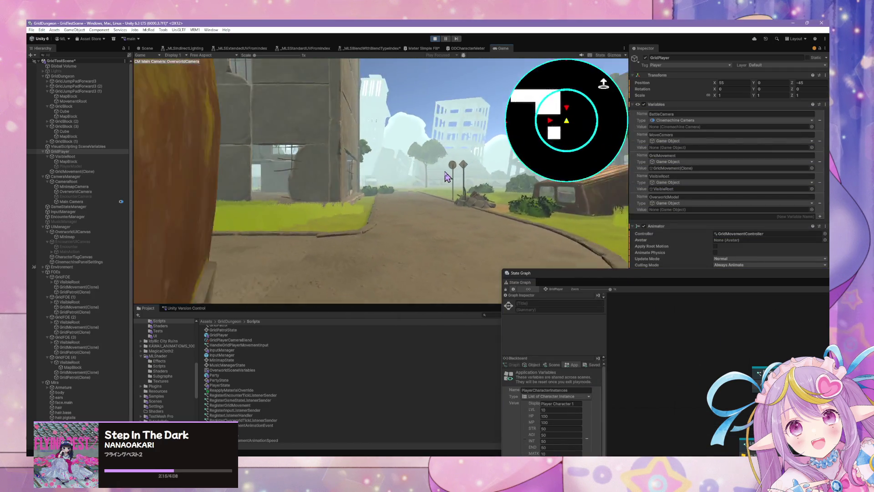
pyautogui.click(187, 219)
pyautogui.press('w')
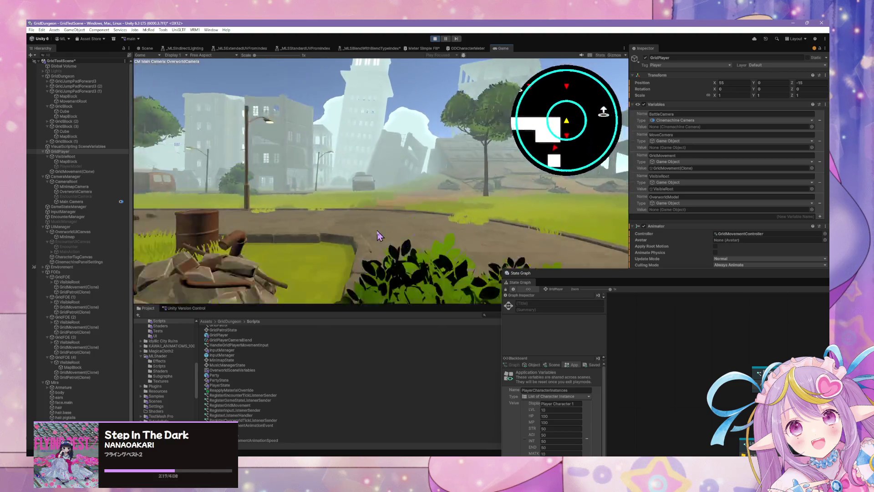
pyautogui.press('a')
pyautogui.press('w')
pyautogui.press('w')
pyautogui.press('w')
pyautogui.press('w')
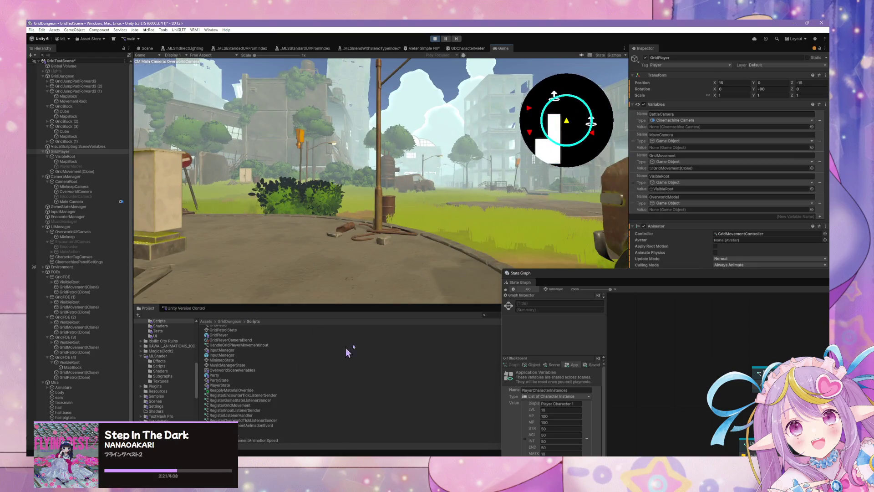
# Step: Float the enlarged State Graph over the editor and stop play mode with Ctrl+P
pyautogui.scroll(3, 347, 352)
pyautogui.doubleClick(584, 272)
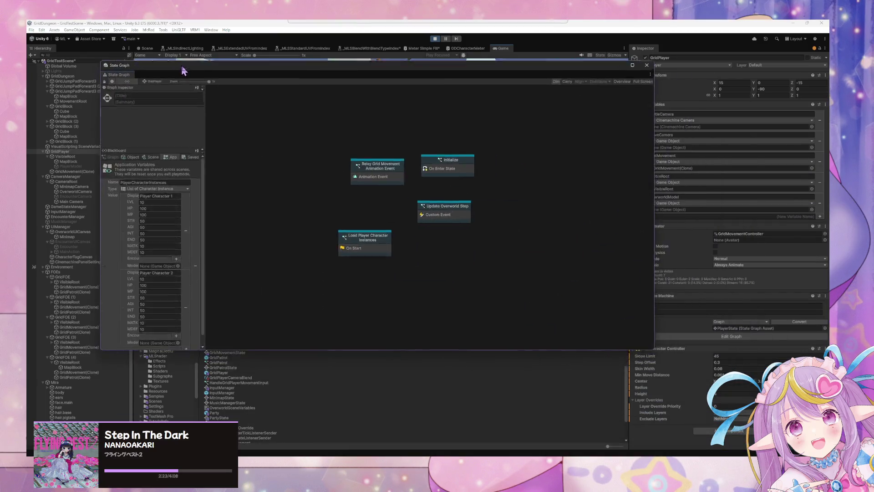
pyautogui.moveTo(336, 57)
pyautogui.mouseDown()
pyautogui.moveTo(336, 155)
pyautogui.moveTo(502, 206)
pyautogui.moveTo(582, 274)
pyautogui.mouseUp()
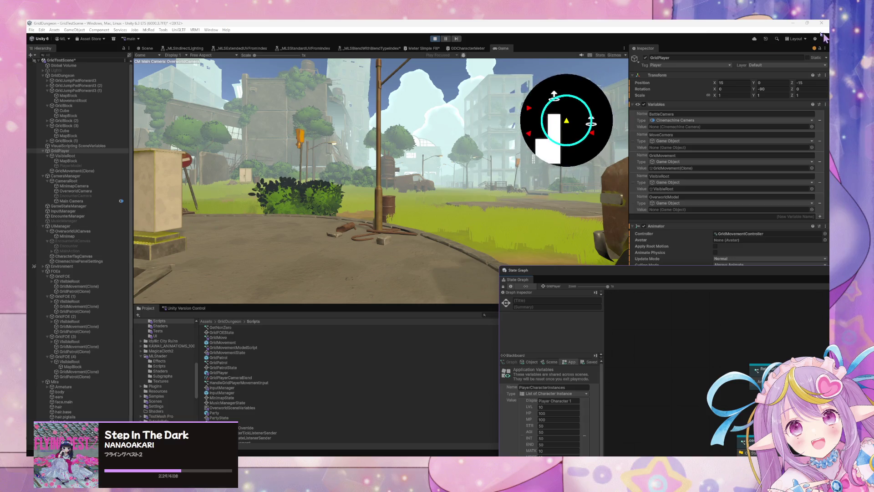
pyautogui.click(502, 241)
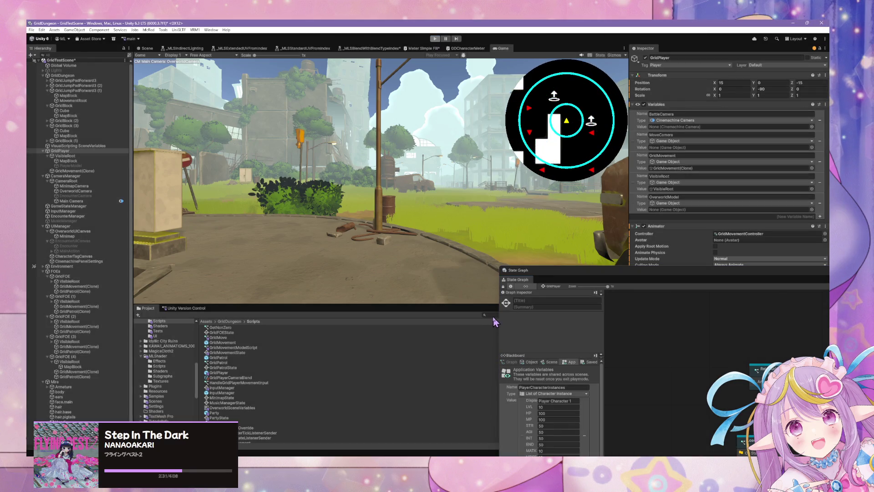
pyautogui.hotkey('ctrl', 'p')
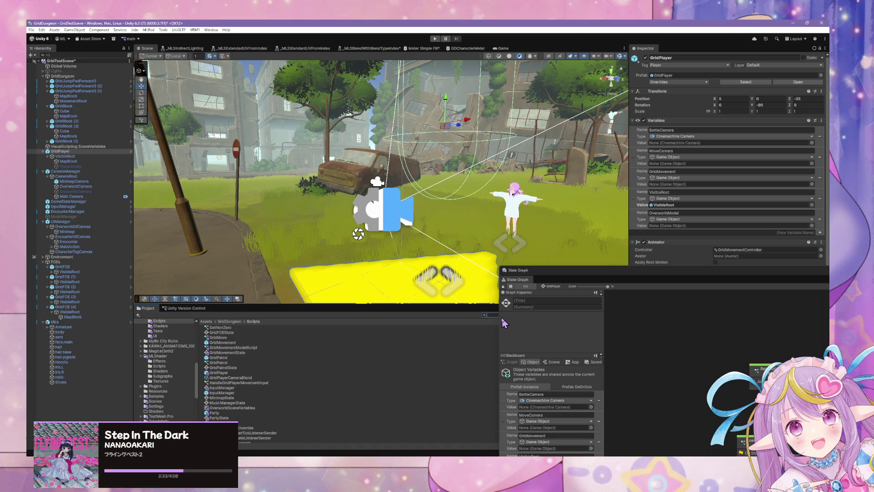
# Step: Search the Project for 'ui' and open the CharacterTagUI prefab
pyautogui.write('tag ui')
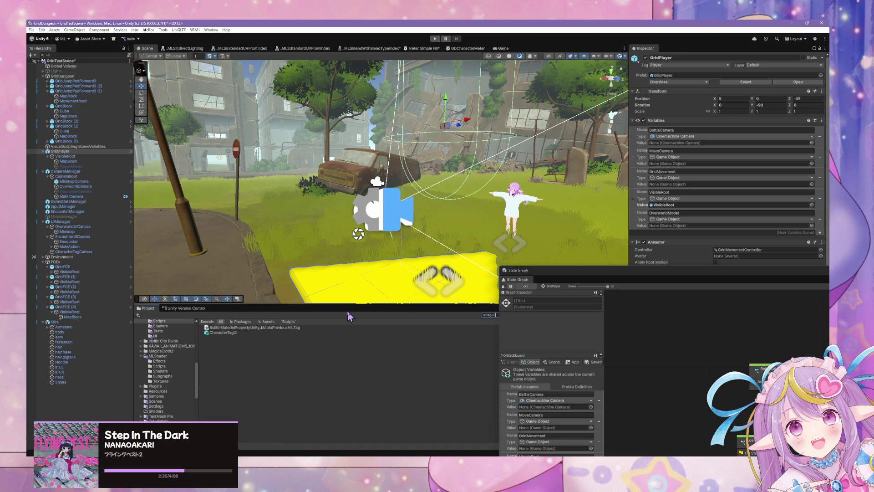
pyautogui.click(236, 333)
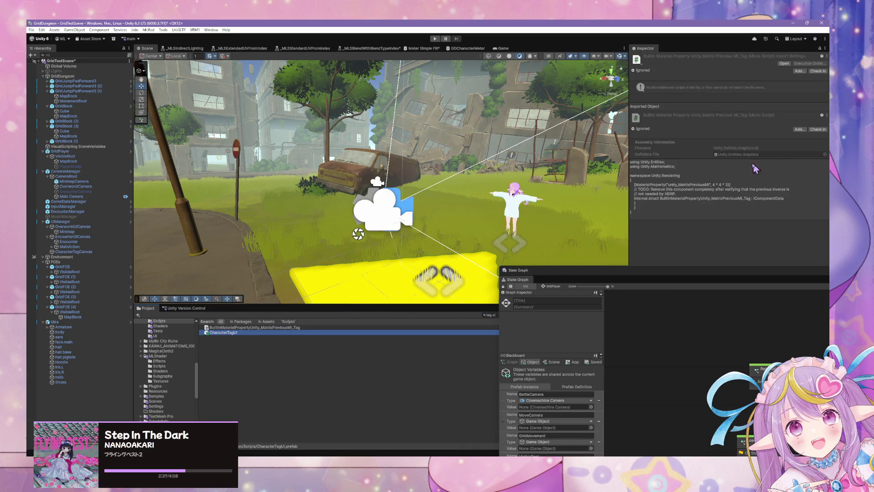
pyautogui.scroll(-5, 691, 221)
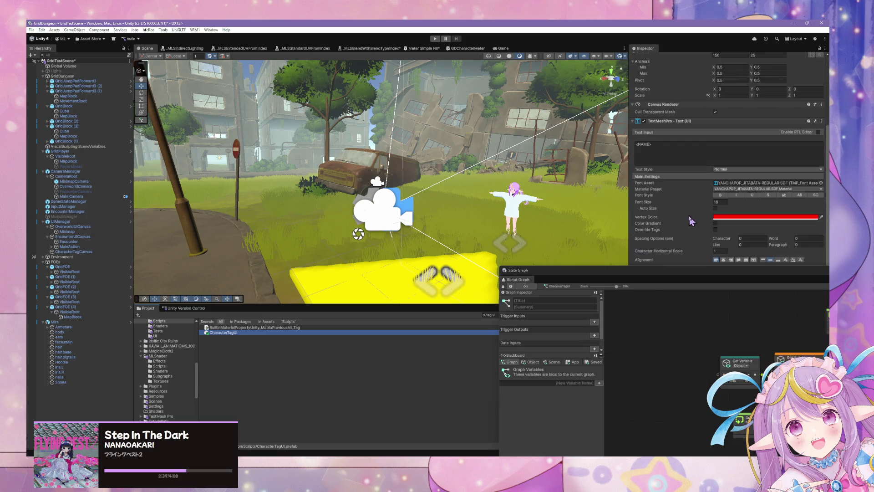
# Step: Switch the name text's font asset from YANCHAPOP to ANDMOREY SLANT SDF
pyautogui.click(821, 183)
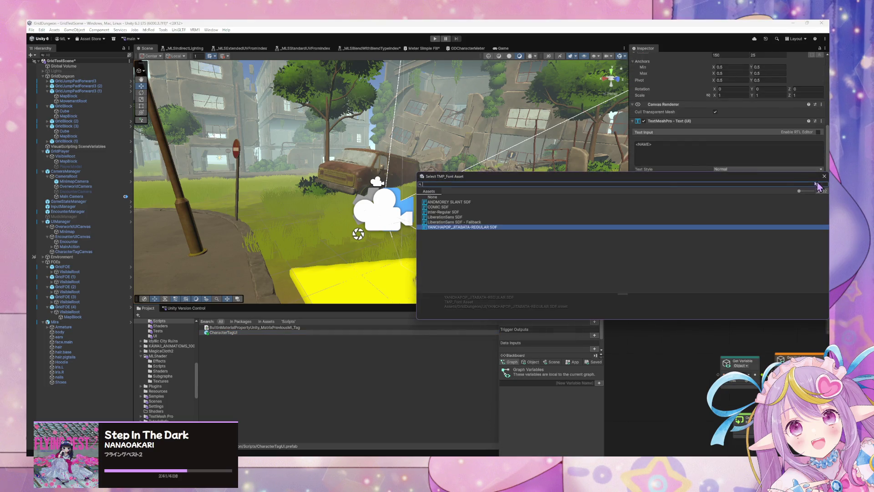
pyautogui.click(824, 177)
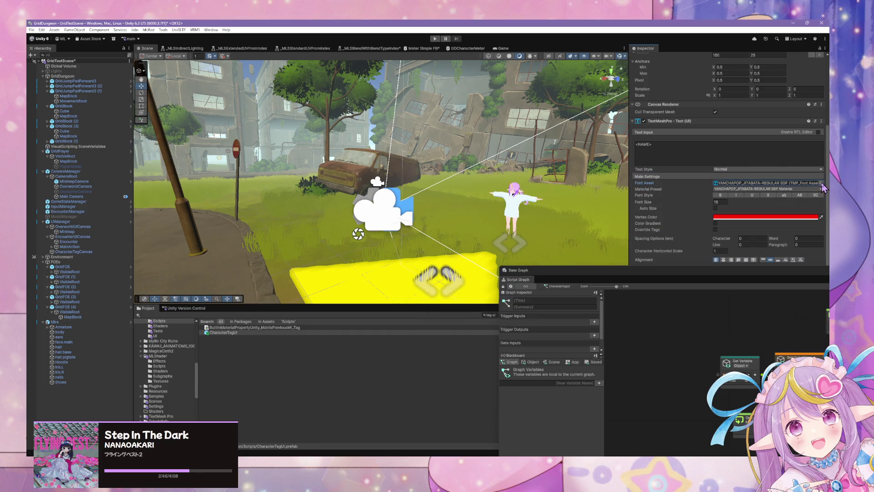
pyautogui.click(822, 182)
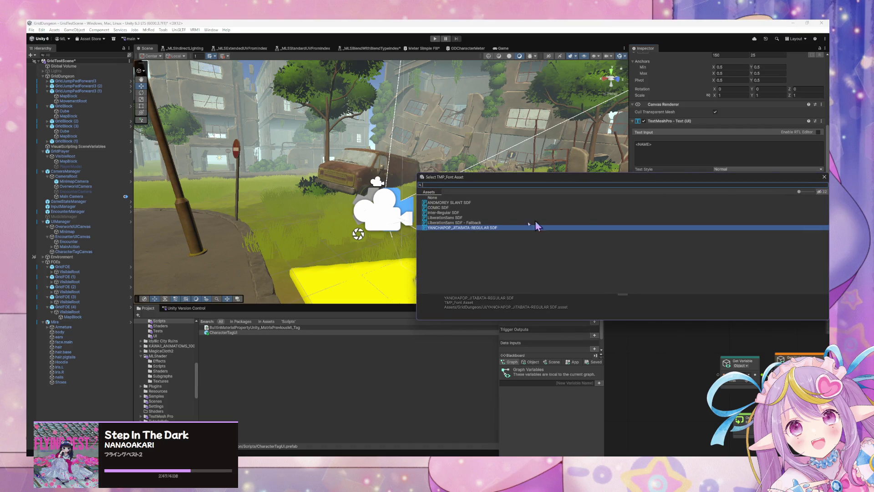
pyautogui.click(460, 212)
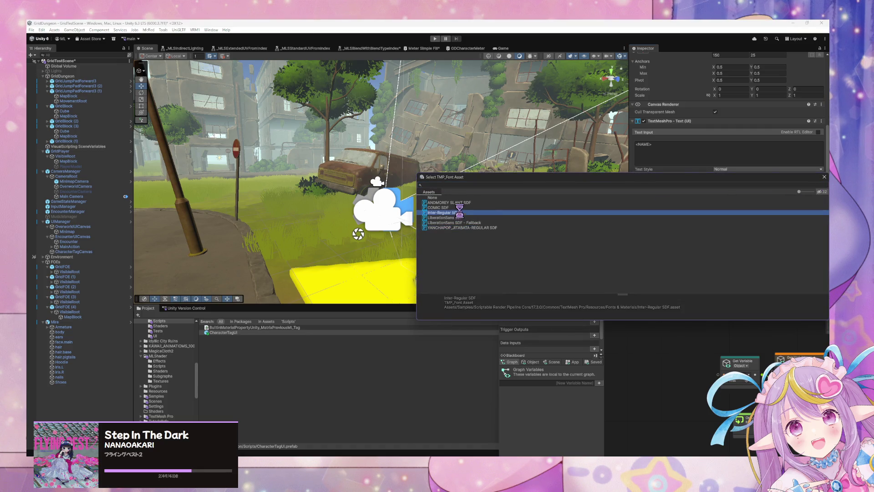
pyautogui.click(472, 203)
pyautogui.moveTo(606, 185); pyautogui.dragTo(442, 259)
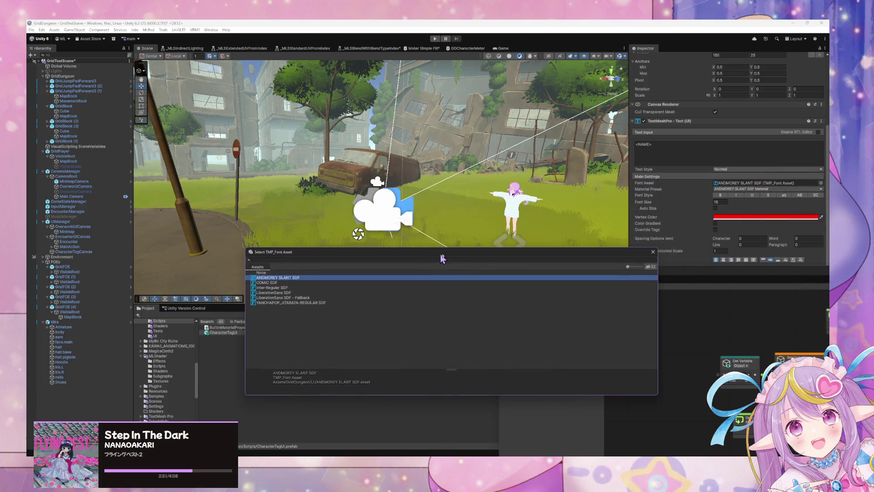
pyautogui.moveTo(496, 258); pyautogui.dragTo(684, 335)
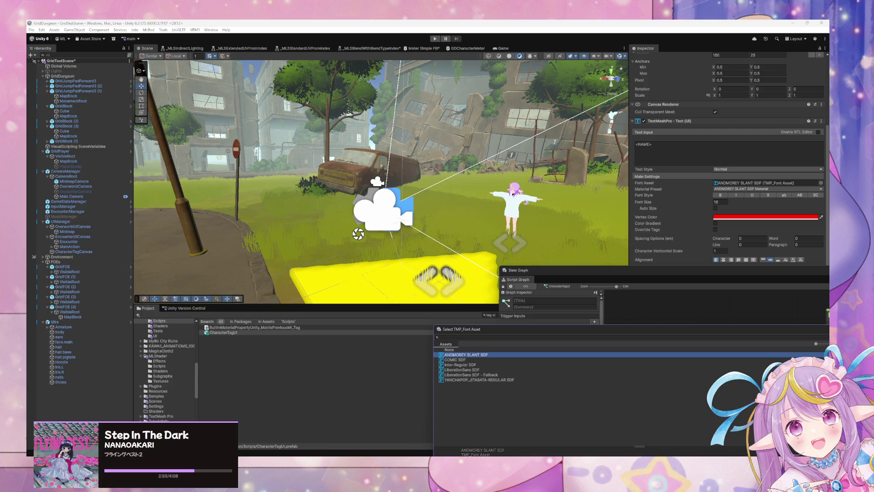
pyautogui.click(78, 242)
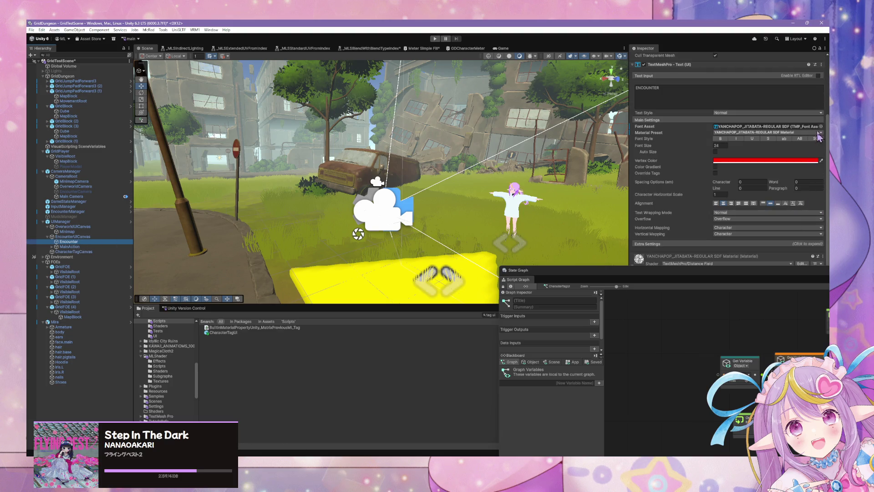
# Step: Set the ENCOUNTER title to ANDMOREY SLANT SDF and expand the MainAction buttons
pyautogui.click(821, 127)
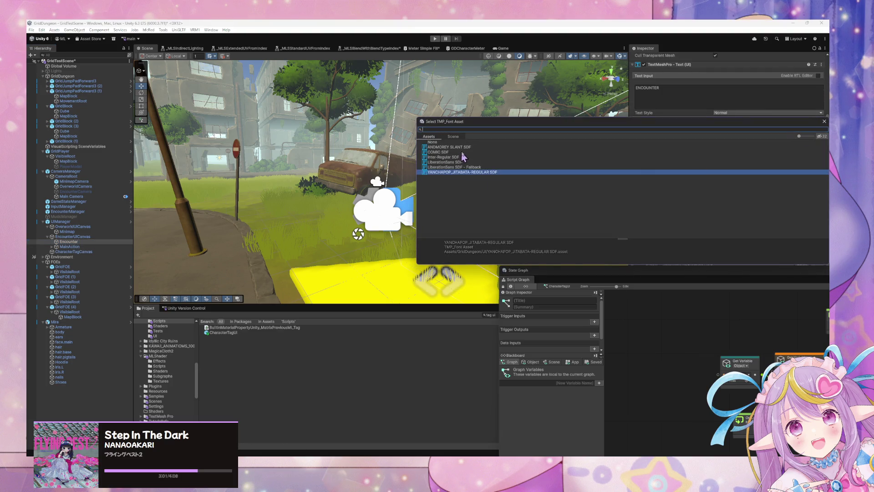
pyautogui.doubleClick(469, 147)
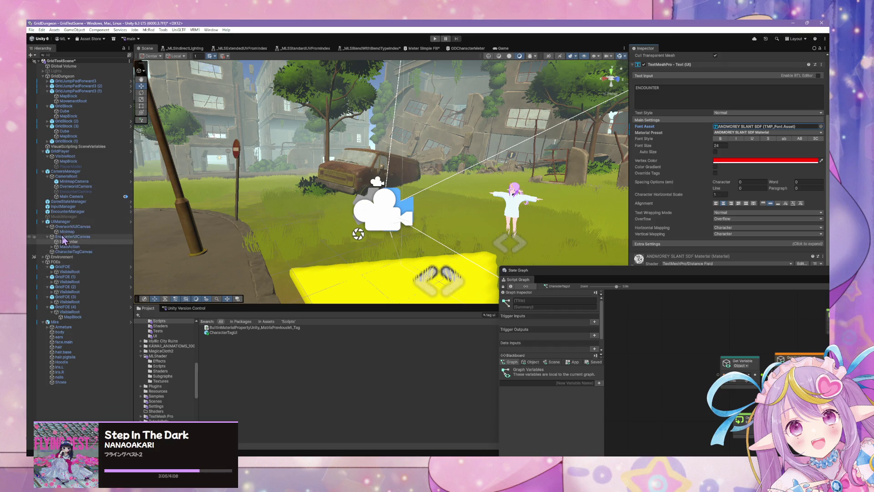
pyautogui.click(52, 246)
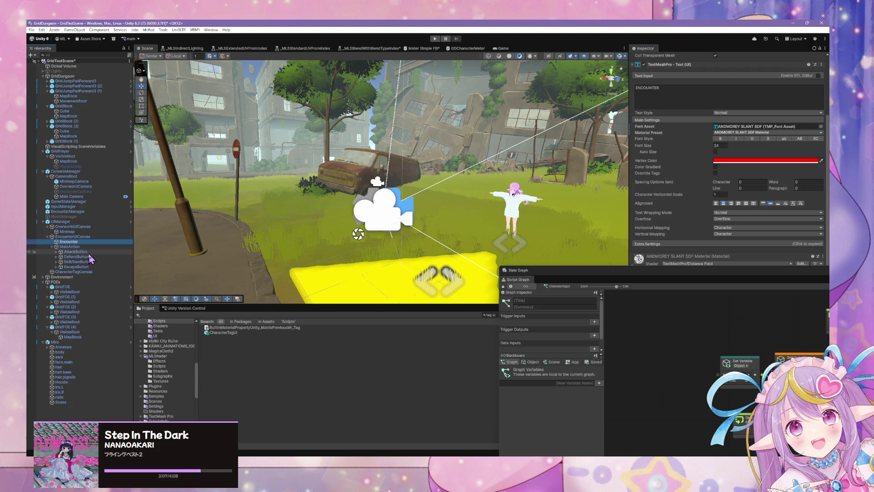
pyautogui.click(61, 252)
pyautogui.click(56, 252)
pyautogui.click(57, 261)
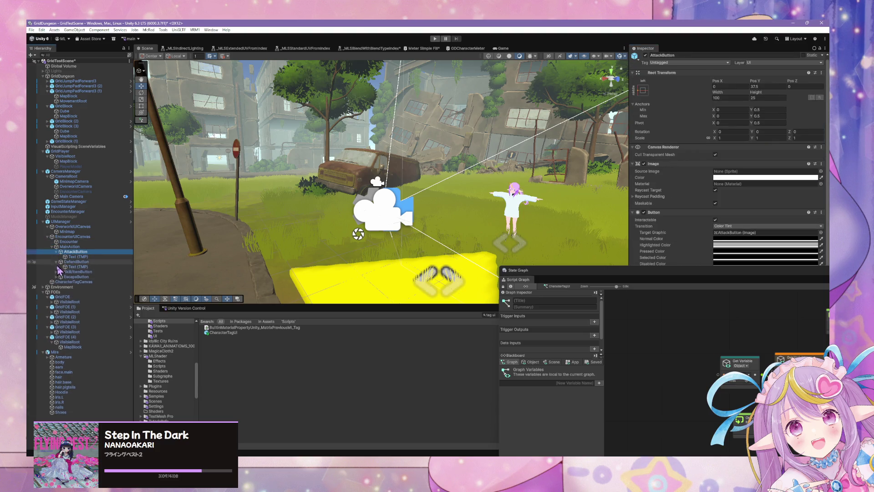
# Step: Select all four button Text (TMP) labels and set them to ANDMOREY SLANT SDF
pyautogui.click(58, 266)
pyautogui.click(56, 272)
pyautogui.click(73, 277)
pyautogui.click(56, 282)
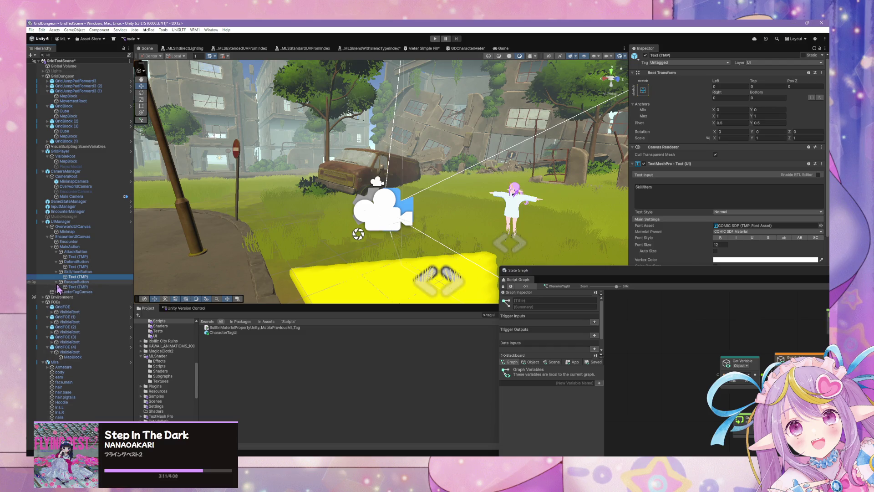
pyautogui.keyDown('ctrl'); pyautogui.click(79, 287); pyautogui.keyUp('ctrl')
pyautogui.click(72, 277)
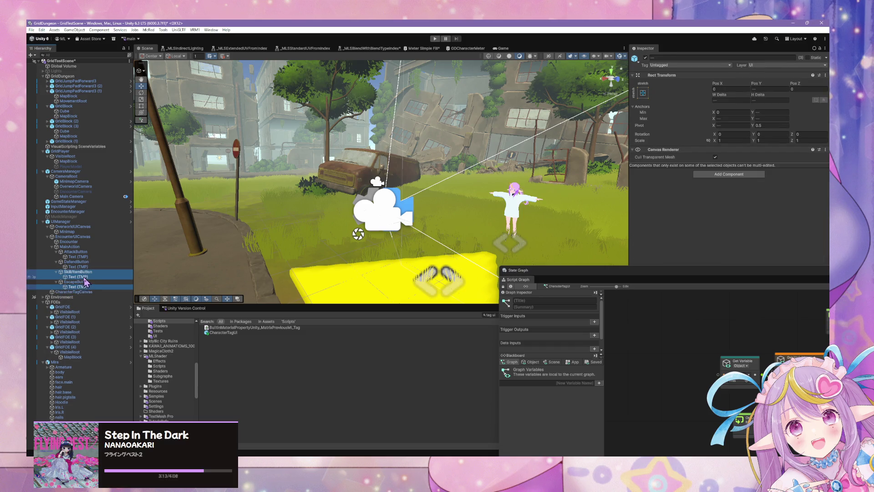
pyautogui.keyDown('ctrl'); pyautogui.click(82, 287); pyautogui.keyUp('ctrl')
pyautogui.keyDown('ctrl'); pyautogui.click(87, 267); pyautogui.keyUp('ctrl')
pyautogui.keyDown('ctrl'); pyautogui.click(82, 257); pyautogui.keyUp('ctrl')
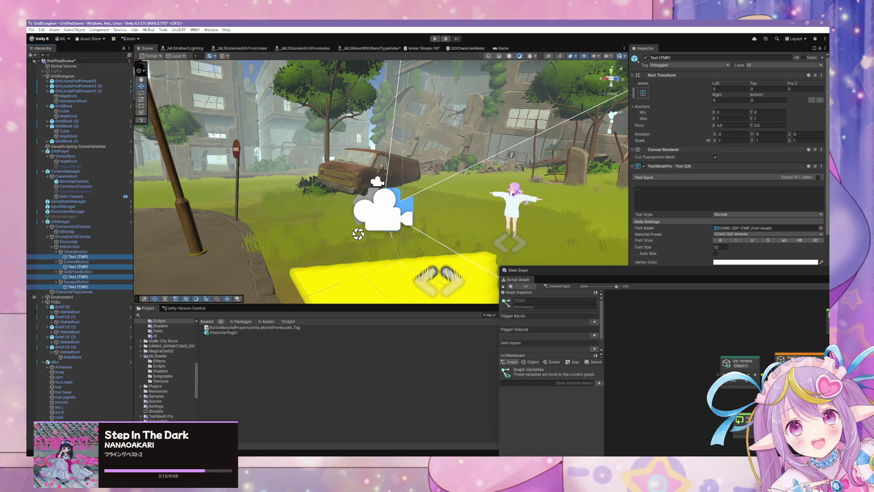
pyautogui.click(821, 229)
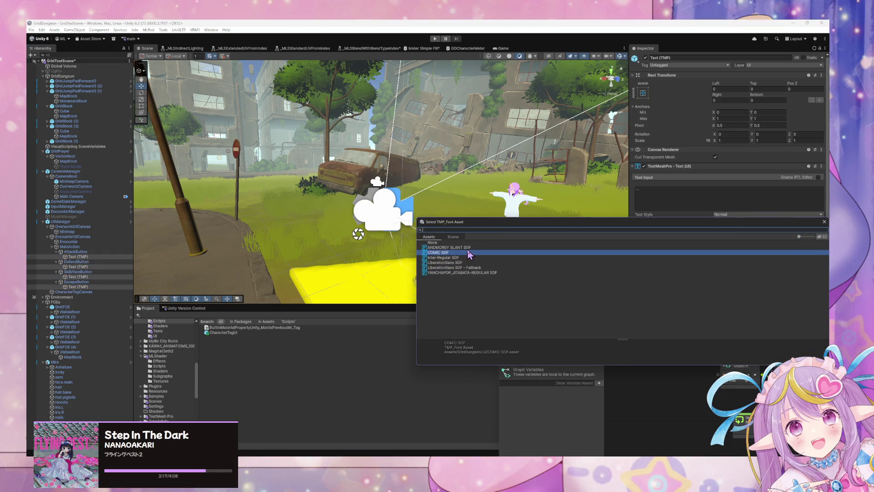
pyautogui.doubleClick(468, 248)
# Step: Fly the scene view down the street, enlarge the State Graph, and start play mode
pyautogui.moveTo(445, 214)
pyautogui.mouseDown()
pyautogui.moveTo(83, 155)
pyautogui.moveTo(769, 180)
pyautogui.moveTo(413, 149)
pyautogui.mouseUp()
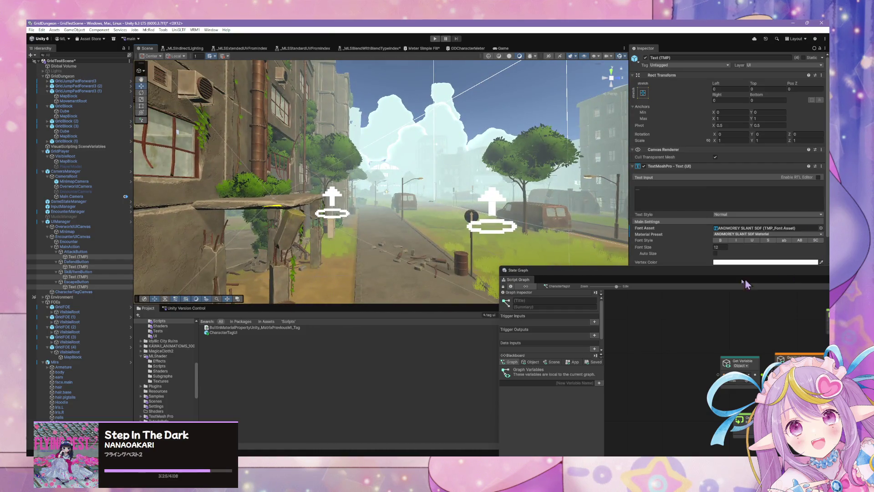
pyautogui.moveTo(679, 267); pyautogui.dragTo(679, 222)
pyautogui.click(435, 39)
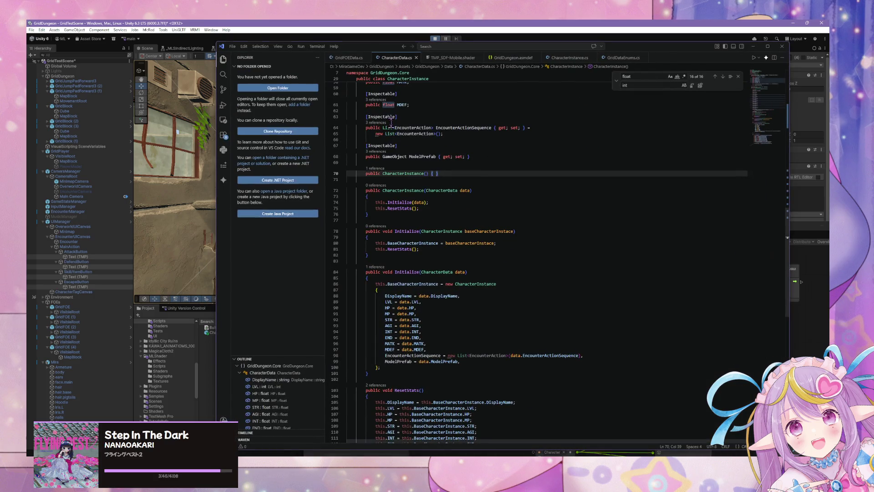
# Step: Step through VS Code tabs to GridDataEnums.cs's EncounterAction values, then return to the running game
pyautogui.scroll(-5, 394, 123)
pyautogui.scroll(5, 394, 123)
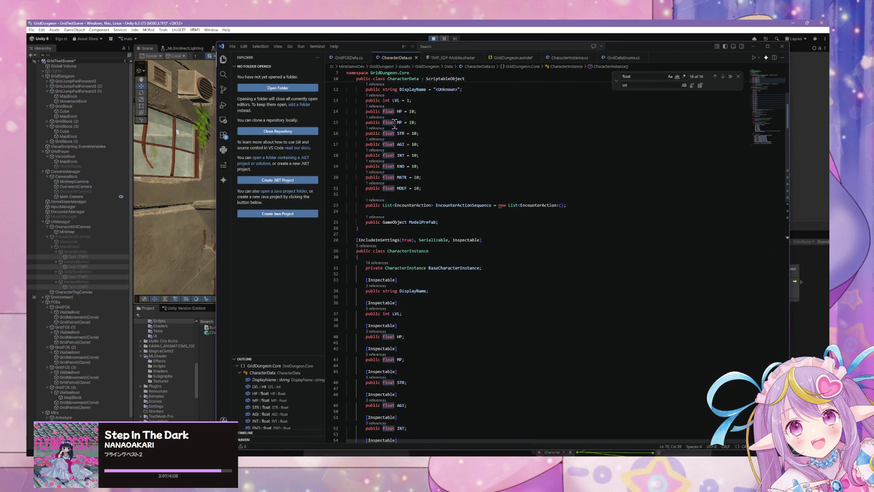
pyautogui.click(349, 58)
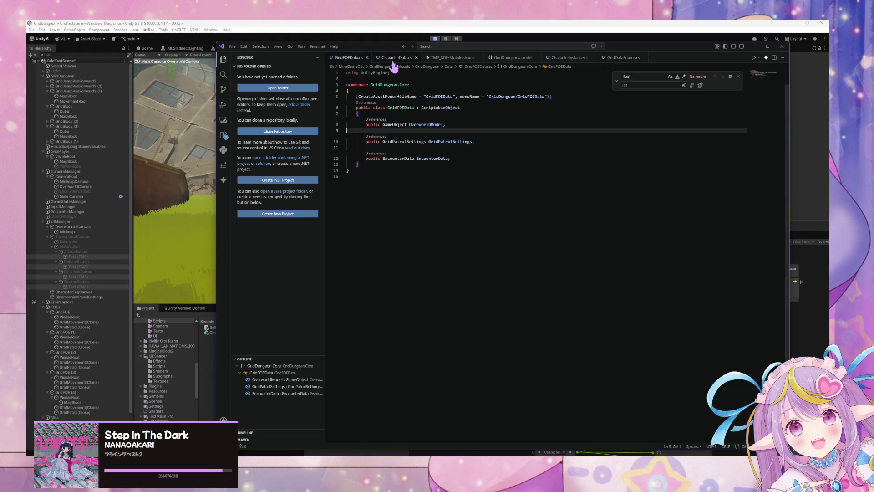
pyautogui.click(396, 57)
pyautogui.click(455, 58)
pyautogui.click(513, 57)
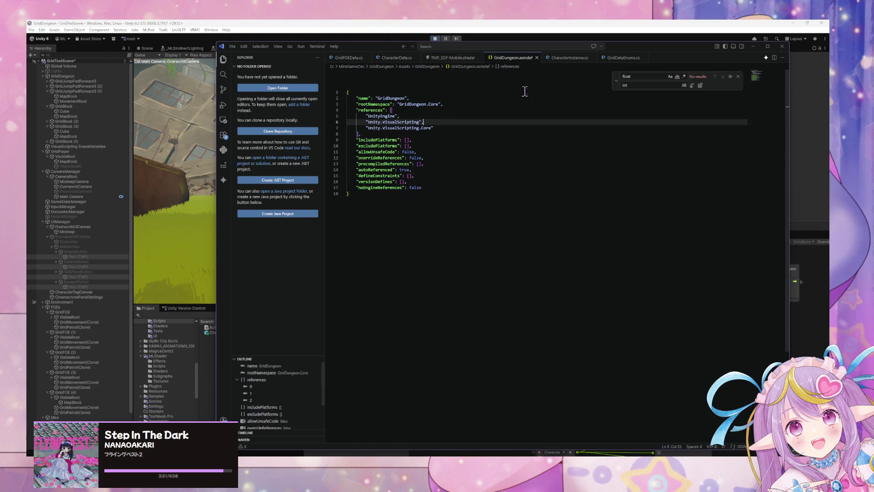
pyautogui.click(574, 58)
pyautogui.click(620, 60)
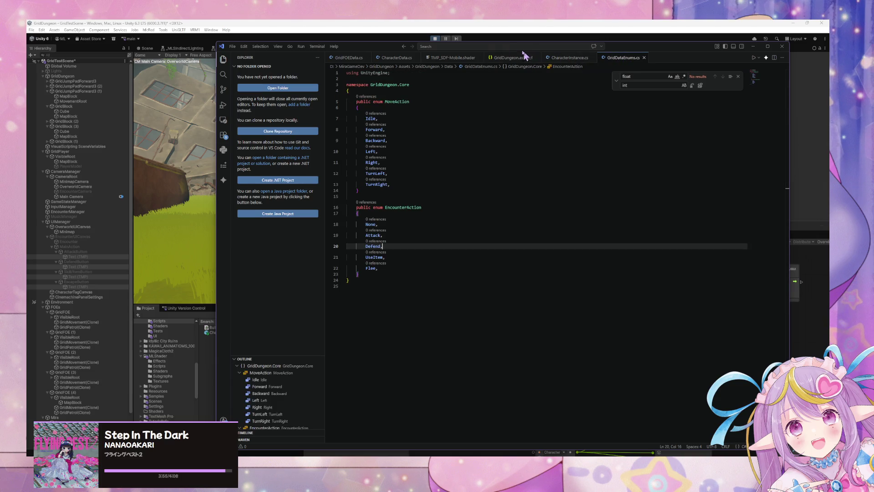
pyautogui.moveTo(386, 52)
pyautogui.mouseDown()
pyautogui.moveTo(440, 146)
pyautogui.moveTo(440, 229)
pyautogui.mouseUp()
pyautogui.click(438, 195)
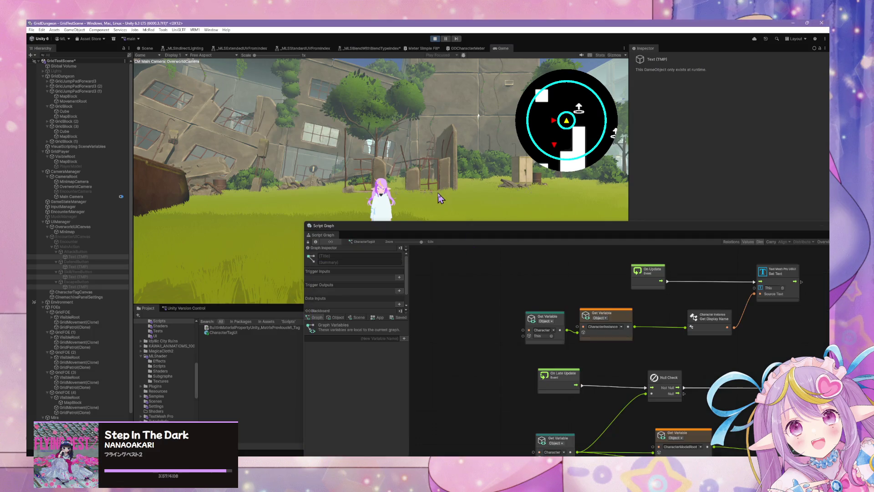
# Step: Walk into several encounters and flee each with ESCAPE back to the overworld
pyautogui.press('Right')
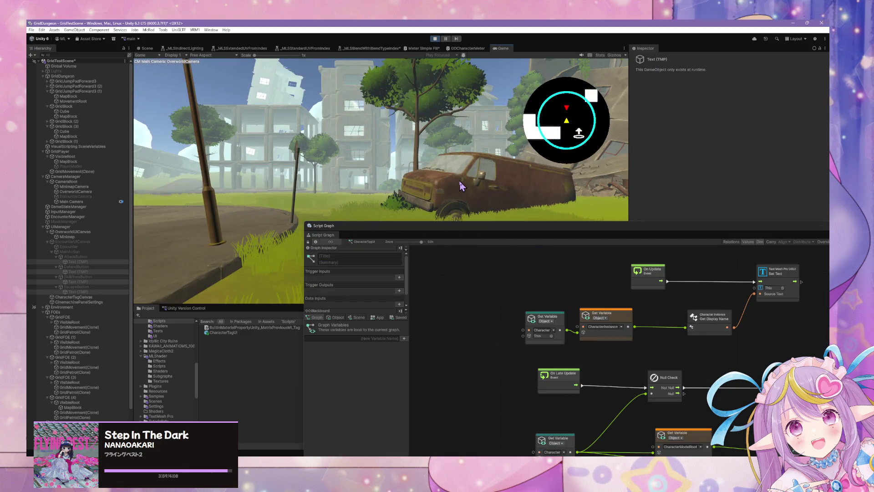
pyautogui.moveTo(428, 234); pyautogui.dragTo(521, 258)
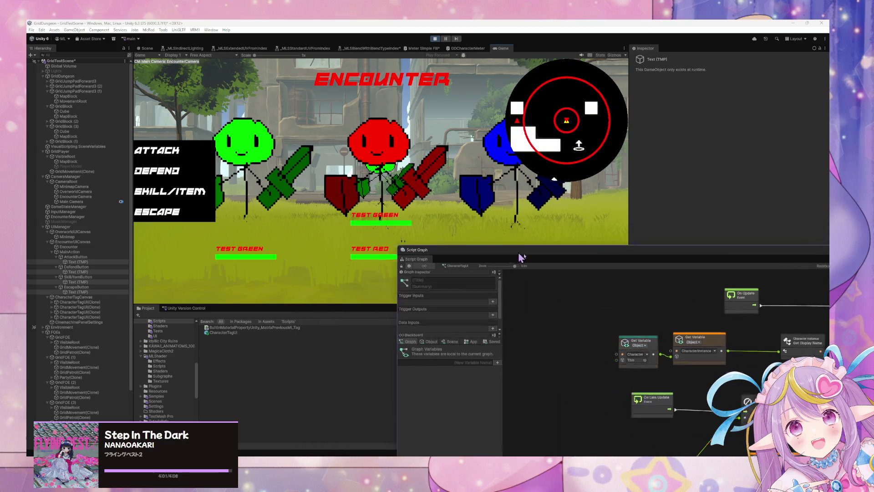
pyautogui.click(179, 214)
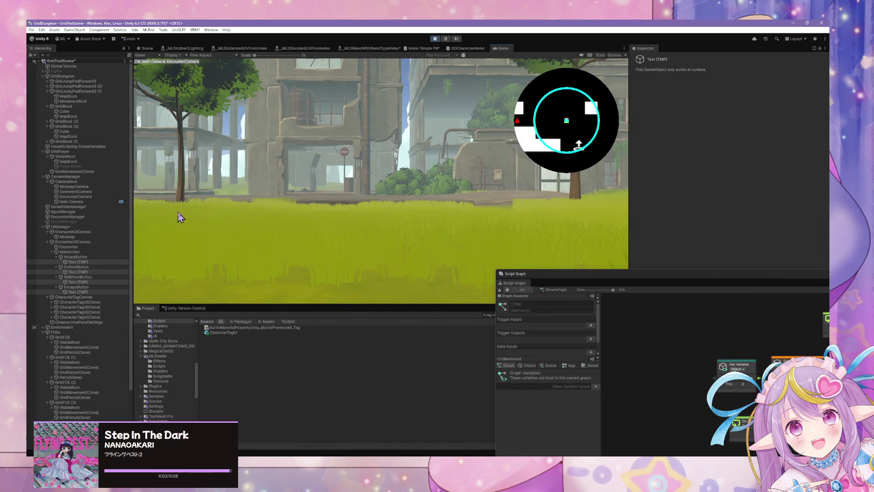
pyautogui.press('Right')
pyautogui.press('Up')
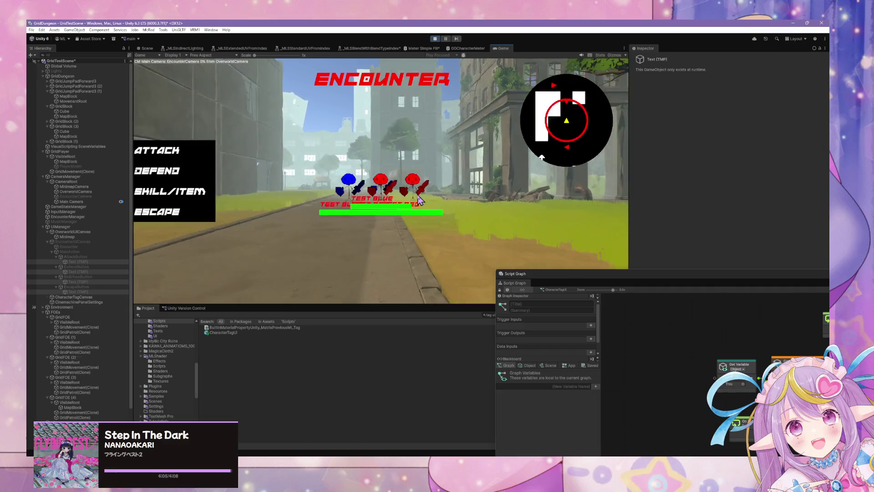
pyautogui.click(177, 217)
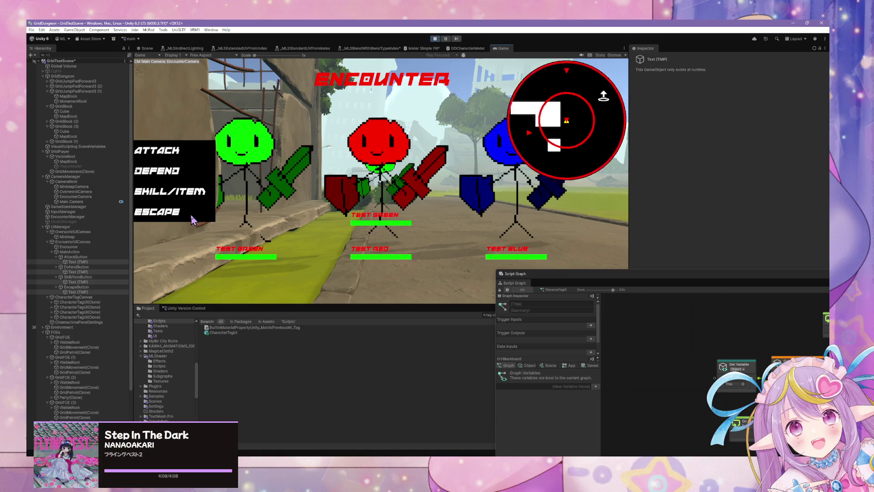
pyautogui.click(177, 217)
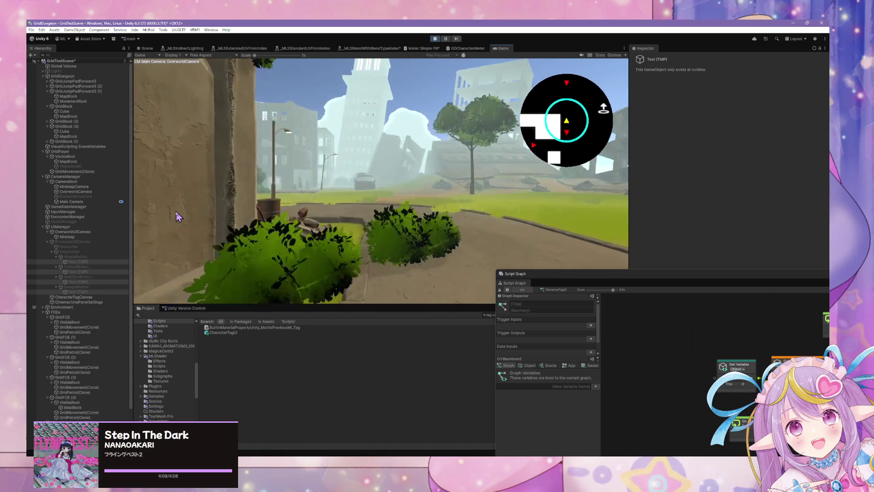
pyautogui.press('w')
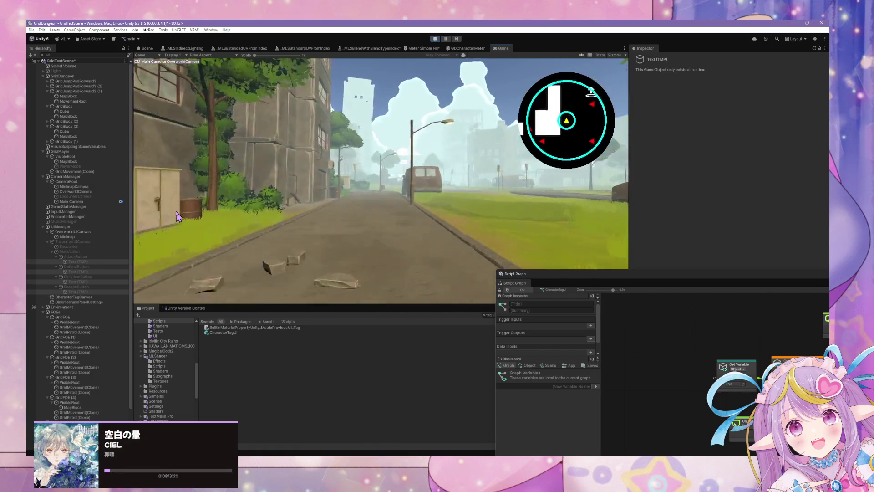
pyautogui.press('d')
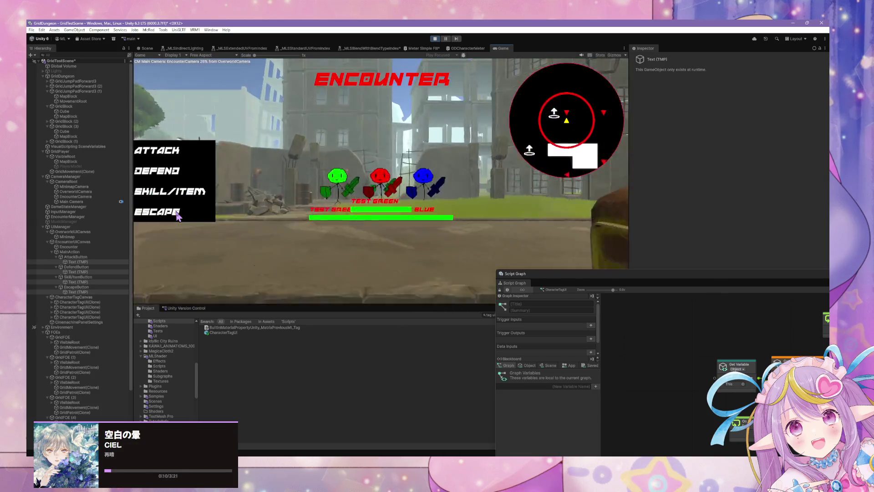
pyautogui.click(162, 215)
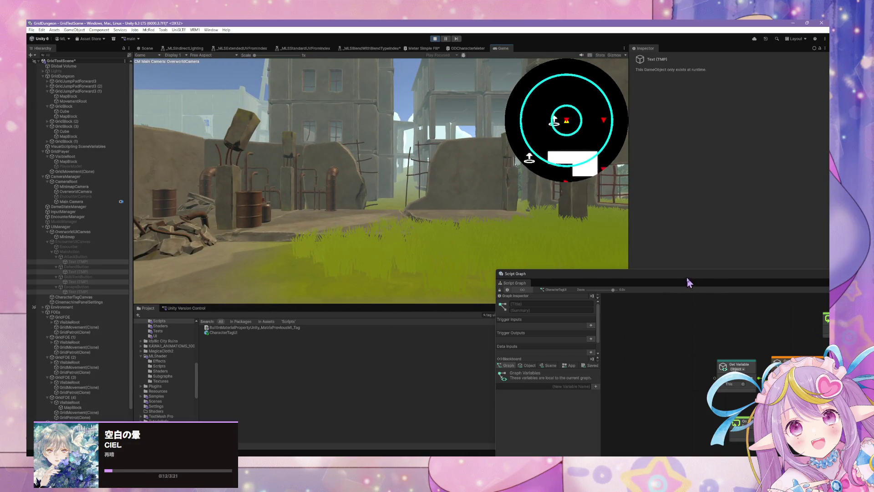
# Step: Enlarge the Script Graph to show the whole graph, then bring VS Code to the front
pyautogui.moveTo(688, 283)
pyautogui.mouseDown()
pyautogui.moveTo(353, 113)
pyautogui.moveTo(279, 102)
pyautogui.mouseUp()
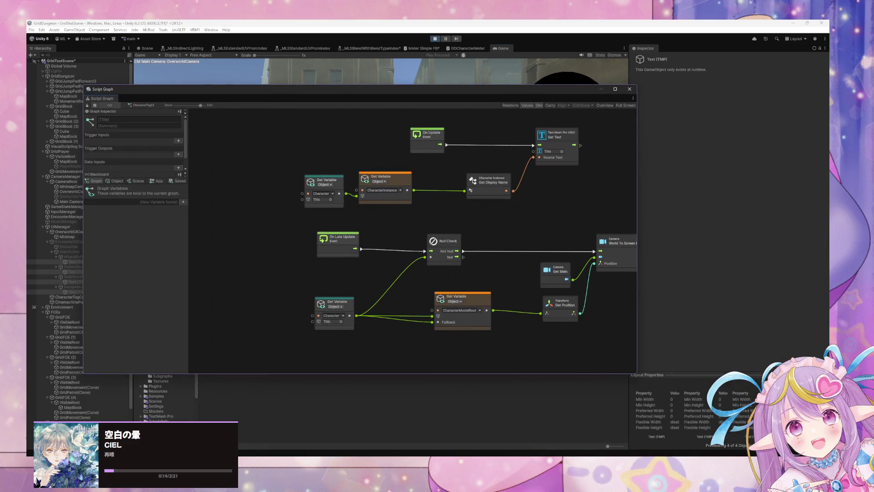
pyautogui.hotkey('alt', 'Tab')
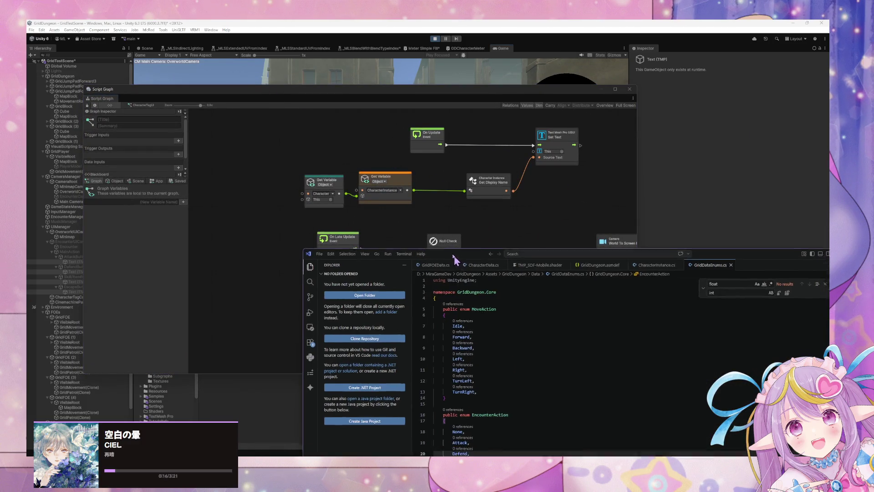
pyautogui.click(447, 33)
pyautogui.hotkey('alt', 'Tab')
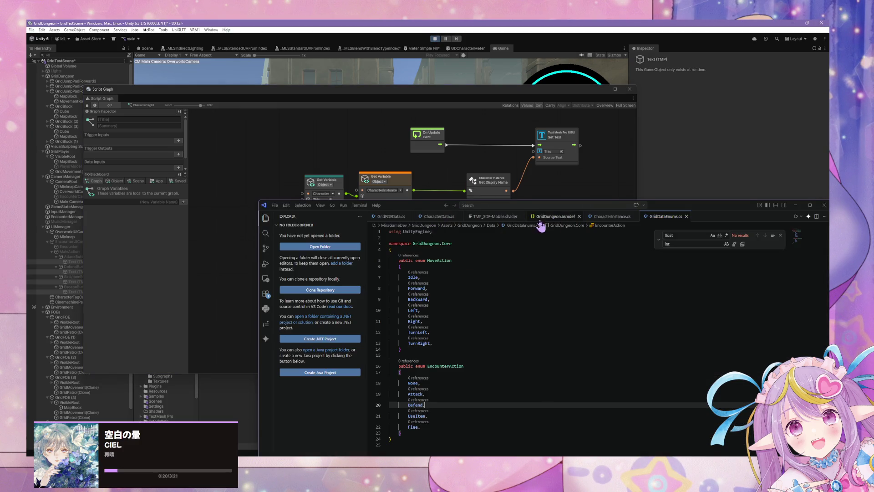
pyautogui.moveTo(401, 199); pyautogui.dragTo(288, 64)
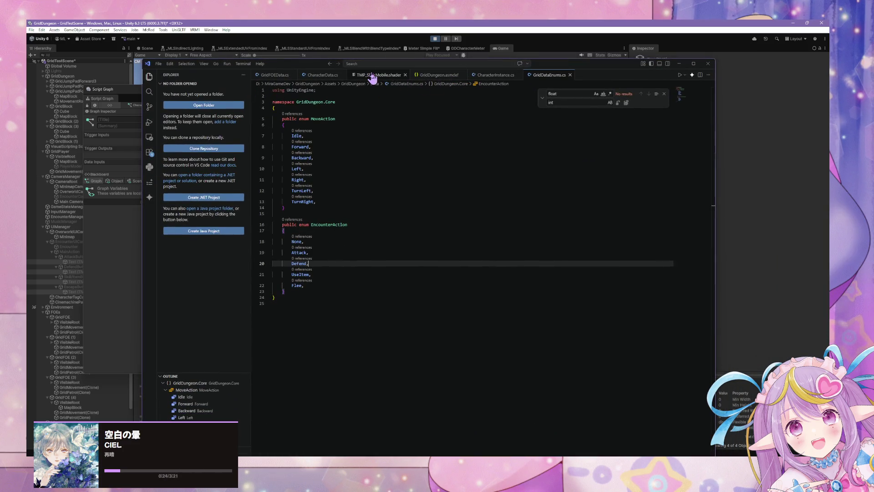
pyautogui.click(319, 74)
pyautogui.scroll(-15, 412, 241)
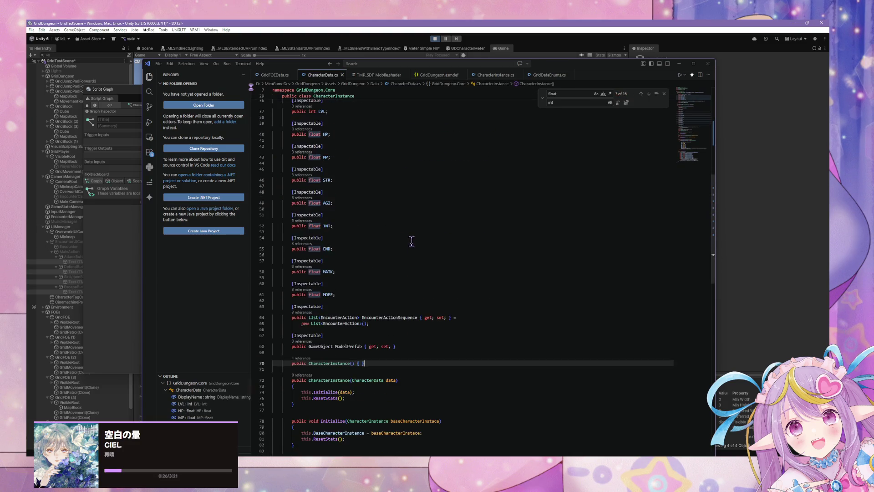
pyautogui.scroll(7, 414, 239)
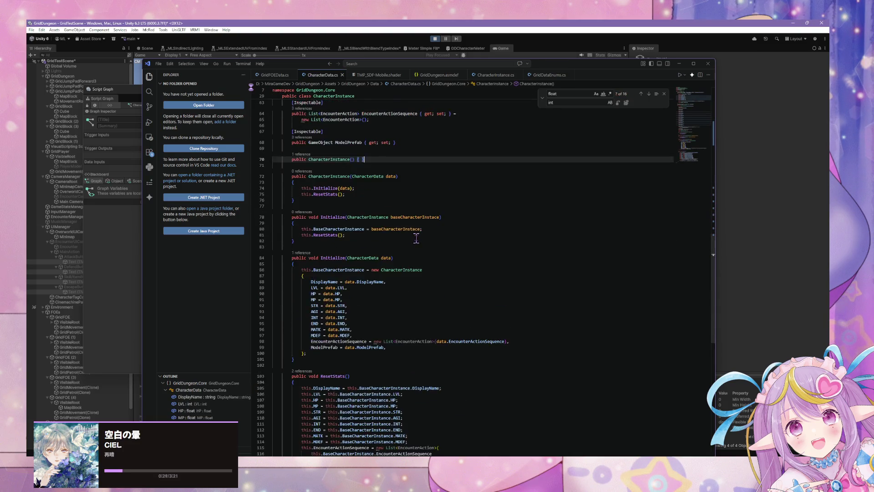
pyautogui.scroll(2, 416, 238)
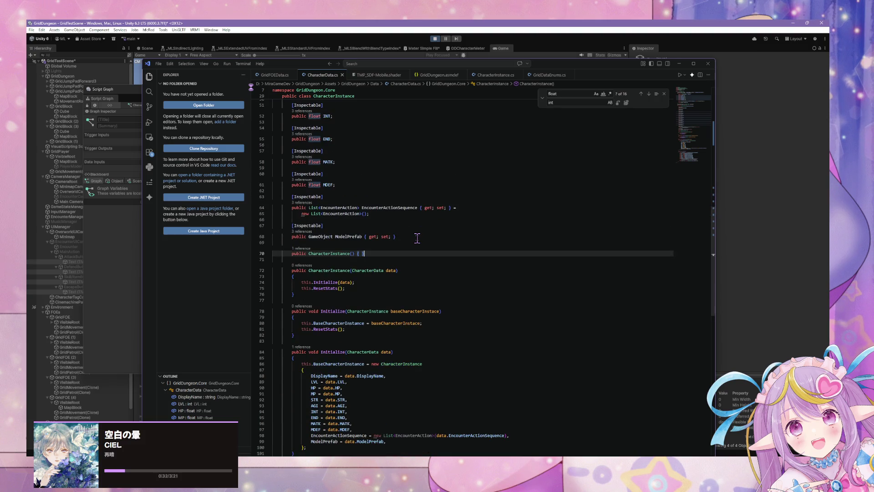
pyautogui.scroll(10, 417, 238)
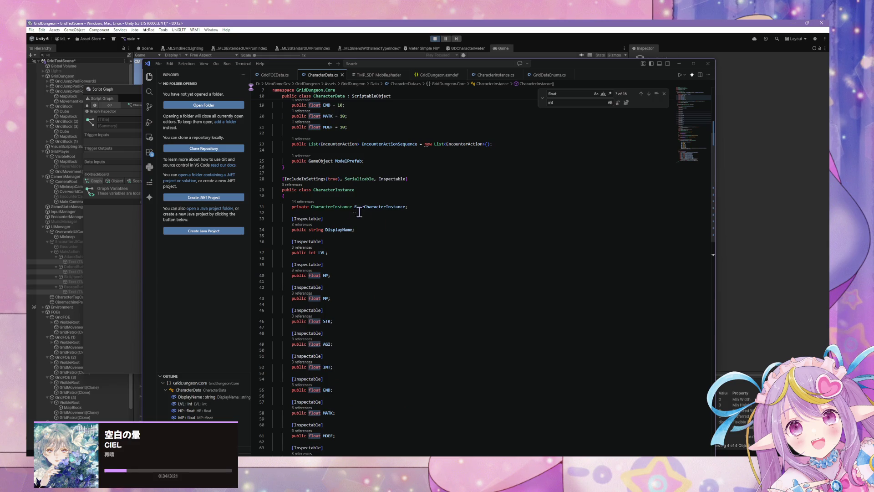
pyautogui.click(351, 273)
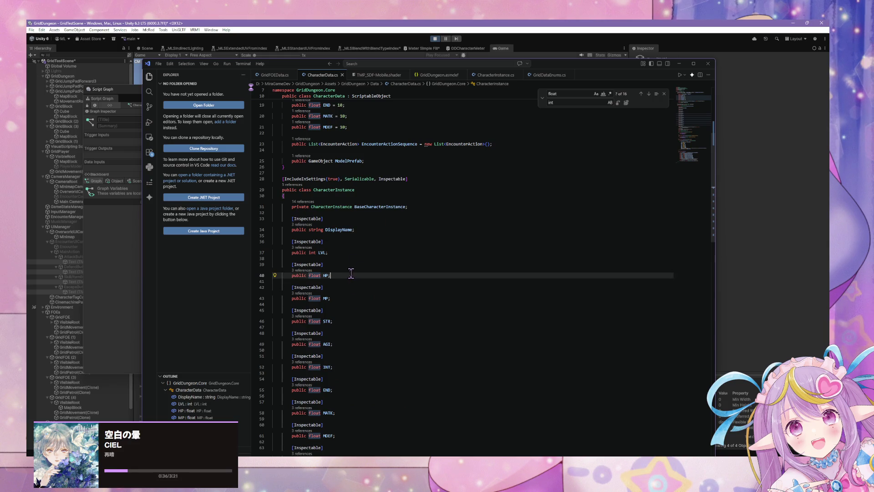
# Step: Add an [Inspectable] public float HPPercentage property below the HP field
pyautogui.press('Return')
pyautogui.press('Return')
pyautogui.write('public ')
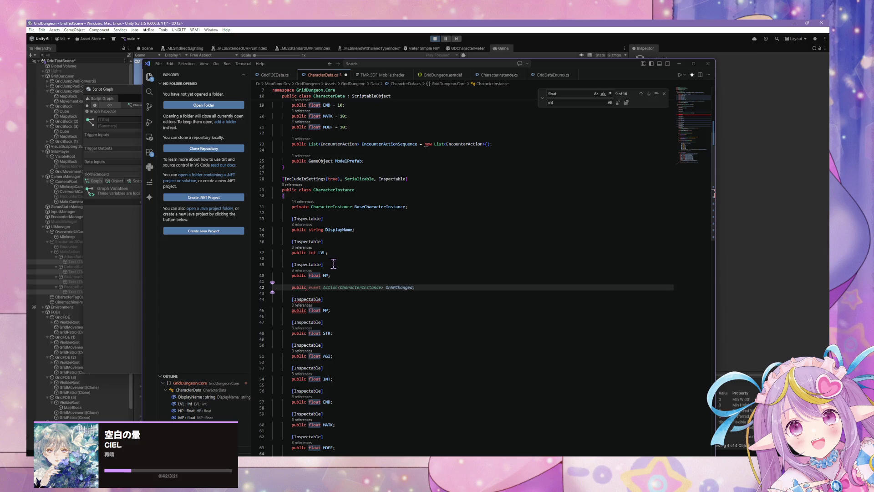
pyautogui.write('f')
pyautogui.press('BackSpace')
pyautogui.write('f')
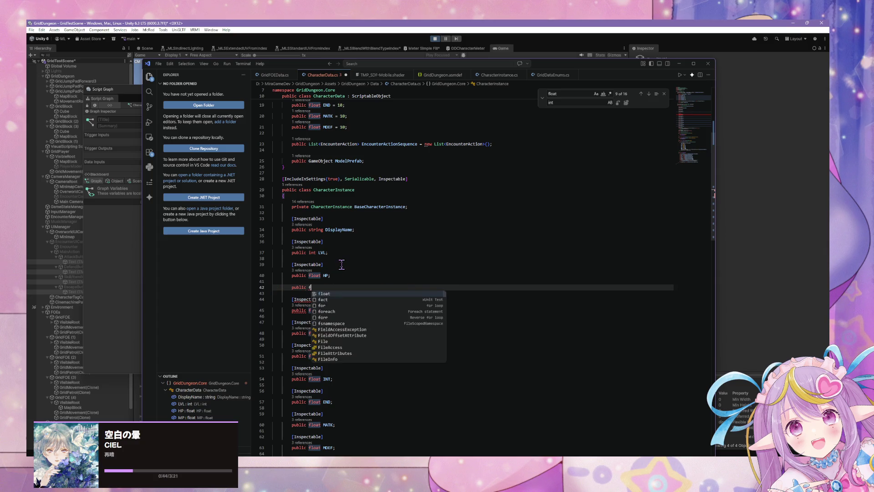
pyautogui.write('loat')
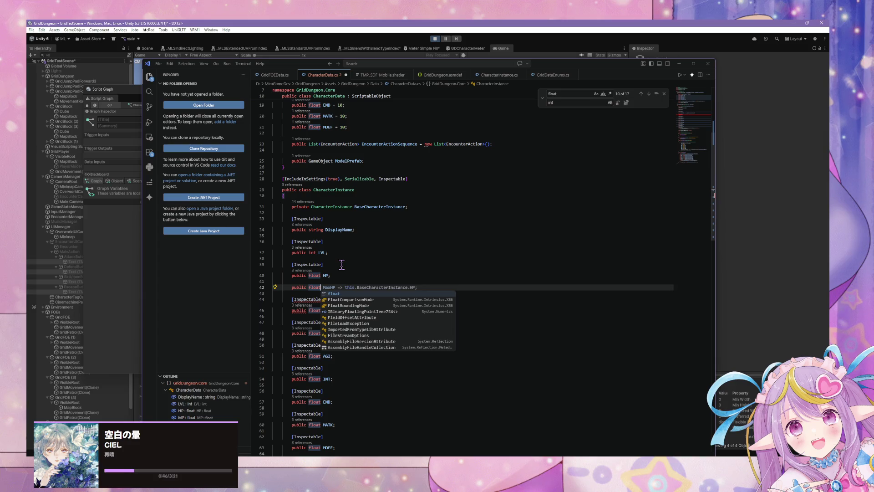
pyautogui.press('Right')
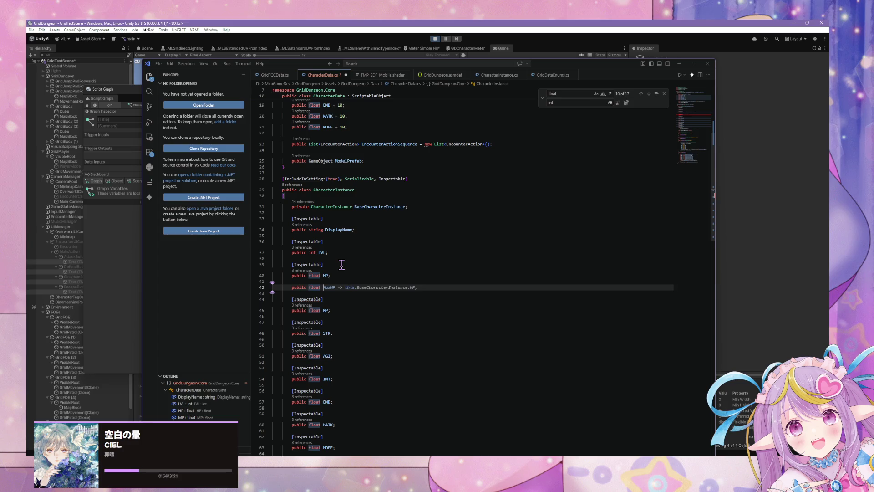
pyautogui.press('Tab')
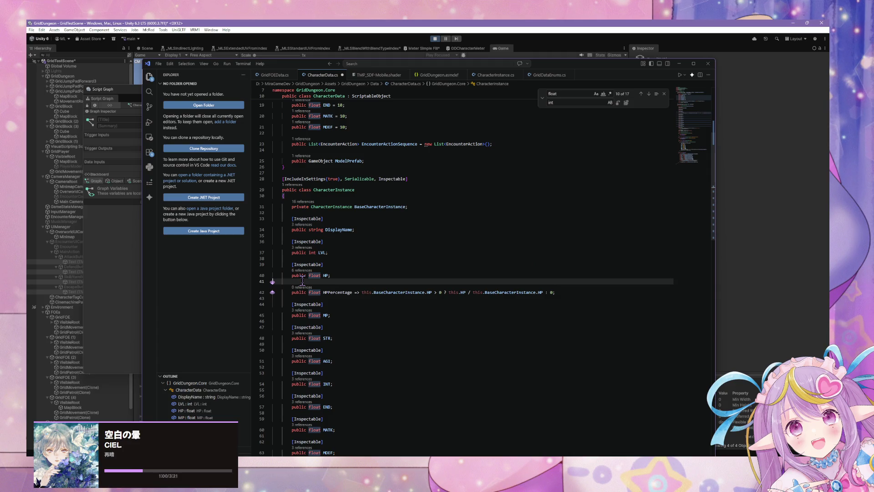
pyautogui.press('Tab')
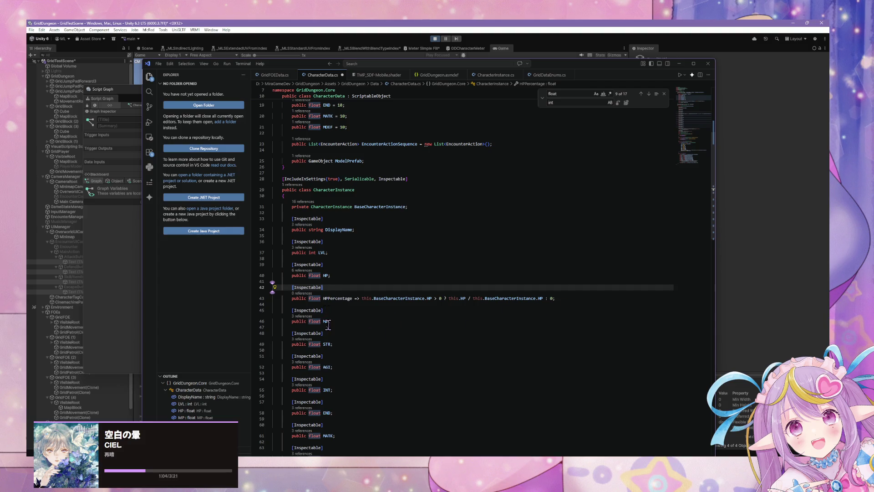
# Step: Add a matching Inspectable MPPercentage property after the MP field
pyautogui.click(337, 320)
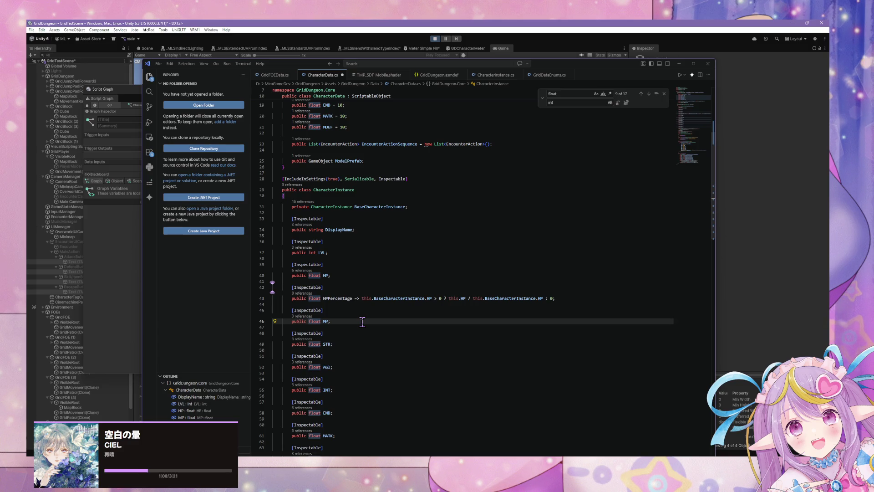
pyautogui.press('Return')
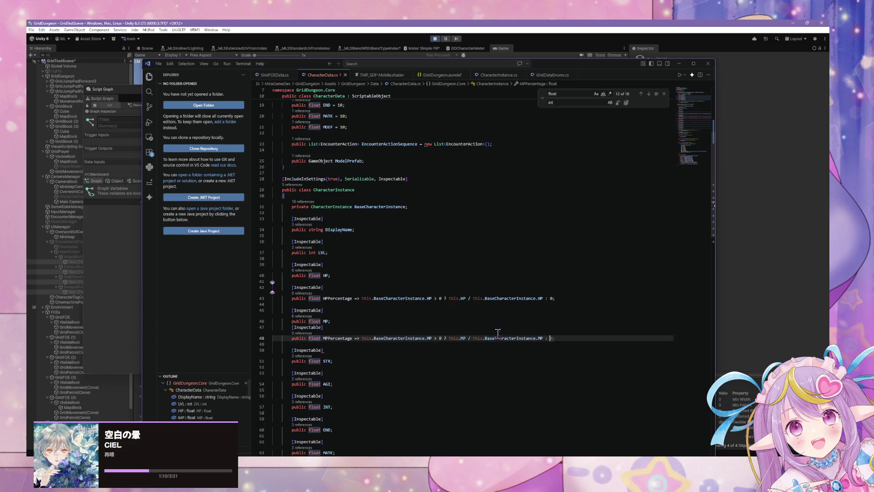
pyautogui.press('Tab')
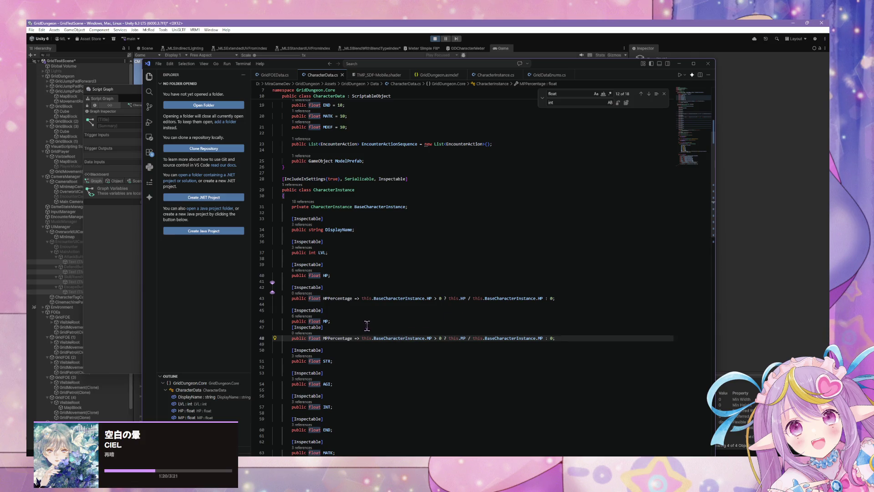
pyautogui.moveTo(363, 300)
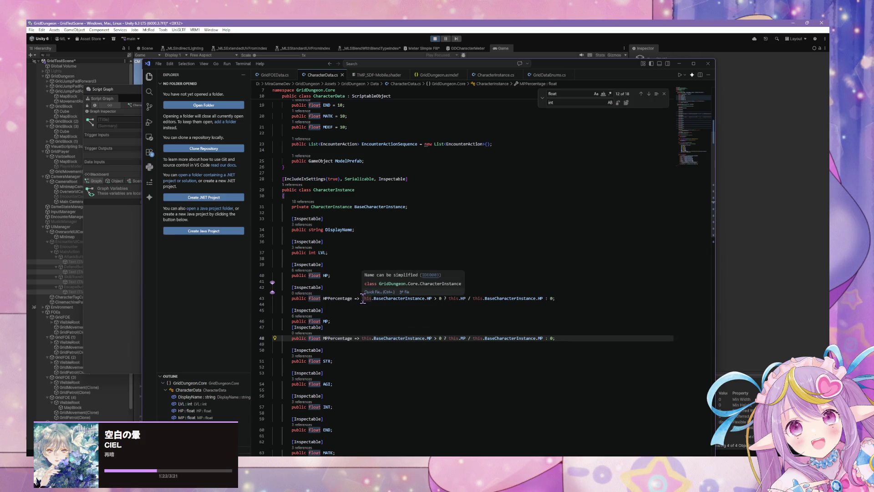
# Step: Apply Fix All for 'Remove this qualification' with Document scope from the 'this' in HPPercentage
pyautogui.click(363, 299)
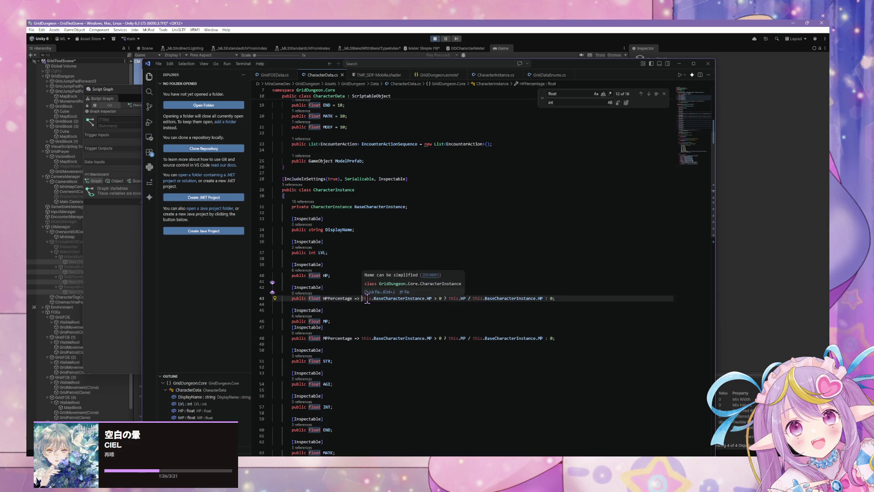
pyautogui.hotkey('ctrl', '.')
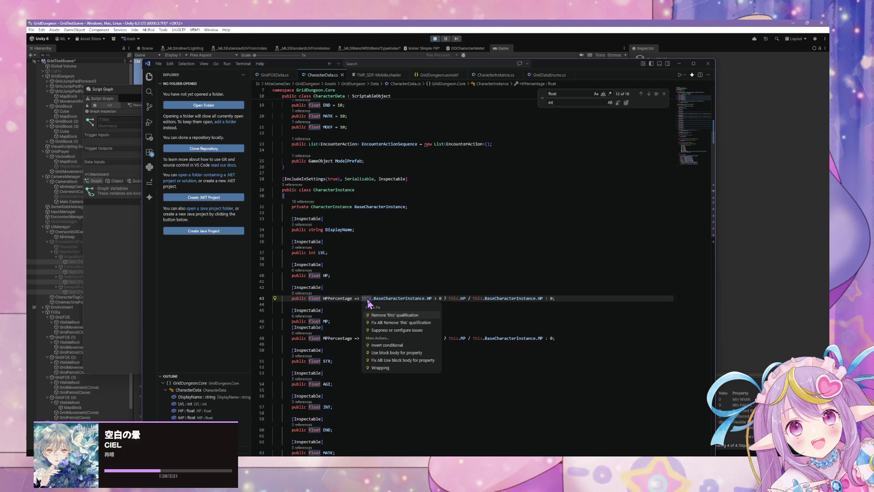
pyautogui.press('Down')
pyautogui.press('Return')
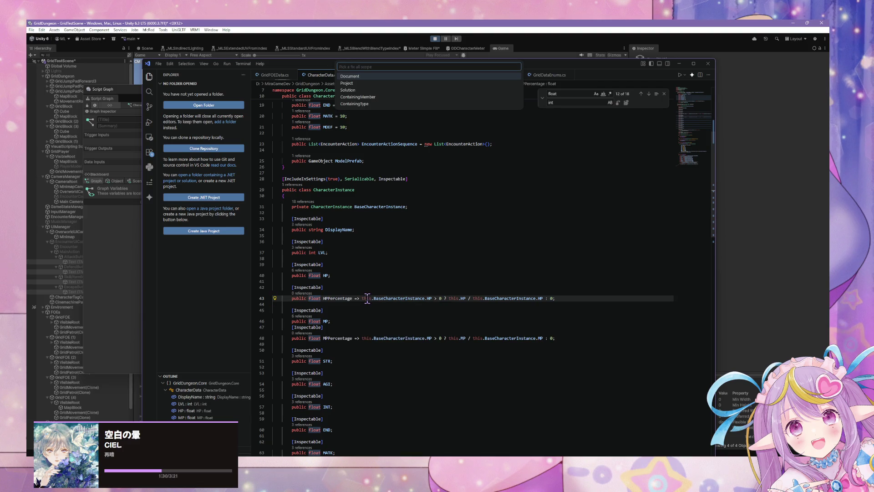
pyautogui.press('Down')
pyautogui.press('Down')
pyautogui.press('Up')
pyautogui.press('Up')
pyautogui.press('Return')
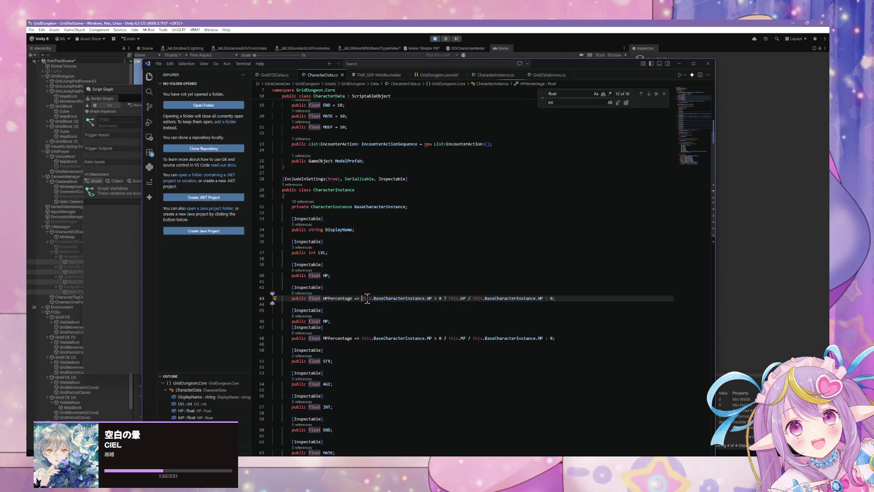
# Step: Save CharacterData.cs and place the cursor in BaseCharacterInstance on line 43
pyautogui.hotkey('ctrl', 's')
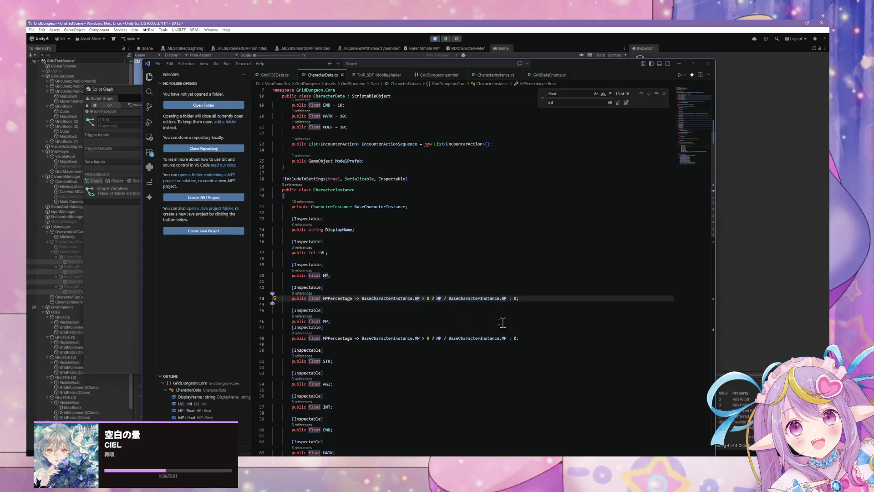
pyautogui.click(360, 298)
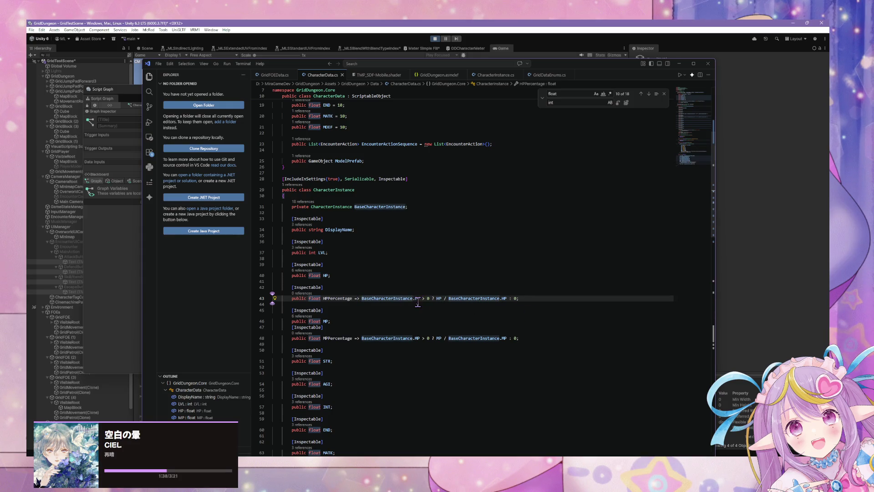
pyautogui.moveTo(413, 299)
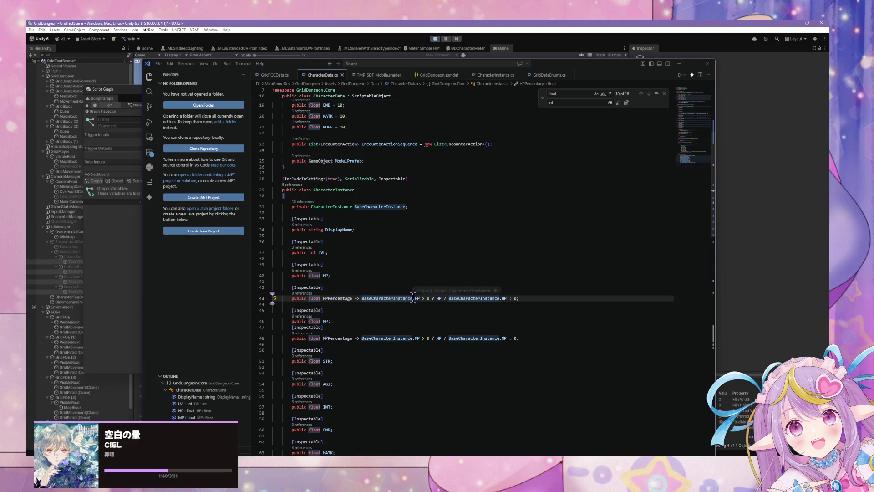
# Step: Edit the HP expression on line 43, trying null-conditional '?' marks and a 0 fallback
pyautogui.write('?')
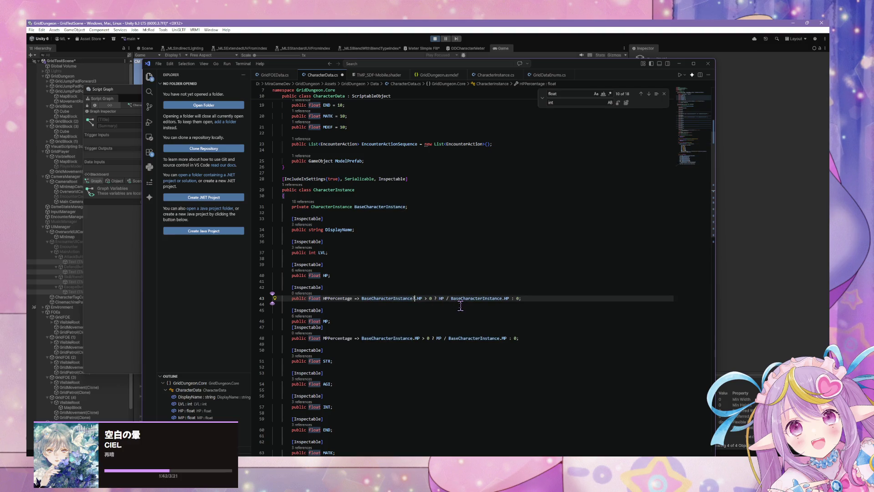
pyautogui.press('Tab')
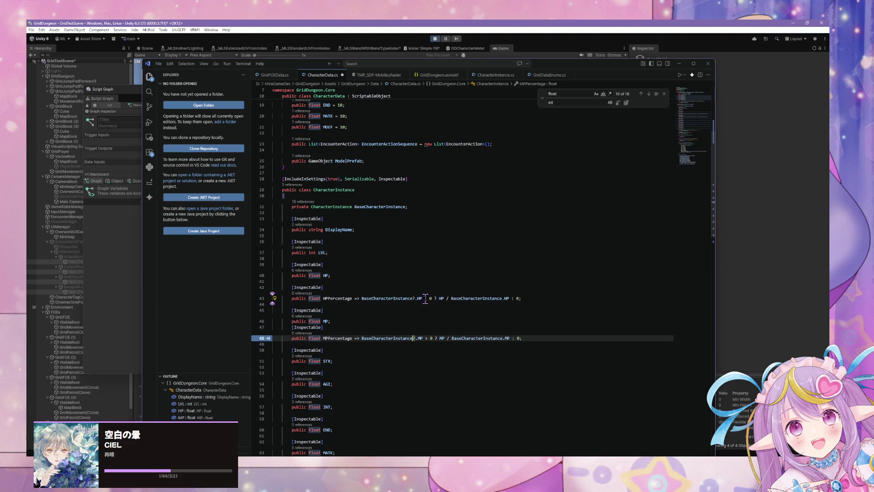
pyautogui.click(421, 298)
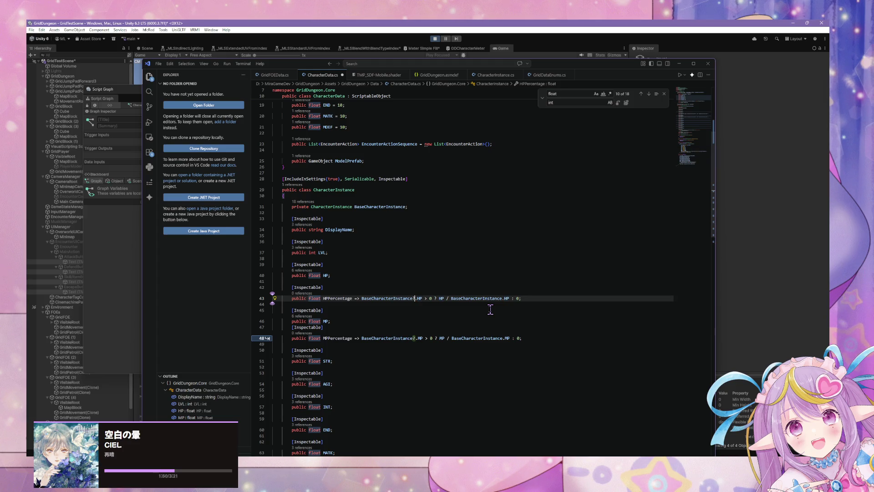
pyautogui.press('BackSpace')
pyautogui.press('Right')
pyautogui.press('Right')
pyautogui.press('Right')
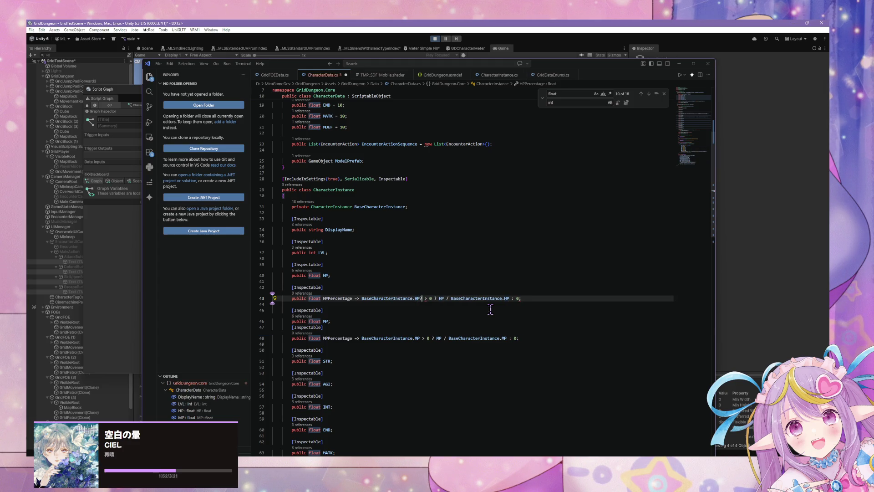
pyautogui.write('?')
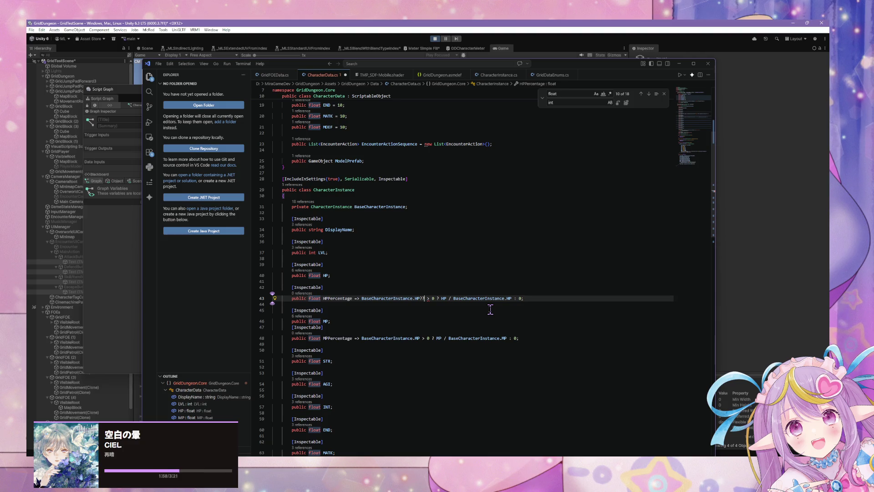
pyautogui.press('BackSpace')
pyautogui.press('BackSpace')
pyautogui.write('0')
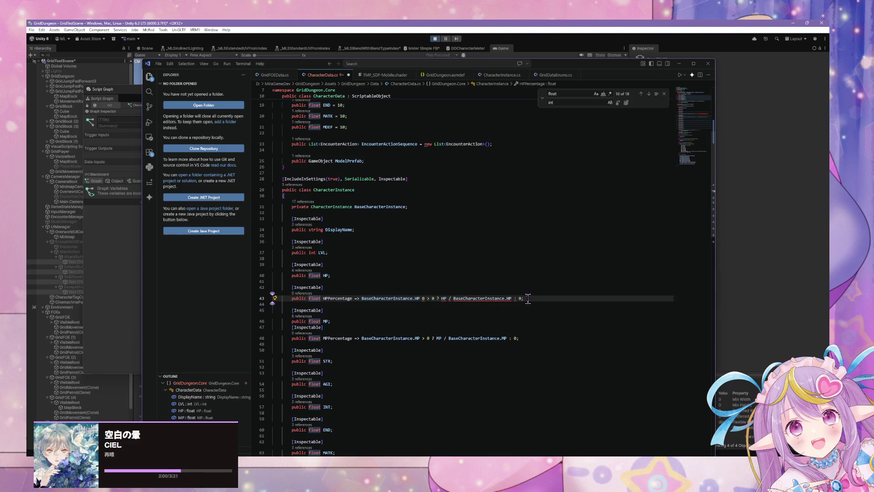
# Step: Accept Copilot's null-safe rewrites of HPPercentage and MPPercentage returning 0 without BaseCharacterInstance
pyautogui.moveTo(528, 298)
pyautogui.mouseDown()
pyautogui.moveTo(278, 299)
pyautogui.moveTo(413, 299)
pyautogui.mouseUp()
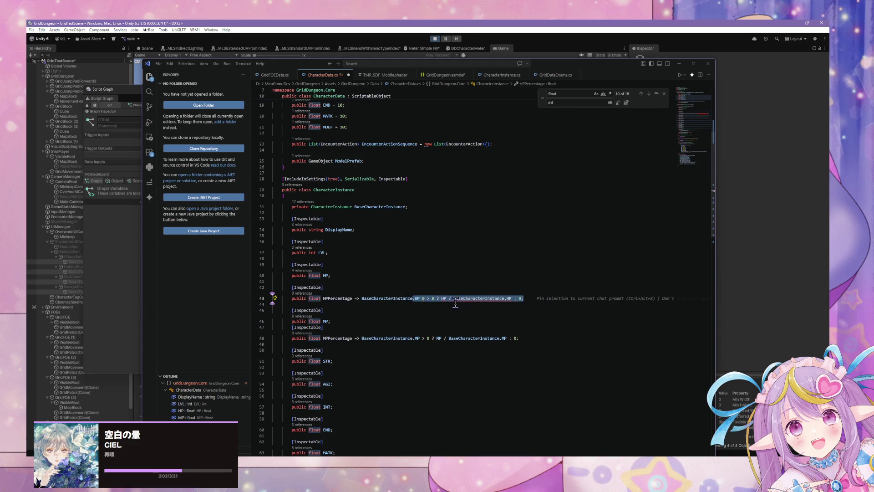
pyautogui.write('?')
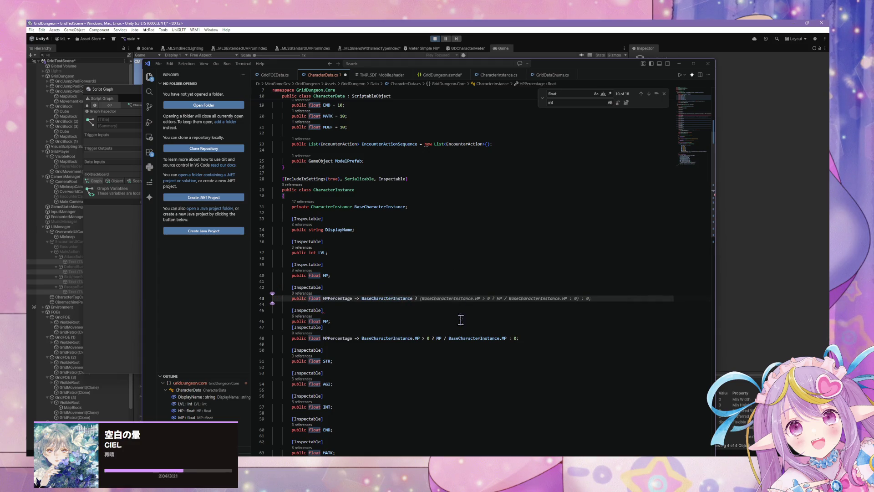
pyautogui.press('Tab')
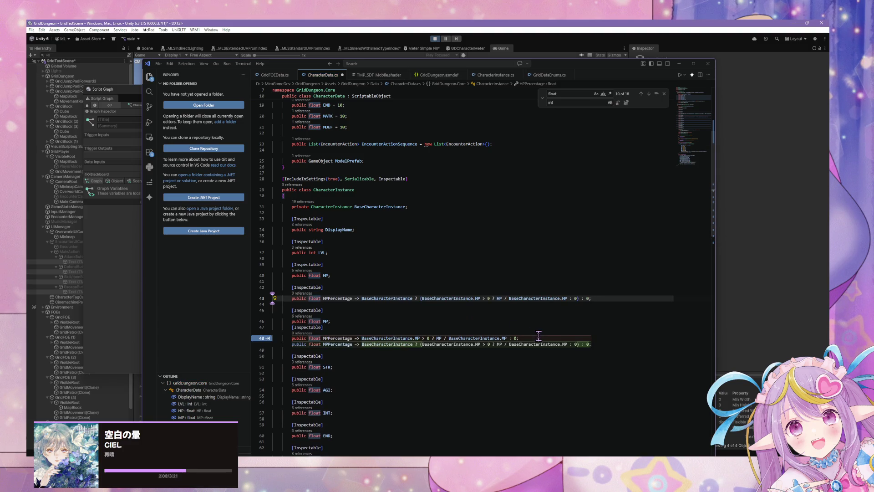
pyautogui.press('Tab')
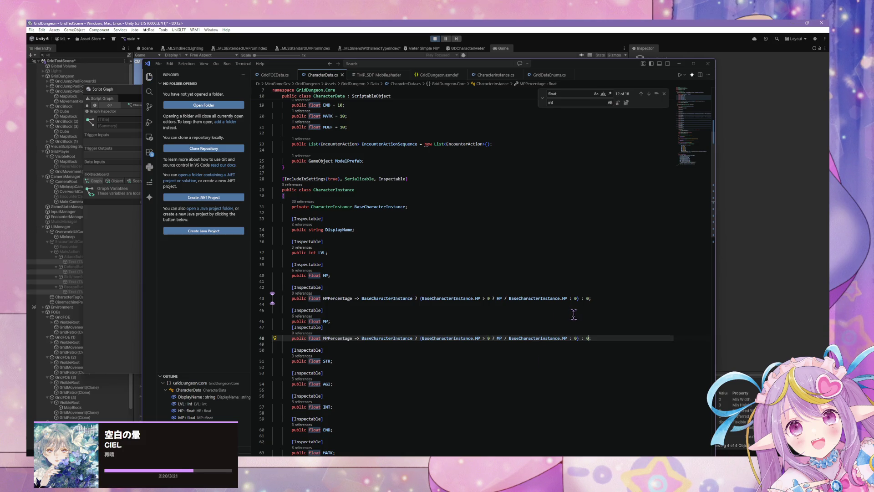
pyautogui.scroll(-1, 443, 292)
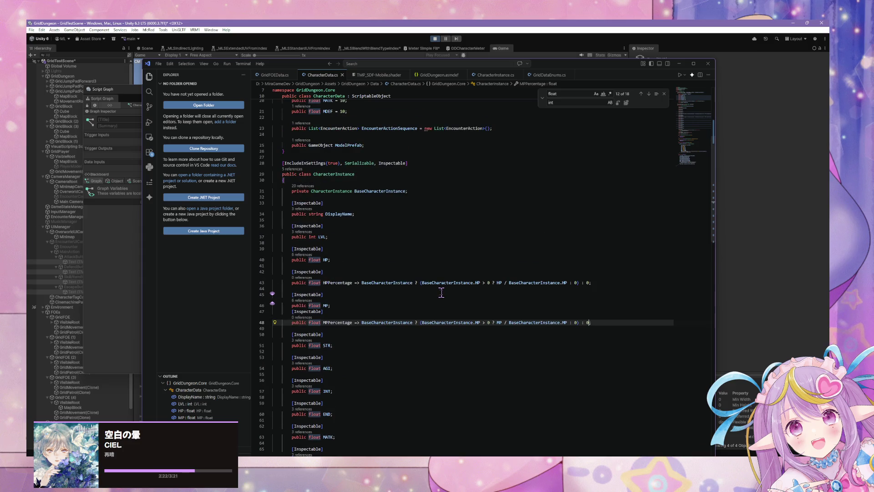
# Step: Switch to Unity, move the Script Graph window aside, and open the Console's two CS0029 errors
pyautogui.click(417, 283)
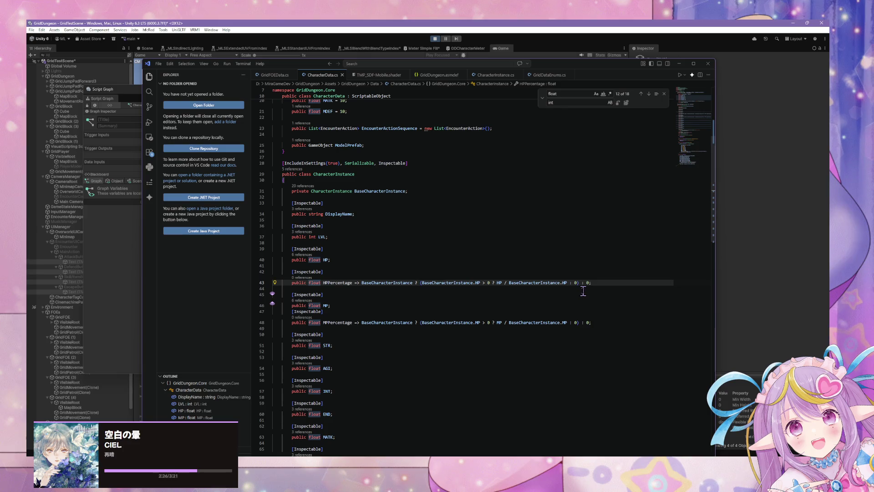
pyautogui.click(419, 291)
pyautogui.scroll(-2, 421, 285)
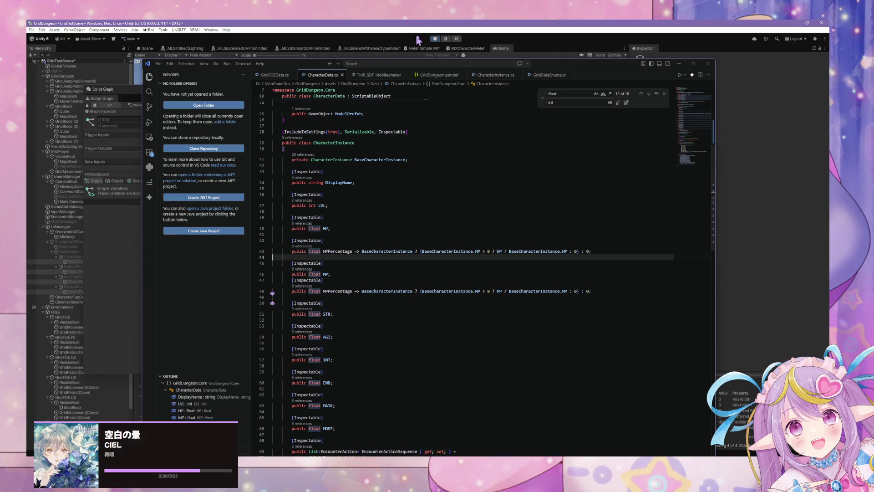
pyautogui.click(436, 40)
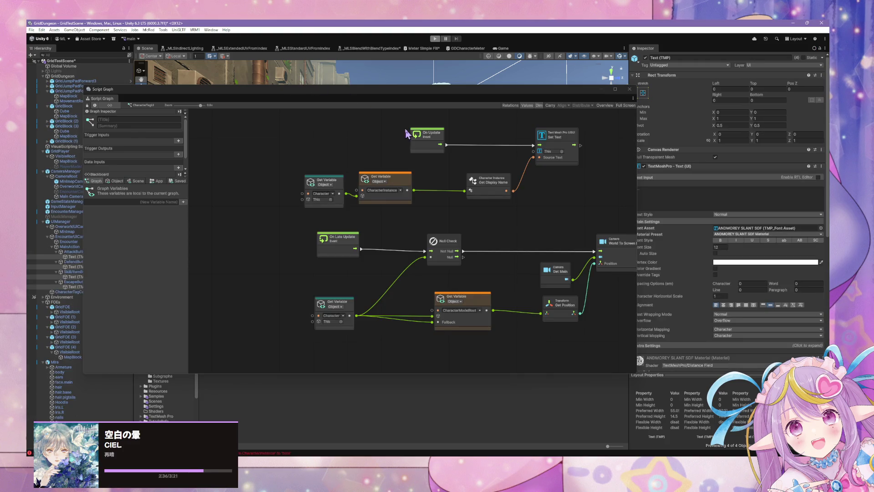
pyautogui.moveTo(396, 91)
pyautogui.mouseDown()
pyautogui.moveTo(503, 231)
pyautogui.moveTo(637, 140)
pyautogui.mouseUp()
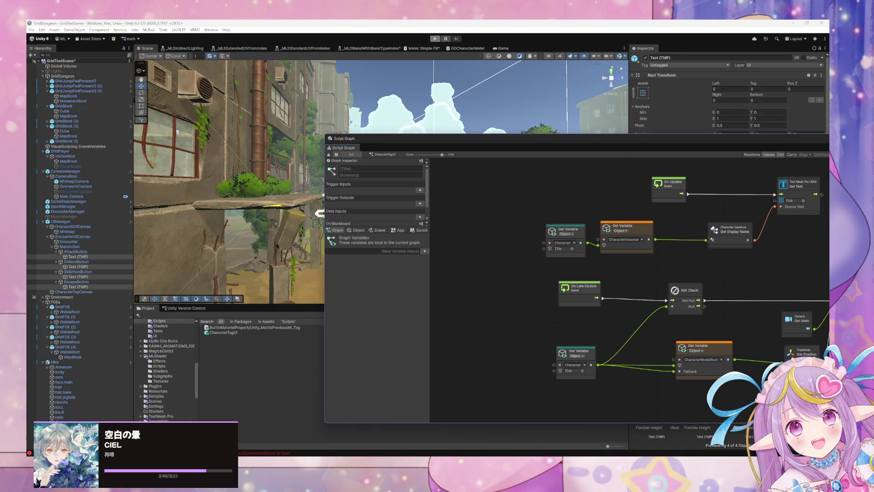
pyautogui.click(255, 453)
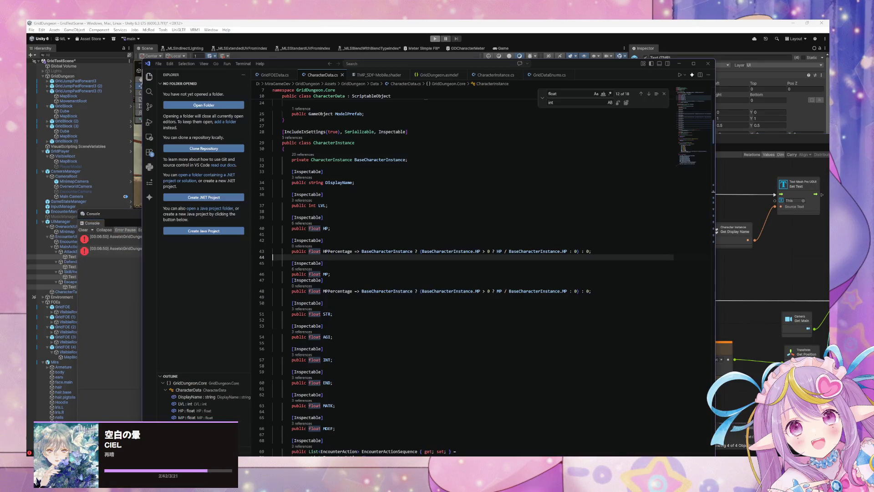
# Step: Add '== null' after BaseCharacterInstance on lines 43 and 48, recompile in Unity, and clear the Console
pyautogui.click(415, 251)
pyautogui.write('== null')
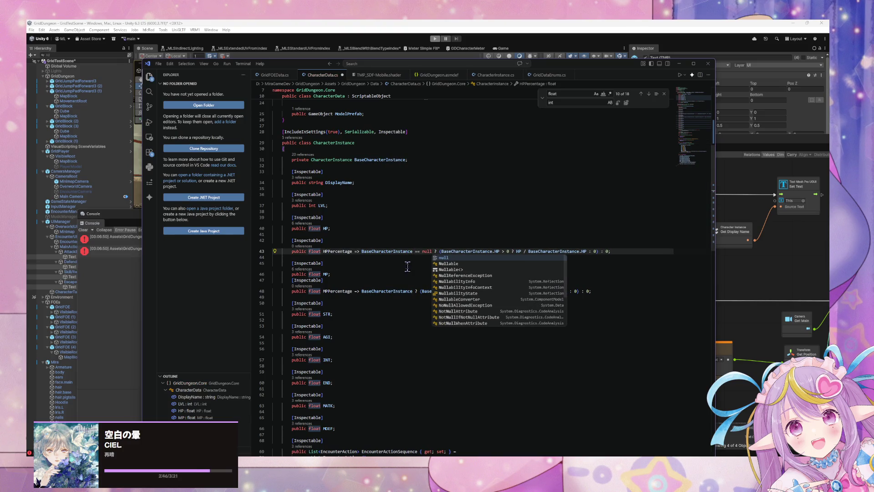
pyautogui.click(415, 291)
pyautogui.write('== null')
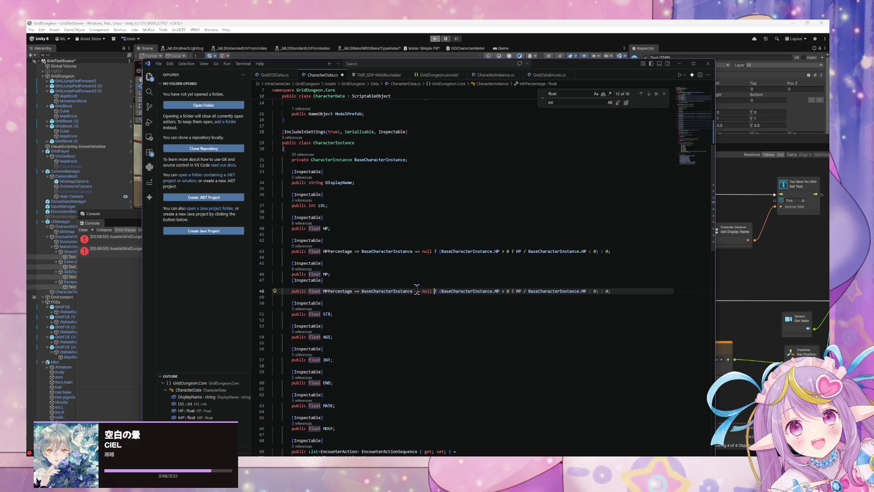
pyautogui.click(119, 292)
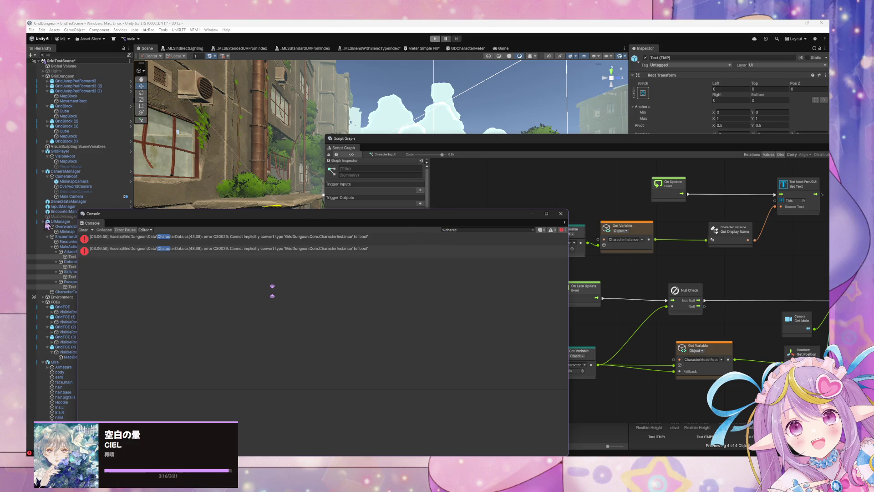
pyautogui.click(85, 231)
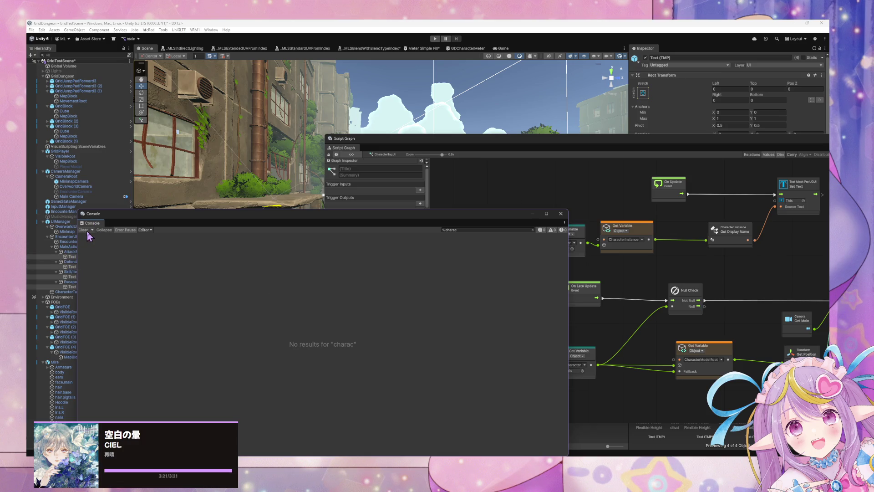
# Step: Minimise the Console, drag the Script Graph window out of the way, and save GridTestScene
pyautogui.click(535, 212)
pyautogui.moveTo(531, 141)
pyautogui.mouseDown()
pyautogui.moveTo(352, 102)
pyautogui.moveTo(481, 211)
pyautogui.moveTo(432, 217)
pyautogui.mouseUp()
pyautogui.moveTo(179, 211); pyautogui.dragTo(428, 336)
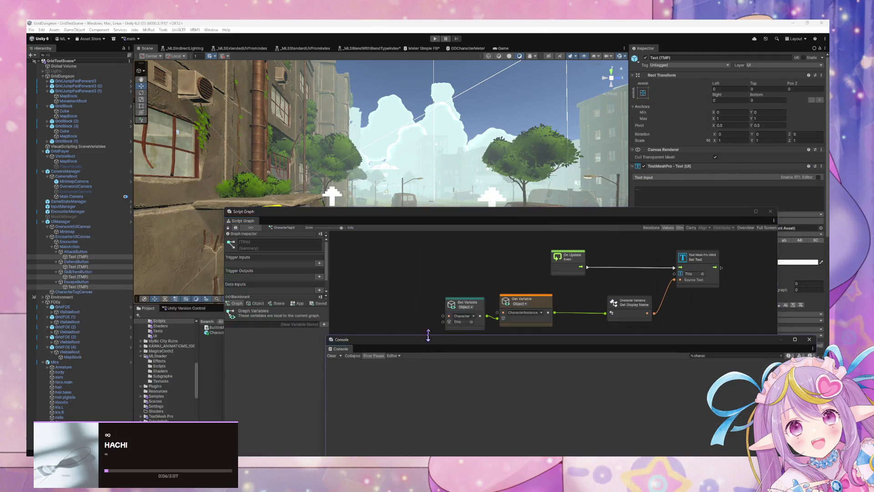
pyautogui.moveTo(456, 218)
pyautogui.mouseDown()
pyautogui.moveTo(460, 160)
pyautogui.moveTo(419, 101)
pyautogui.mouseUp()
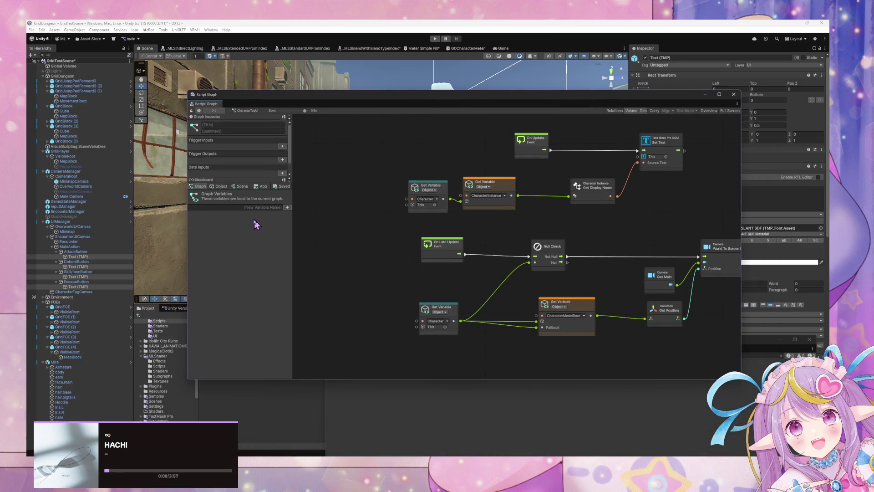
pyautogui.moveTo(330, 98)
pyautogui.mouseDown()
pyautogui.moveTo(440, 136)
pyautogui.moveTo(503, 199)
pyautogui.mouseUp()
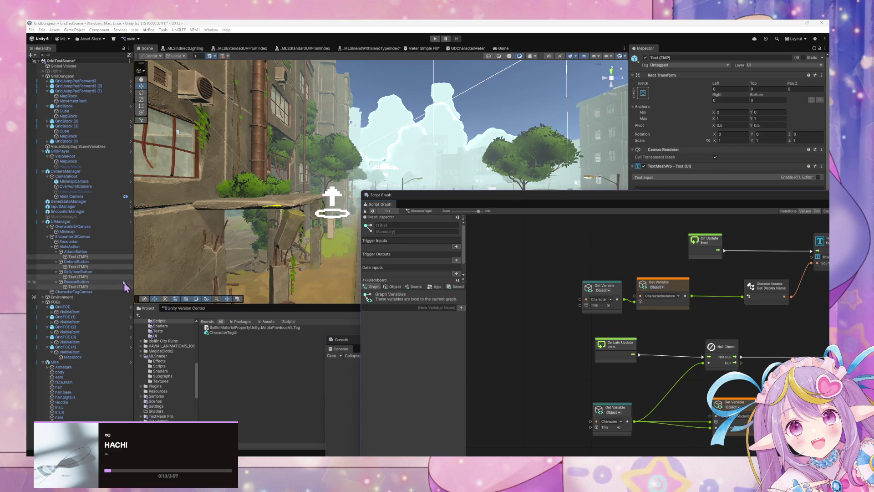
pyautogui.hotkey('ctrl', 's')
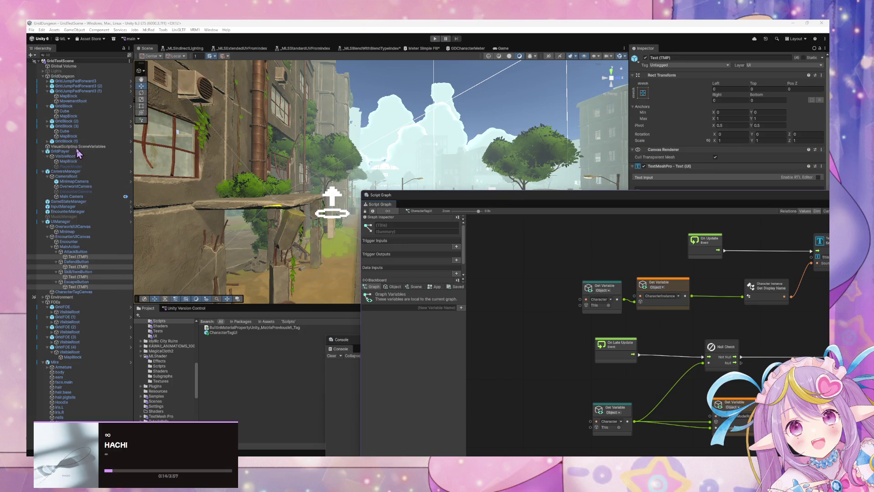
pyautogui.click(77, 147)
# Step: Browse UIManager's state graph and its Overworld state, then select InputManager to load its State Graph
pyautogui.moveTo(708, 205)
pyautogui.mouseDown()
pyautogui.moveTo(548, 306)
pyautogui.moveTo(616, 244)
pyautogui.moveTo(591, 269)
pyautogui.moveTo(526, 263)
pyautogui.moveTo(396, 146)
pyautogui.moveTo(406, 121)
pyautogui.moveTo(382, 114)
pyautogui.moveTo(379, 93)
pyautogui.moveTo(631, 123)
pyautogui.moveTo(729, 259)
pyautogui.moveTo(509, 87)
pyautogui.moveTo(650, 139)
pyautogui.moveTo(734, 205)
pyautogui.mouseUp()
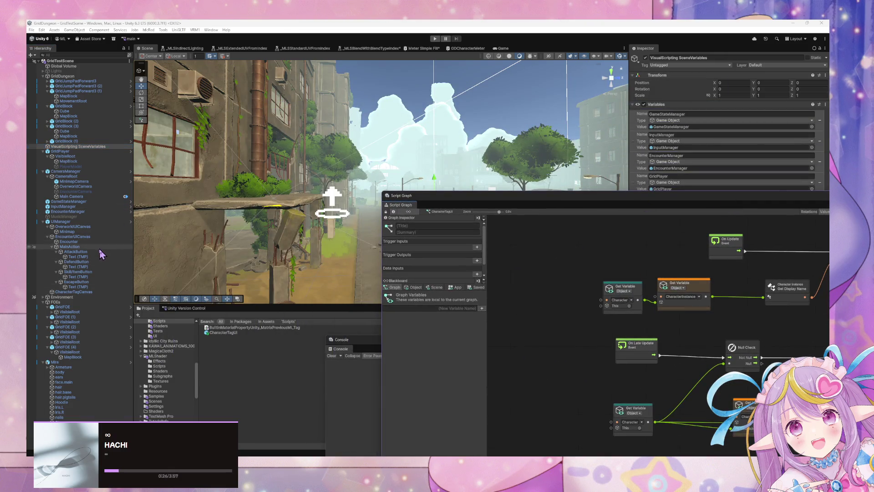
pyautogui.click(99, 247)
pyautogui.click(101, 226)
pyautogui.click(101, 221)
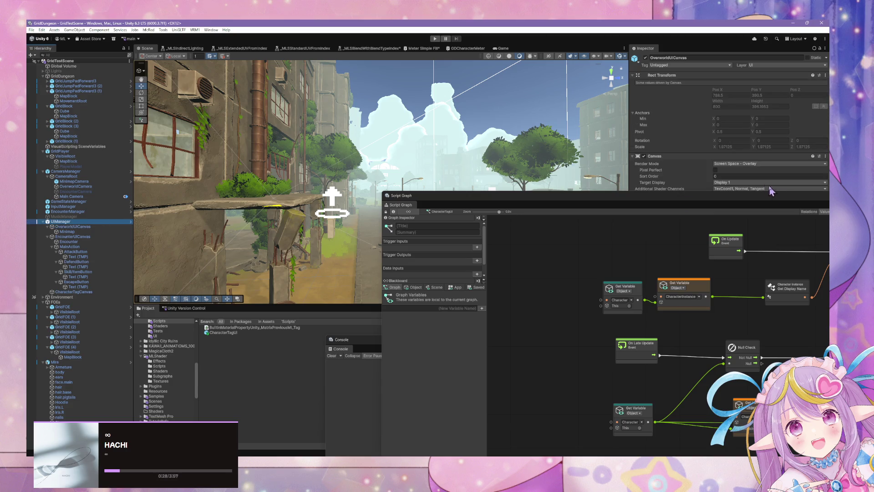
pyautogui.moveTo(706, 197)
pyautogui.mouseDown()
pyautogui.moveTo(495, 187)
pyautogui.moveTo(483, 152)
pyautogui.mouseUp()
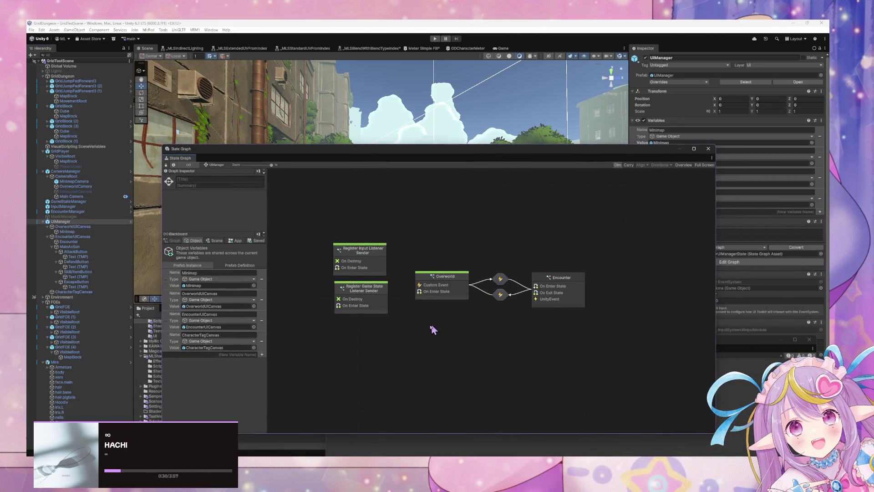
pyautogui.scroll(1, 415, 323)
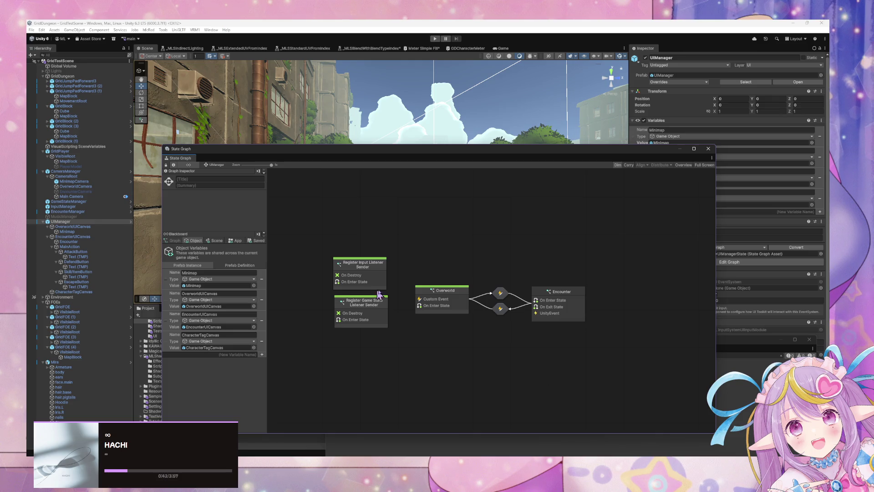
pyautogui.click(453, 301)
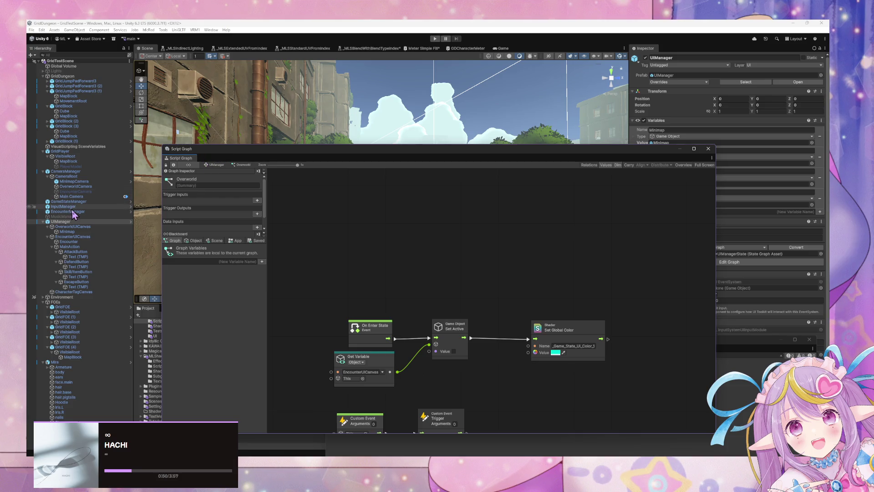
pyautogui.click(64, 207)
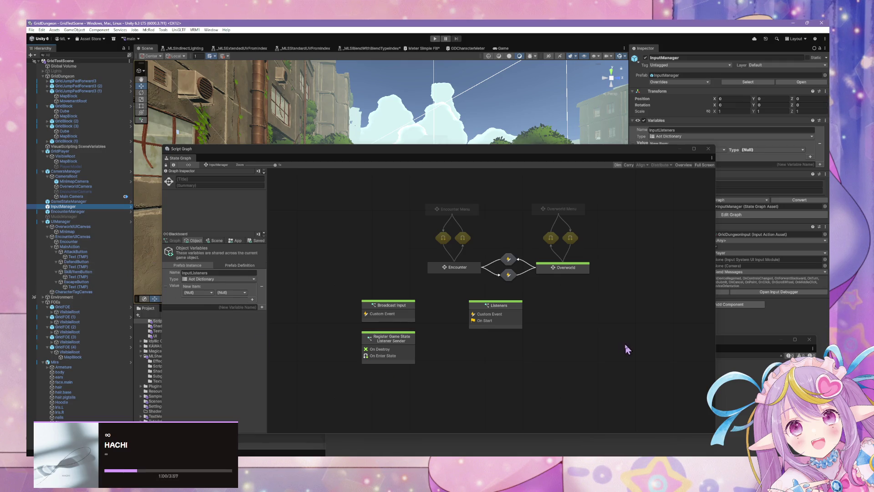
# Step: Open the InputManager Listeners state's embedded script graph to review it
pyautogui.click(497, 322)
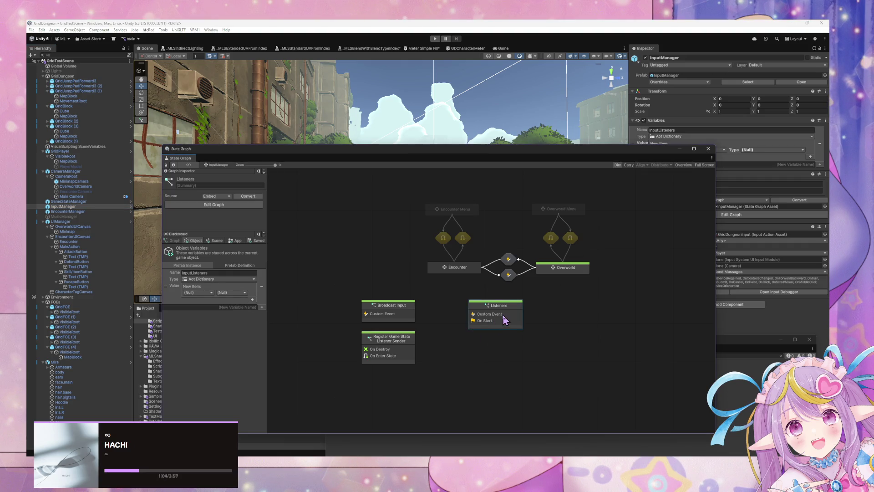
pyautogui.doubleClick(506, 318)
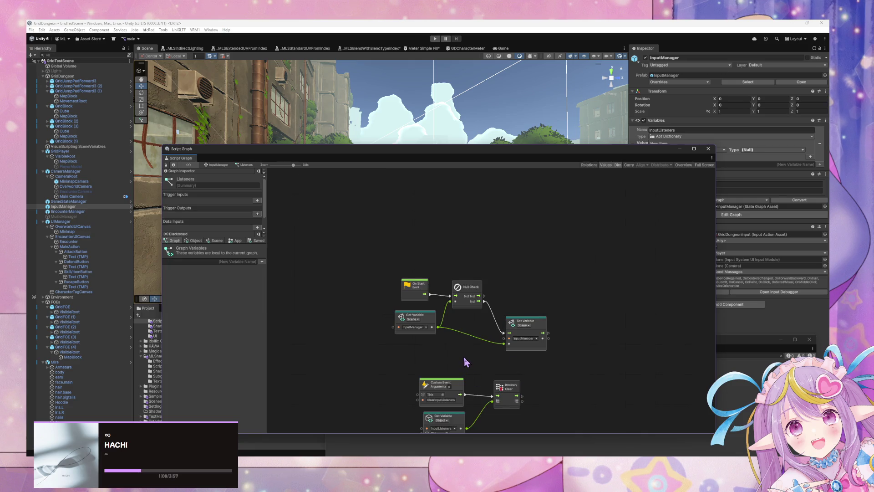
pyautogui.scroll(-5, 465, 355)
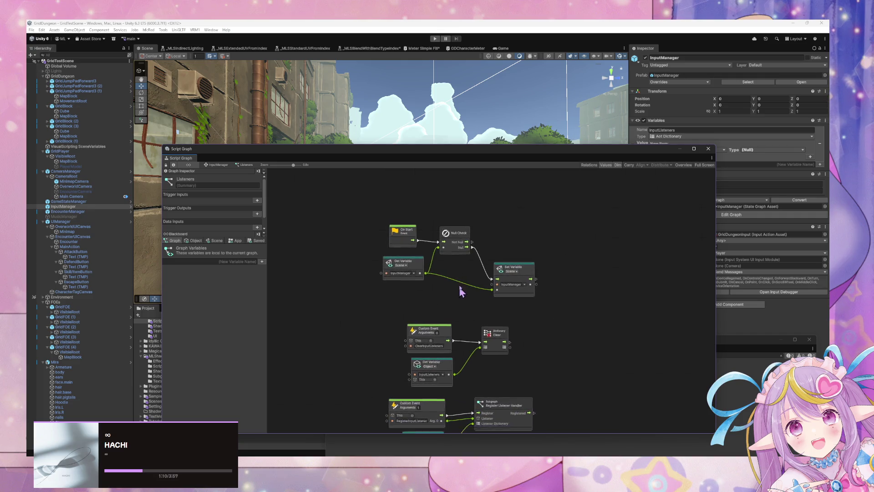
# Step: Open UIManager's Overworld script graph and inspect EncounterUICanvas and AttackButton in the Hierarchy
pyautogui.click(73, 222)
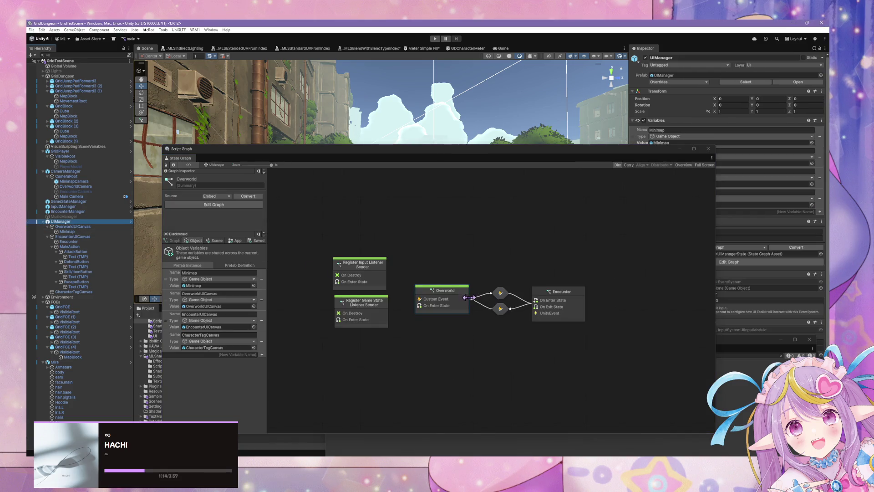
pyautogui.doubleClick(438, 302)
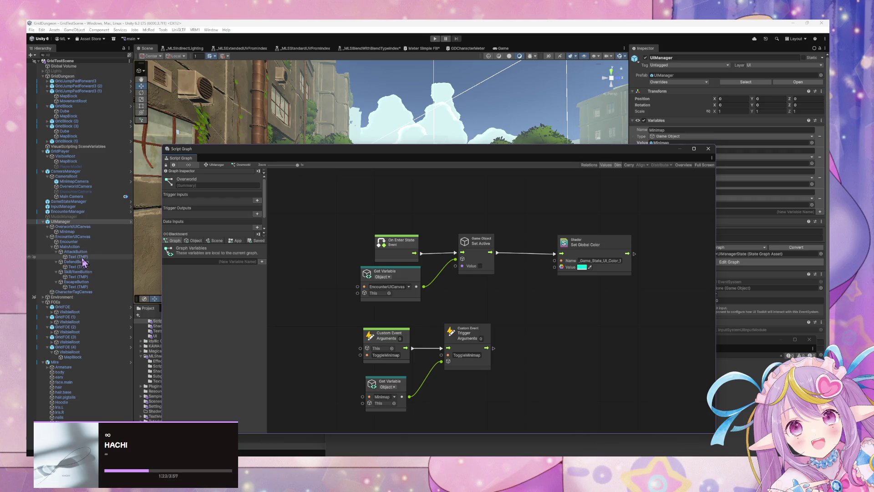
pyautogui.click(83, 237)
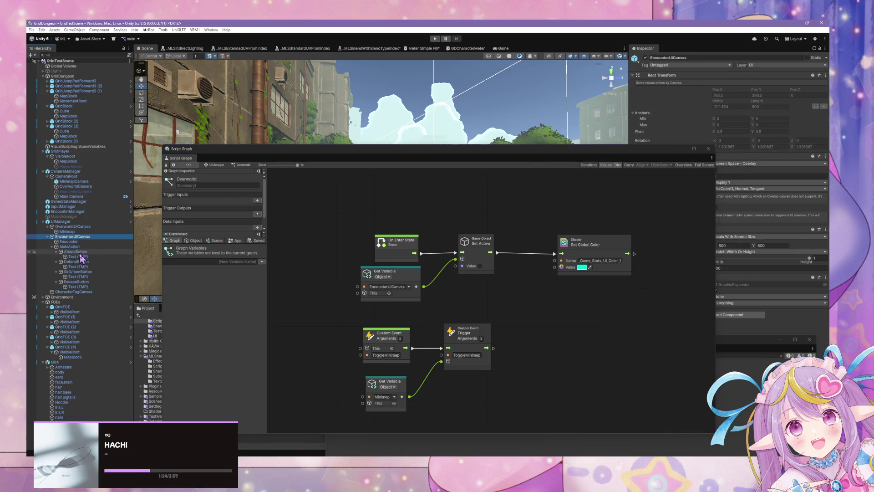
pyautogui.click(84, 257)
pyautogui.click(86, 252)
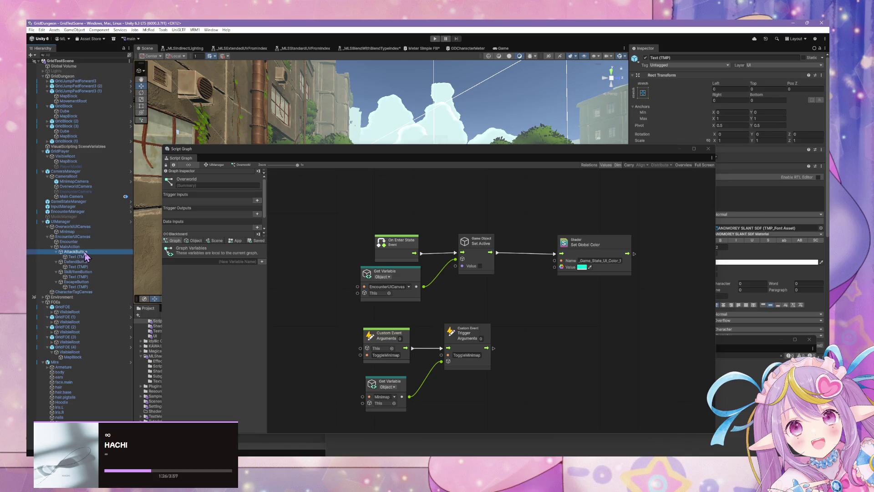
# Step: Rearrange and enlarge the graph window and inspect the EscapeButton object
pyautogui.moveTo(592, 155)
pyautogui.mouseDown()
pyautogui.moveTo(541, 273)
pyautogui.moveTo(531, 165)
pyautogui.moveTo(551, 306)
pyautogui.mouseUp()
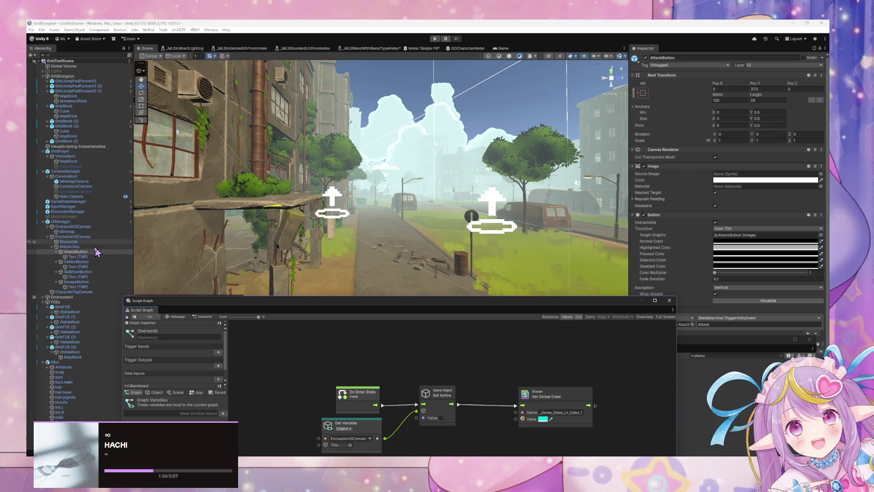
pyautogui.scroll(-1, 761, 316)
pyautogui.moveTo(749, 337)
pyautogui.mouseDown()
pyautogui.moveTo(731, 323)
pyautogui.moveTo(574, 359)
pyautogui.mouseUp()
pyautogui.moveTo(615, 306)
pyautogui.mouseDown()
pyautogui.moveTo(514, 309)
pyautogui.moveTo(541, 309)
pyautogui.moveTo(566, 254)
pyautogui.moveTo(579, 285)
pyautogui.moveTo(559, 254)
pyautogui.mouseUp()
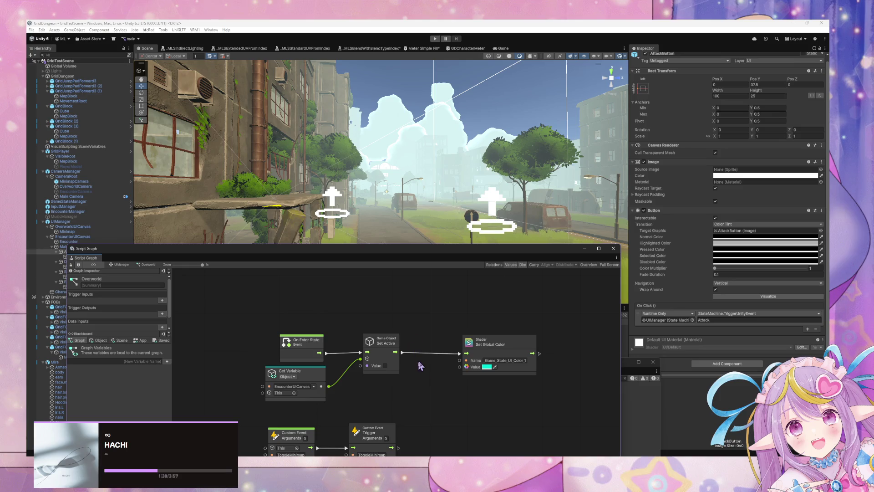
pyautogui.moveTo(424, 243)
pyautogui.mouseDown()
pyautogui.moveTo(455, 179)
pyautogui.moveTo(433, 174)
pyautogui.moveTo(428, 191)
pyautogui.mouseUp()
pyautogui.click(135, 200)
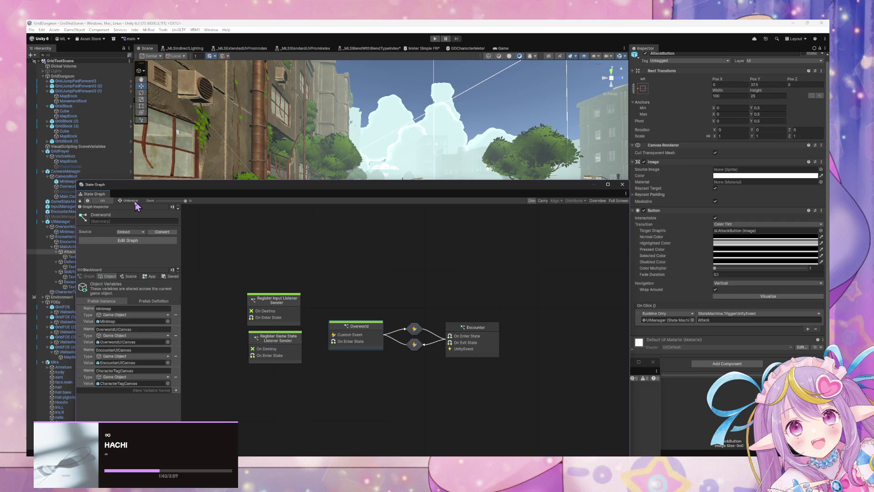
pyautogui.moveTo(196, 186); pyautogui.dragTo(270, 212)
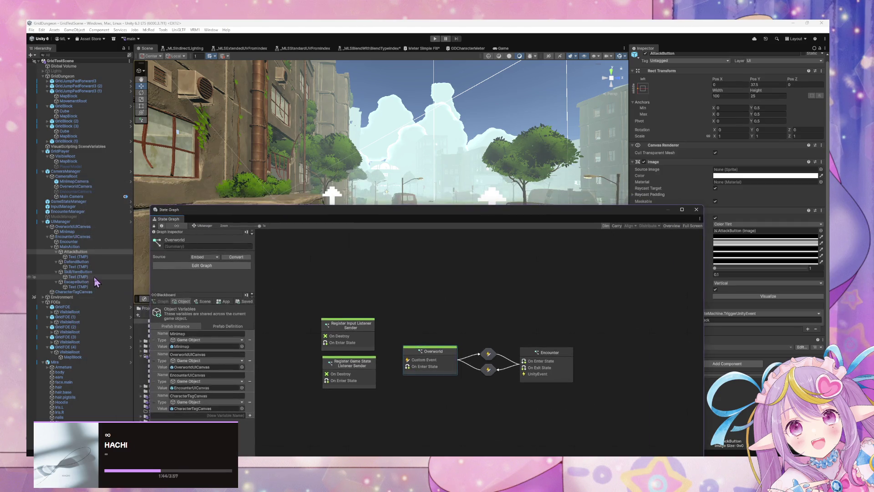
pyautogui.click(76, 282)
pyautogui.moveTo(542, 210)
pyautogui.mouseDown()
pyautogui.moveTo(436, 202)
pyautogui.moveTo(469, 198)
pyautogui.mouseUp()
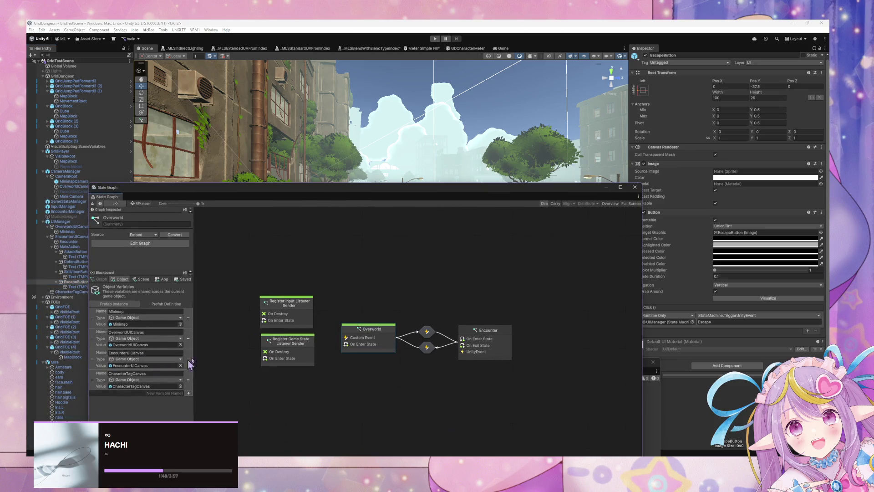
# Step: In UIManager's Encounter graph, cut the button UnityEvent nodes, Trigger Custom Event and Get Variable
pyautogui.doubleClick(383, 347)
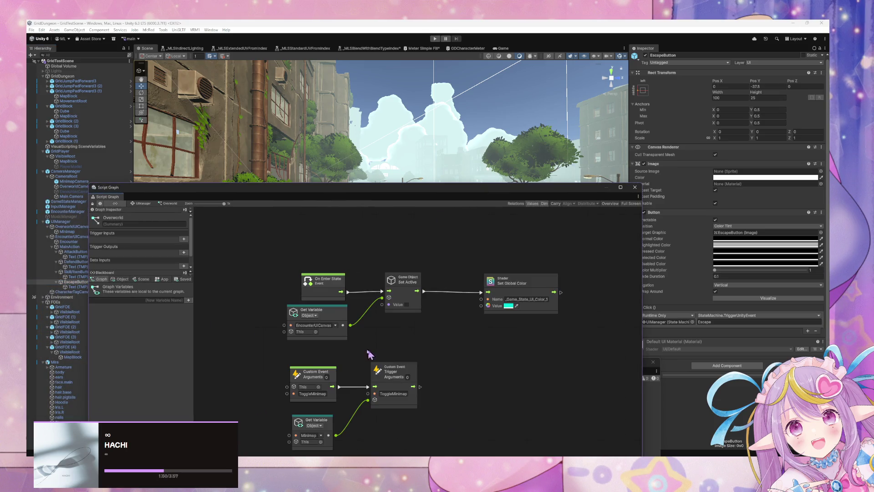
pyautogui.click(145, 204)
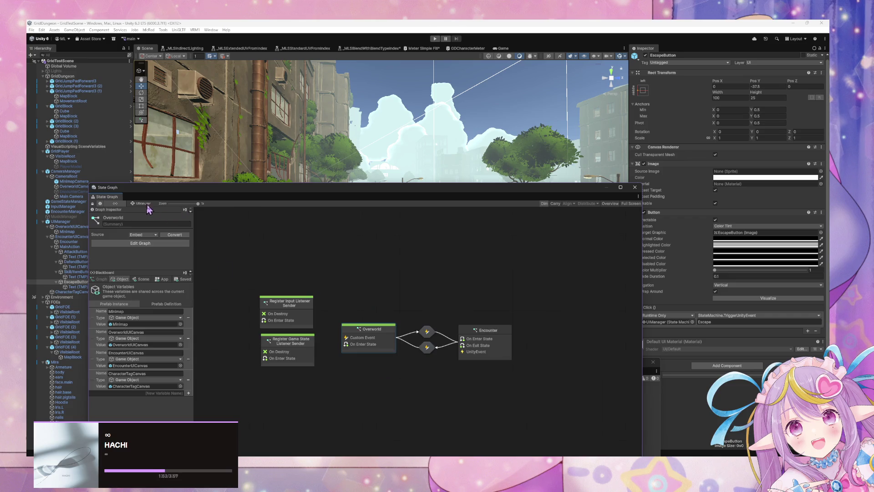
pyautogui.doubleClick(493, 342)
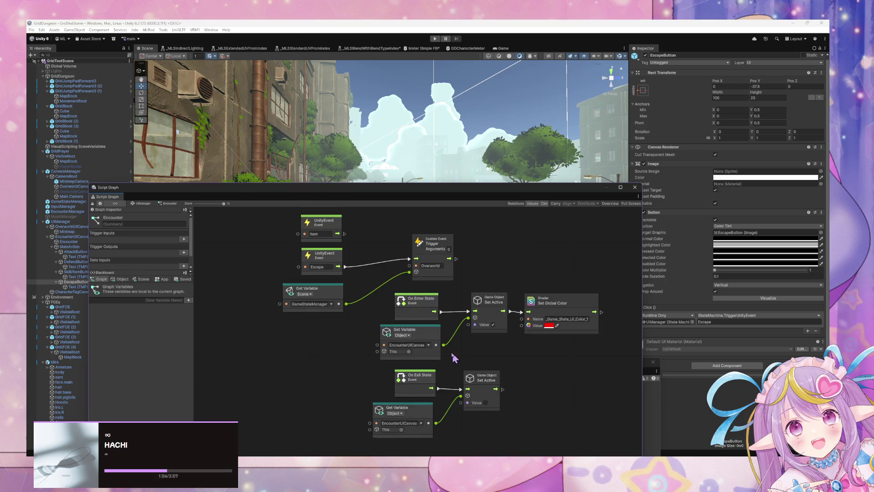
pyautogui.moveTo(364, 293)
pyautogui.mouseDown()
pyautogui.moveTo(330, 333)
pyautogui.moveTo(368, 380)
pyautogui.mouseUp()
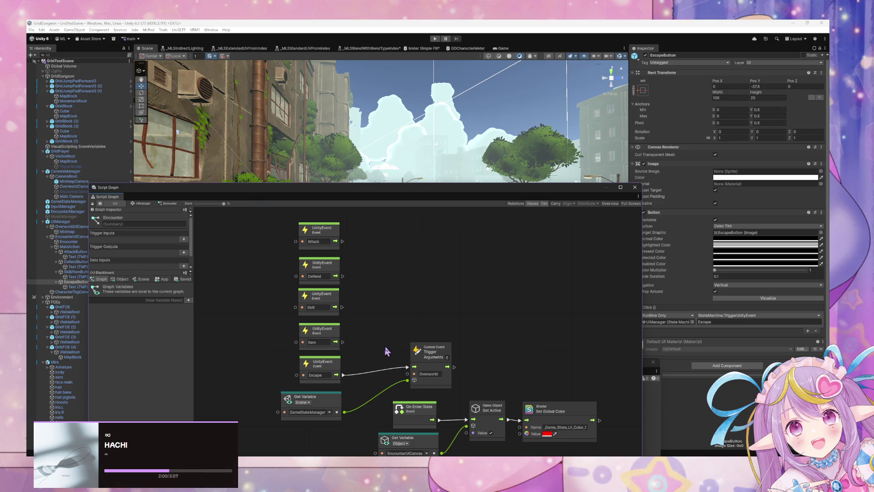
pyautogui.moveTo(276, 254)
pyautogui.mouseDown()
pyautogui.moveTo(405, 410)
pyautogui.moveTo(439, 416)
pyautogui.moveTo(434, 401)
pyautogui.mouseUp()
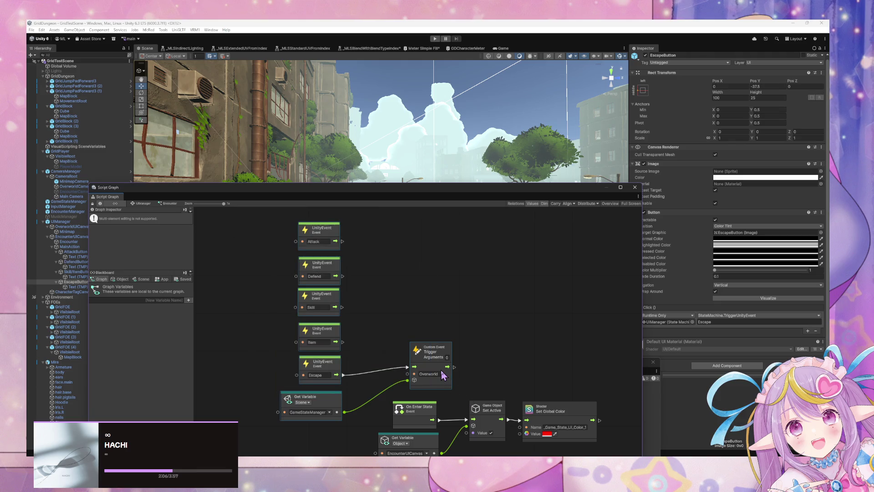
pyautogui.press('Delete')
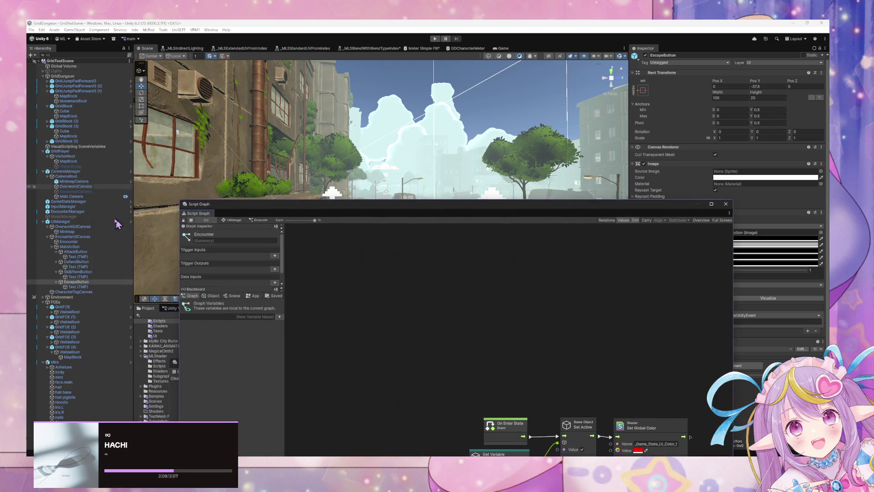
# Step: In InputManager's state graph, create a script state, toggle it as start, and title it 'UI Input'
pyautogui.click(63, 206)
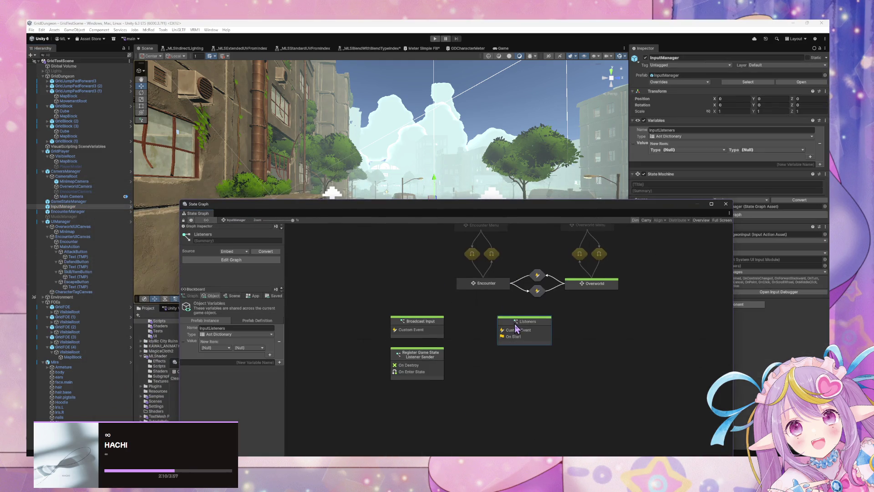
pyautogui.doubleClick(515, 327)
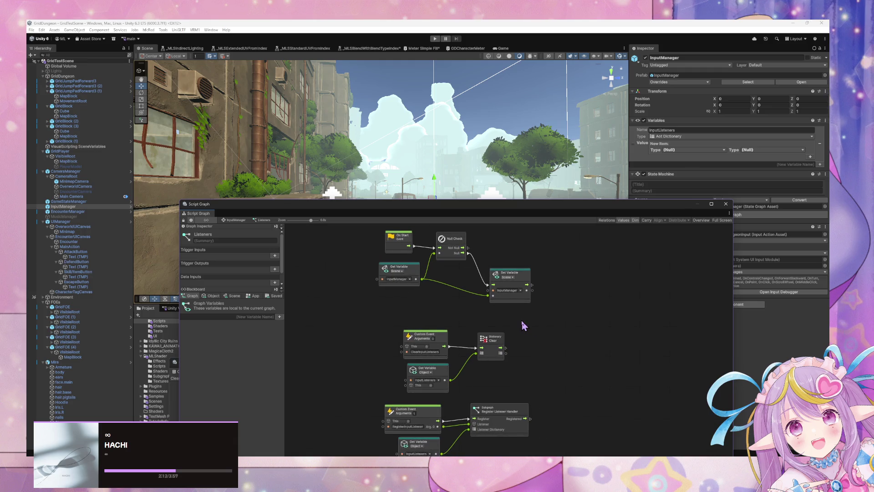
pyautogui.click(236, 220)
pyautogui.rightClick(491, 372)
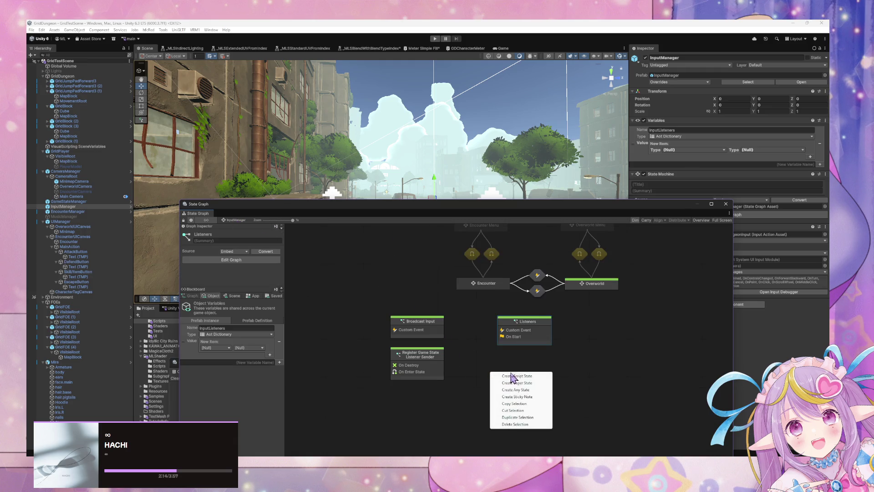
pyautogui.click(514, 376)
pyautogui.rightClick(514, 378)
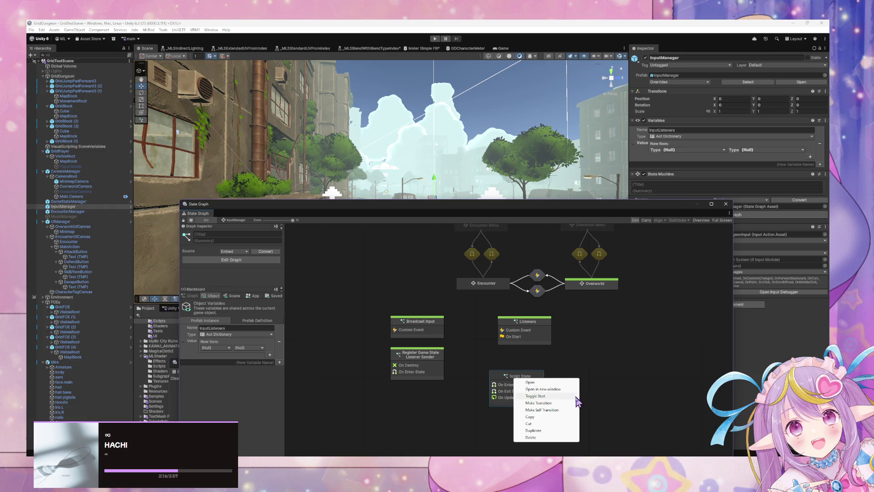
pyautogui.click(563, 396)
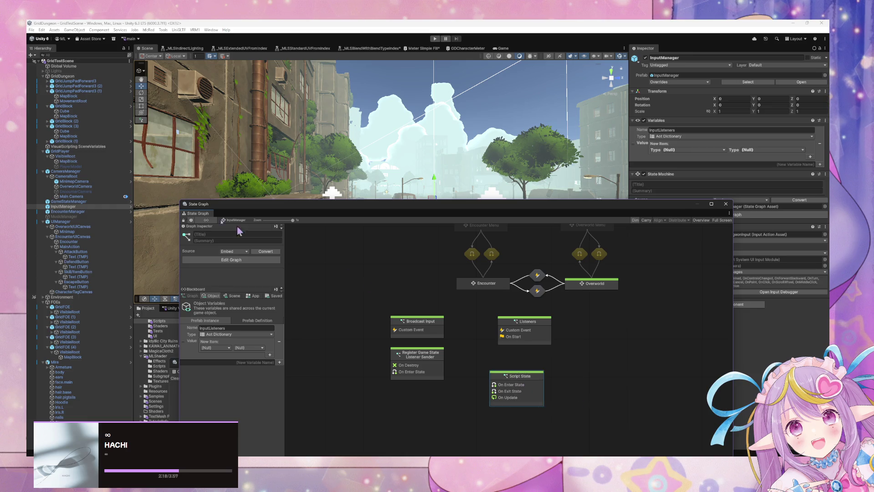
pyautogui.write('UI')
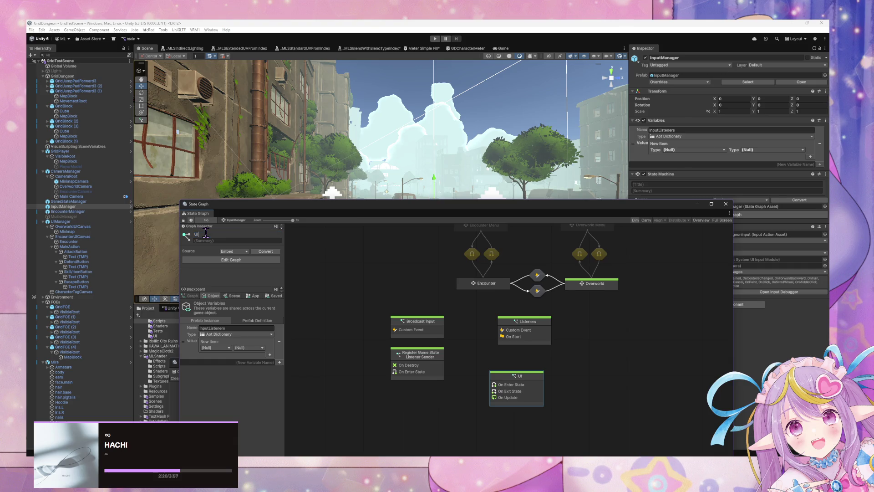
pyautogui.write(' Input')
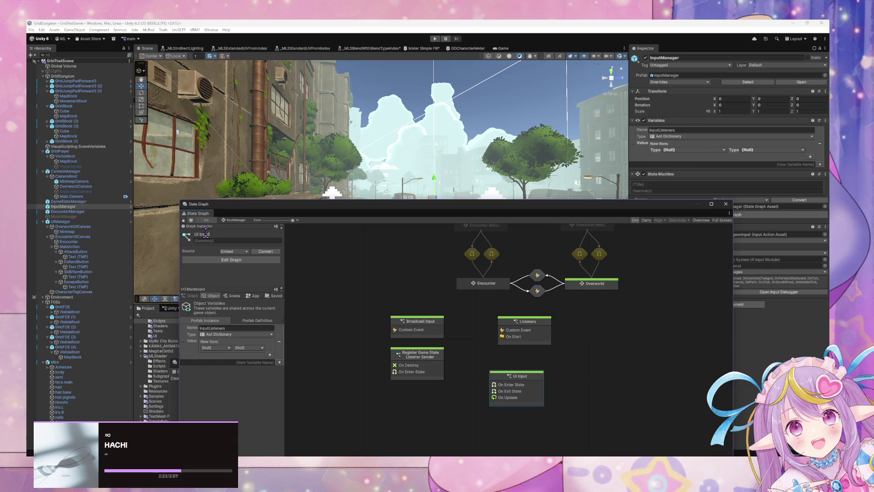
pyautogui.click(199, 234)
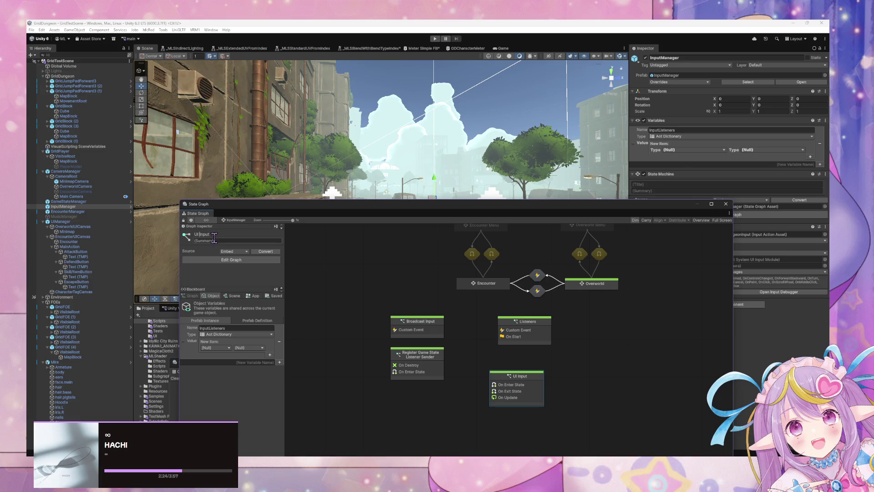
pyautogui.write('Can')
pyautogui.press('BackSpace')
pyautogui.press('BackSpace')
pyautogui.press('BackSpace')
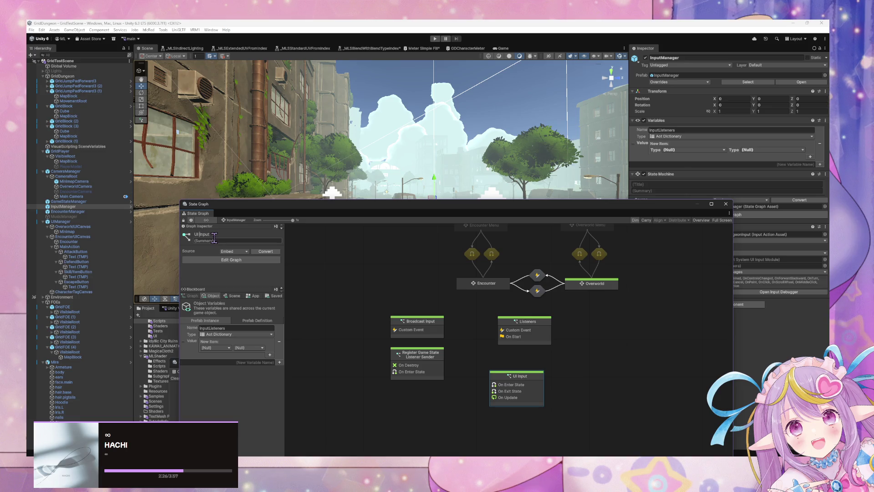
# Step: Open the UI Input state's graph, reposition the Custom Event trigger node, and enter Play mode
pyautogui.doubleClick(514, 386)
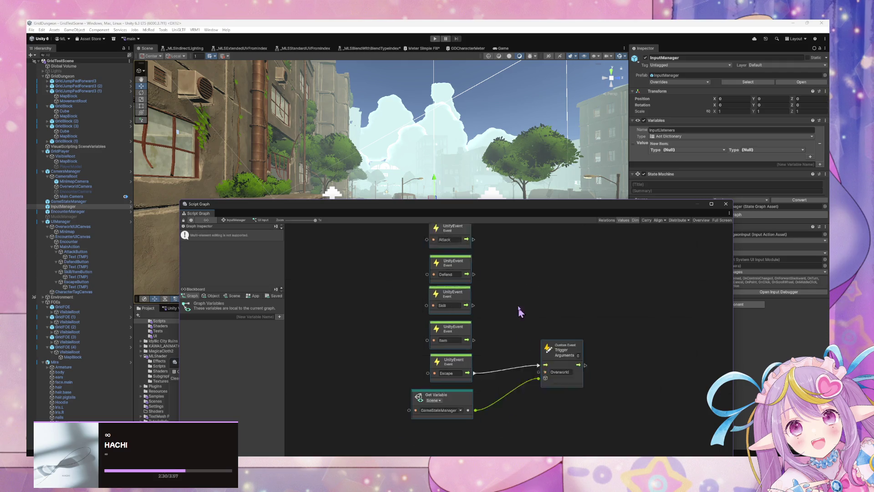
pyautogui.moveTo(557, 324)
pyautogui.mouseDown()
pyautogui.moveTo(545, 329)
pyautogui.moveTo(539, 344)
pyautogui.moveTo(548, 348)
pyautogui.mouseUp()
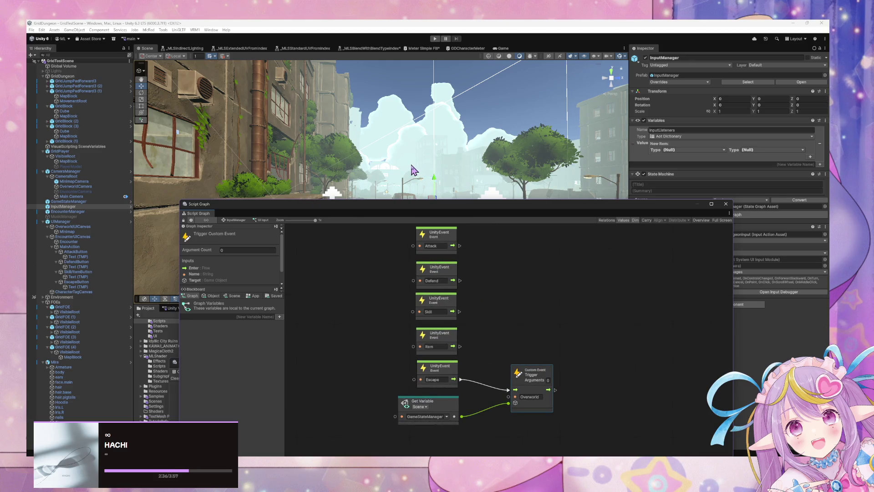
pyautogui.click(543, 341)
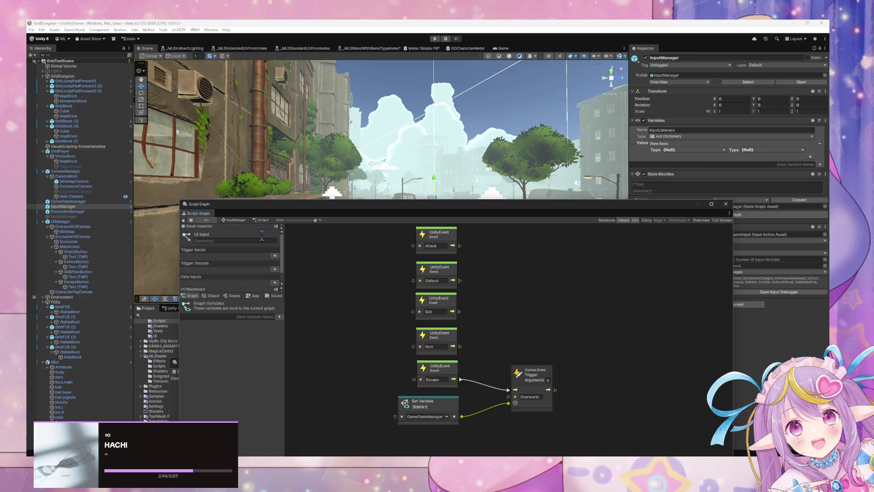
pyautogui.click(434, 39)
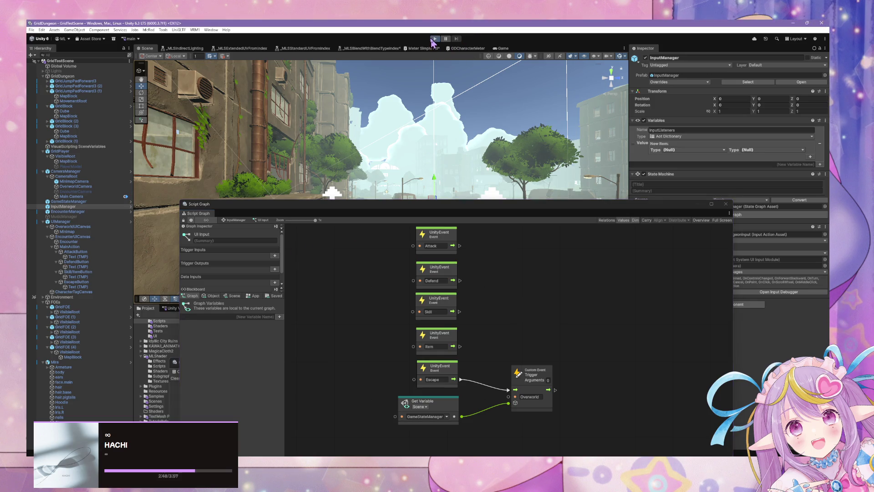
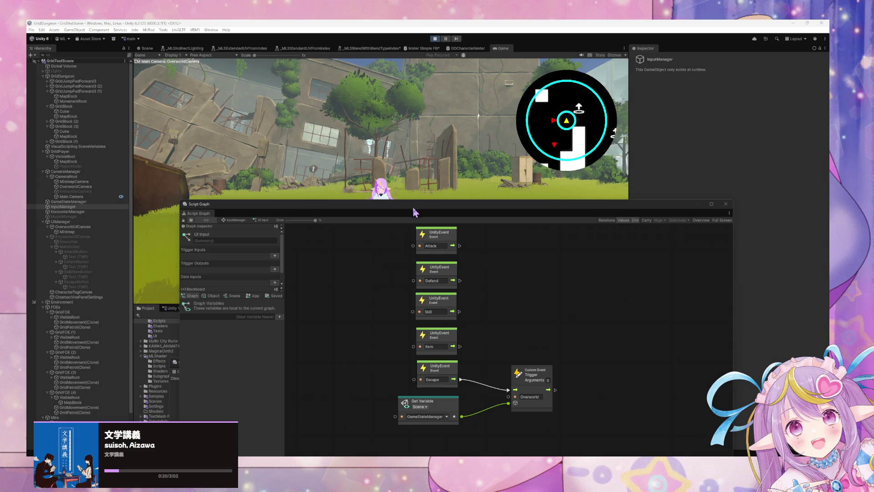
# Step: Inspect CharacterTagUI and the Attack text object in the Hierarchy, then exit Play mode
pyautogui.moveTo(416, 213); pyautogui.dragTo(566, 251)
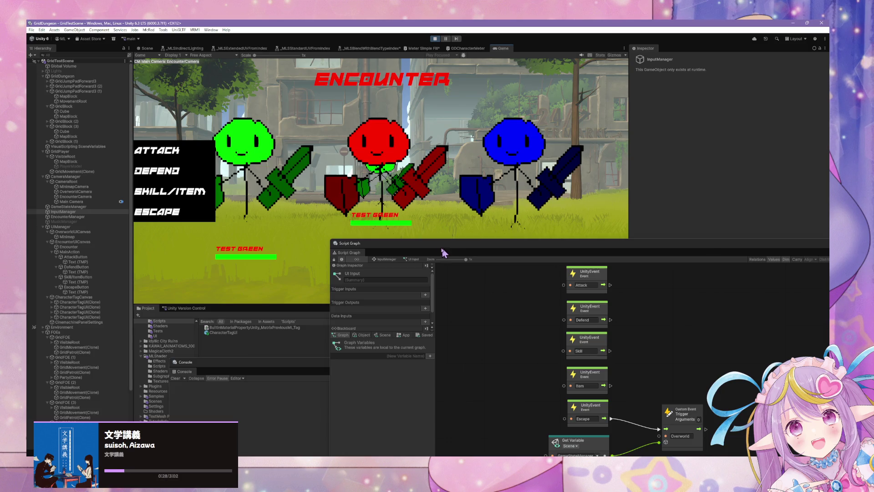
pyautogui.moveTo(458, 247); pyautogui.dragTo(469, 174)
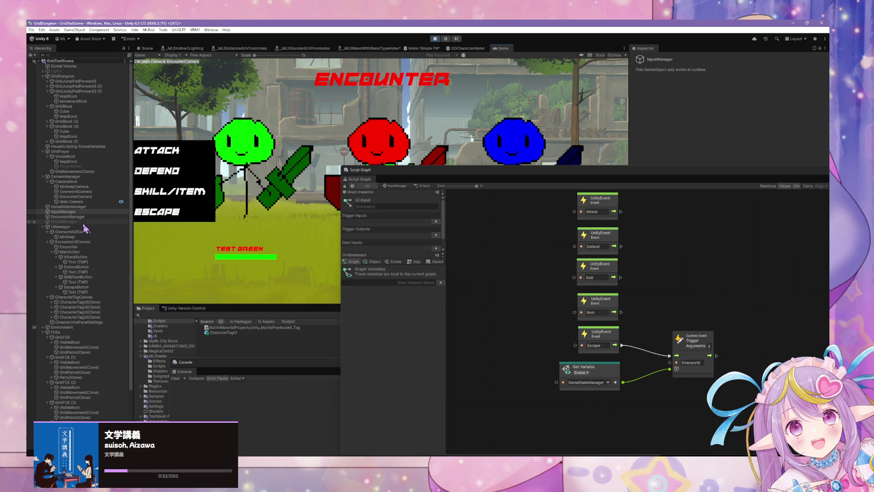
pyautogui.scroll(-3, 88, 231)
pyautogui.click(93, 235)
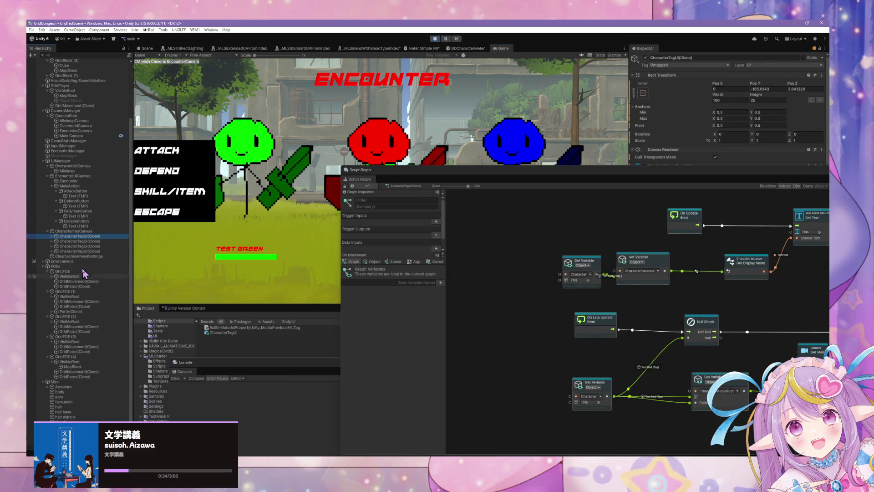
pyautogui.click(93, 196)
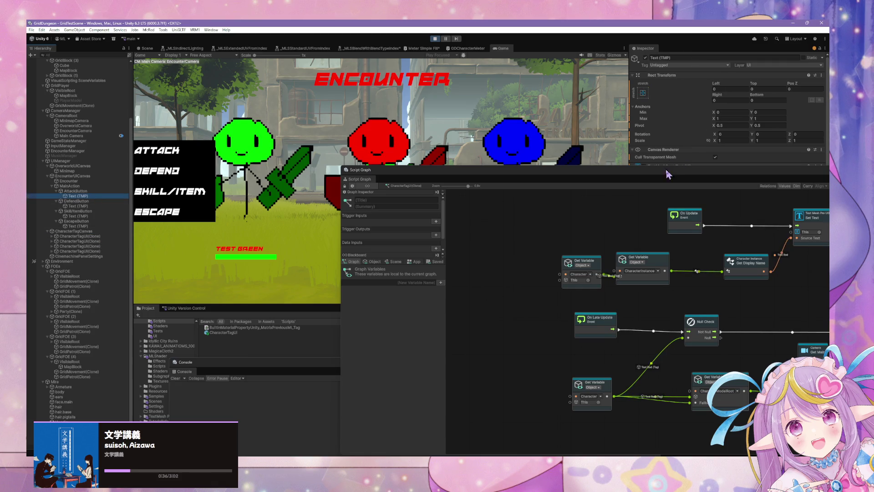
pyautogui.moveTo(668, 175)
pyautogui.mouseDown()
pyautogui.moveTo(468, 318)
pyautogui.moveTo(486, 246)
pyautogui.mouseUp()
pyautogui.click(435, 39)
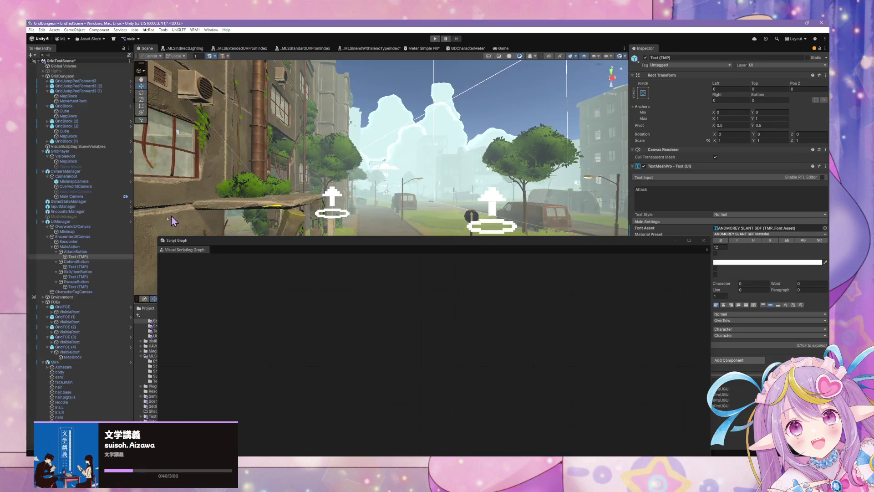
# Step: Select the Attack, Defend, Skill/Item and Escape buttons and set On Click() to InputManager's StateMachine.TriggerUnityEvent
pyautogui.click(94, 252)
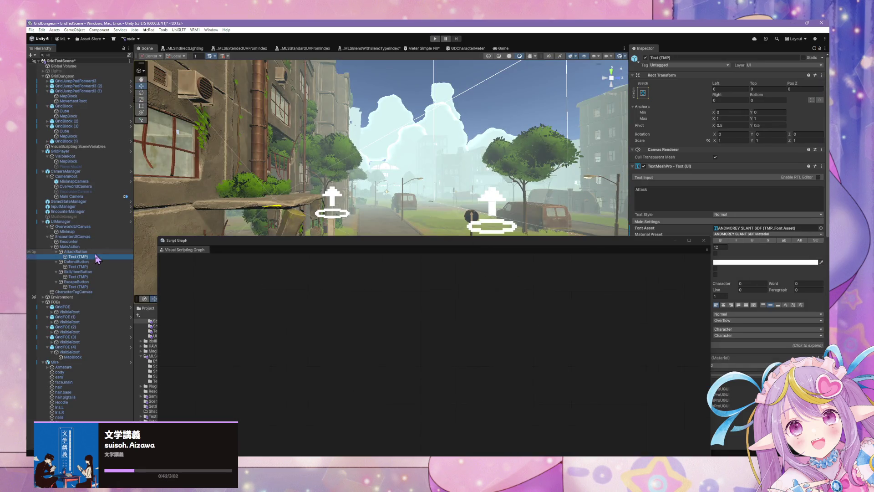
pyautogui.keyDown('ctrl'); pyautogui.click(91, 261); pyautogui.keyUp('ctrl')
pyautogui.keyDown('ctrl'); pyautogui.click(89, 272); pyautogui.keyUp('ctrl')
pyautogui.keyDown('ctrl'); pyautogui.click(87, 282); pyautogui.keyUp('ctrl')
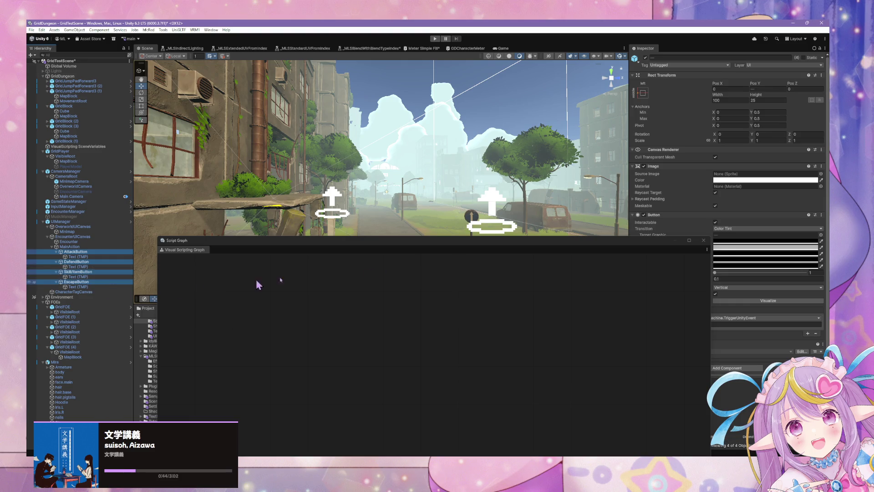
pyautogui.moveTo(700, 240)
pyautogui.mouseDown()
pyautogui.moveTo(605, 254)
pyautogui.moveTo(579, 269)
pyautogui.mouseUp()
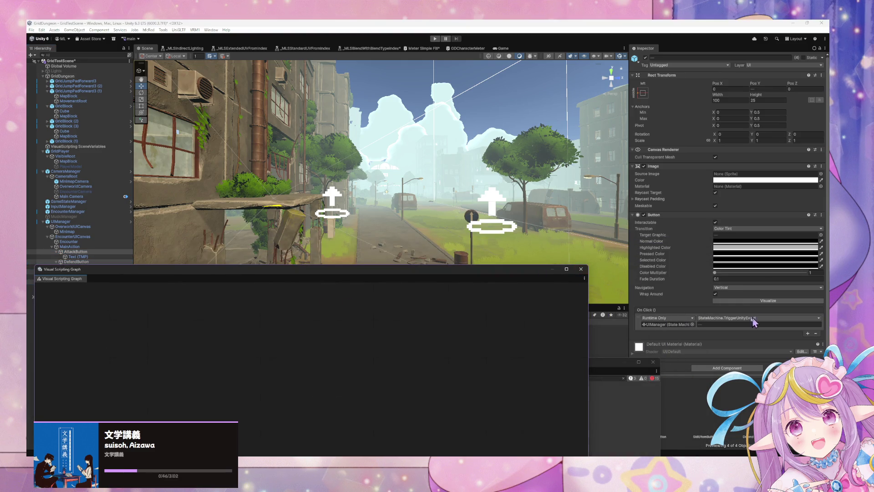
pyautogui.click(692, 324)
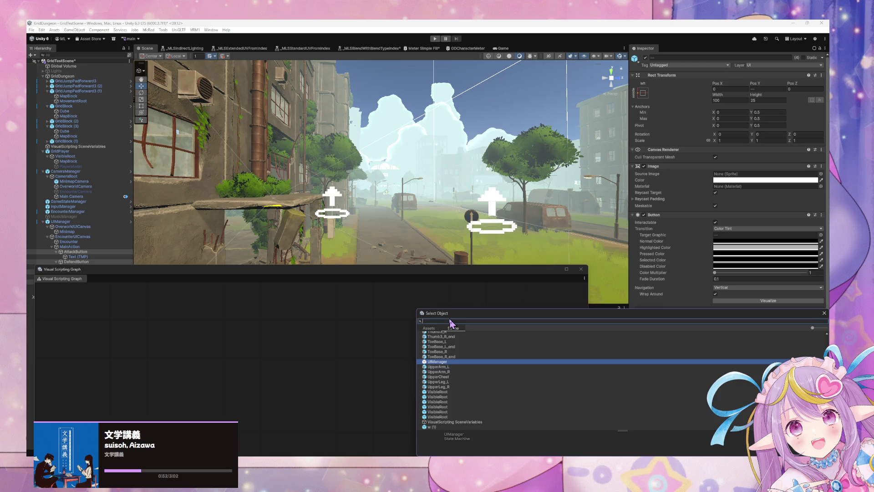
pyautogui.write('inpu')
pyautogui.doubleClick(438, 339)
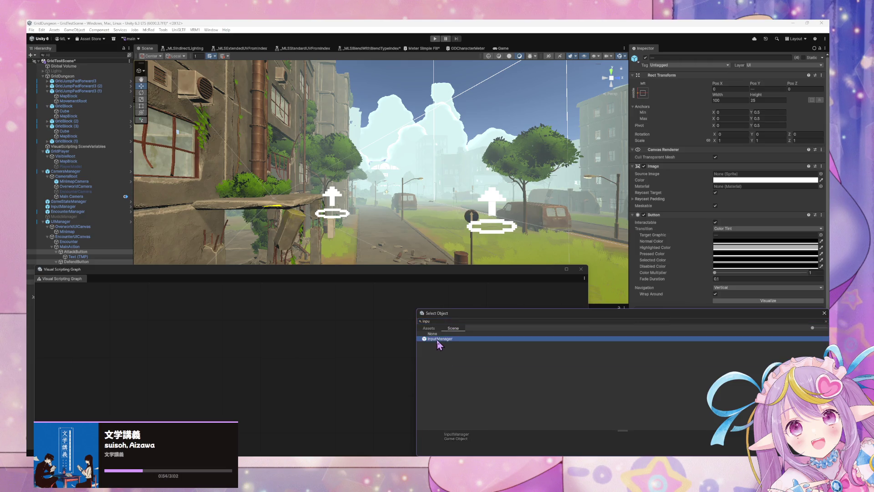
pyautogui.click(720, 319)
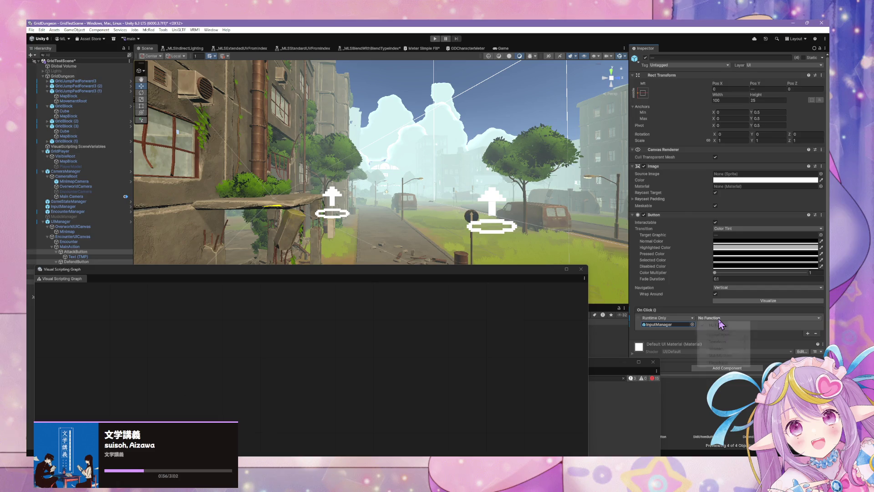
pyautogui.moveTo(734, 356)
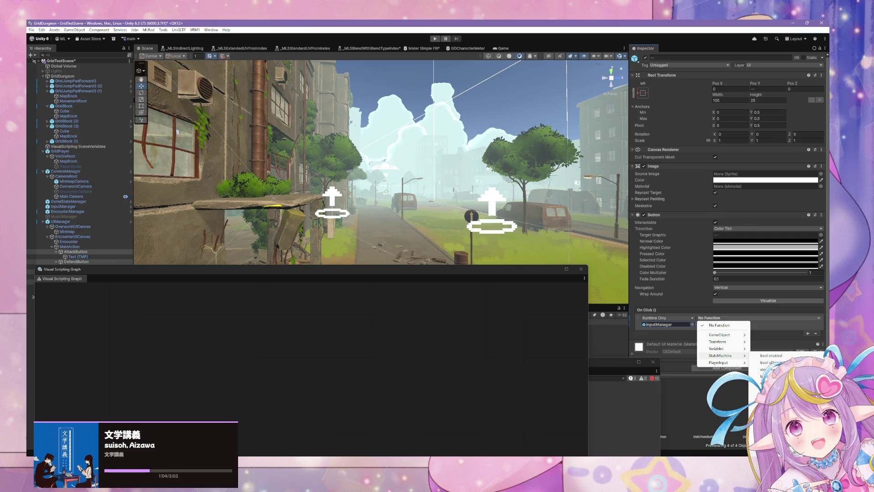
pyautogui.click(774, 405)
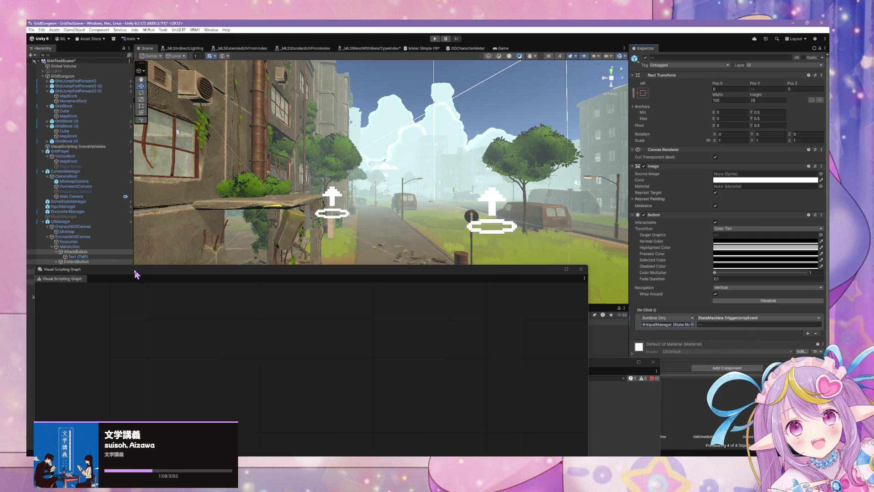
# Step: Check each button's click event argument, confirming EscapeButton sends the Escape event
pyautogui.moveTo(137, 269)
pyautogui.mouseDown()
pyautogui.moveTo(145, 318)
pyautogui.moveTo(137, 314)
pyautogui.mouseUp()
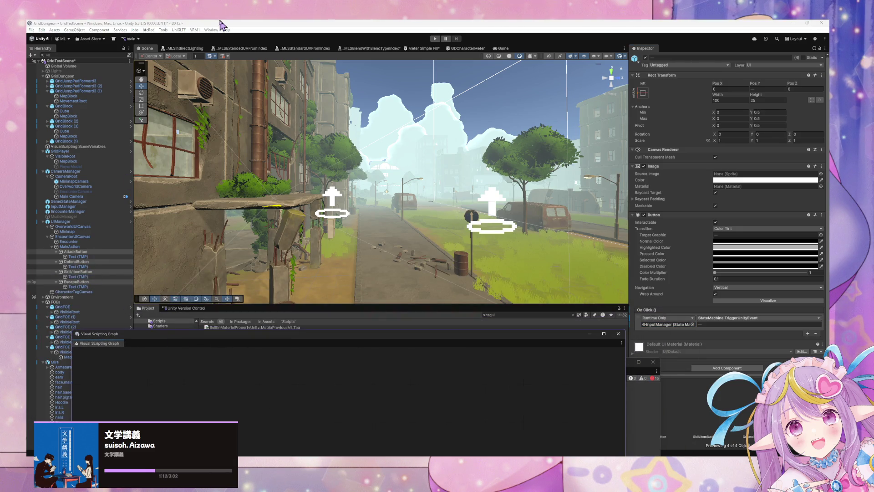
pyautogui.click(76, 252)
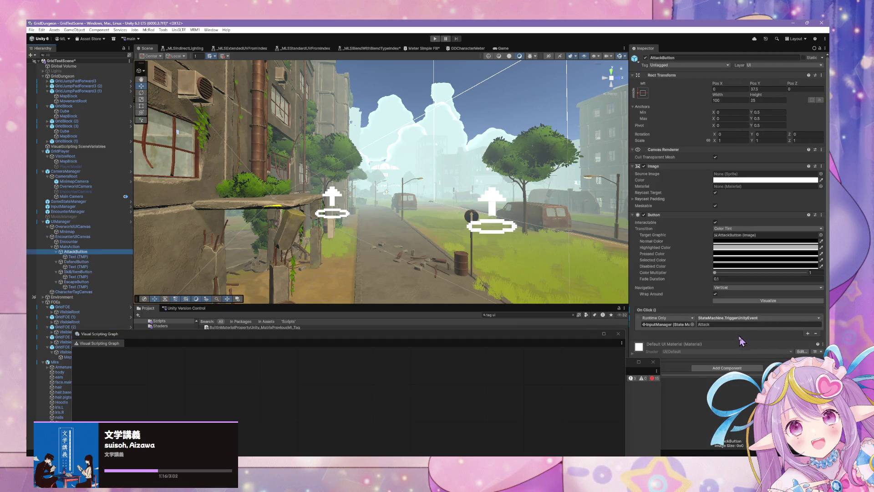
pyautogui.click(66, 262)
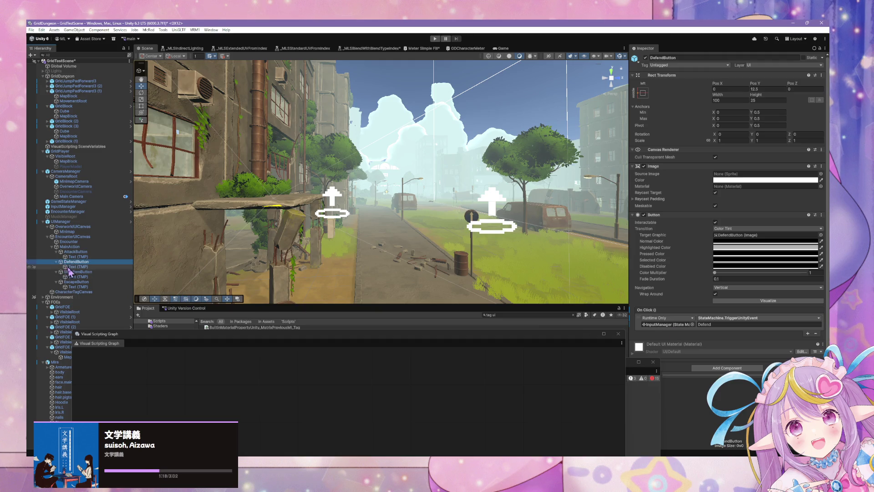
pyautogui.click(79, 271)
pyautogui.click(76, 282)
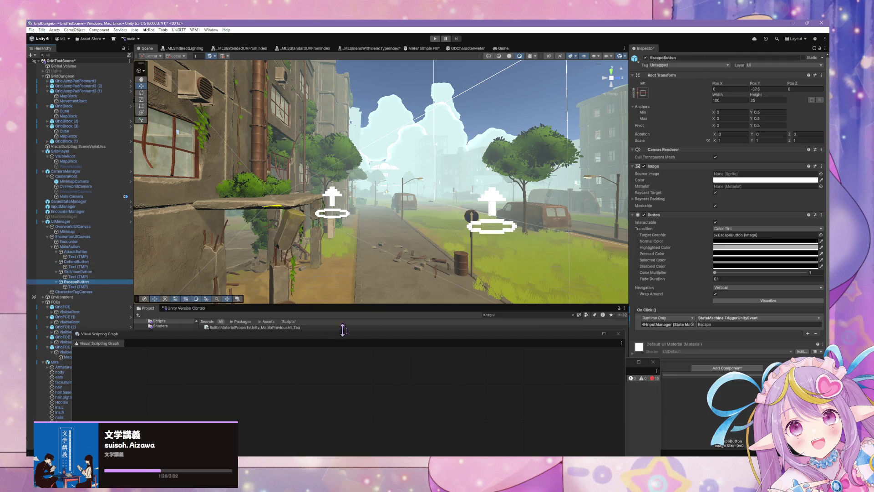
pyautogui.moveTo(332, 341)
pyautogui.mouseDown()
pyautogui.moveTo(412, 152)
pyautogui.moveTo(396, 113)
pyautogui.mouseUp()
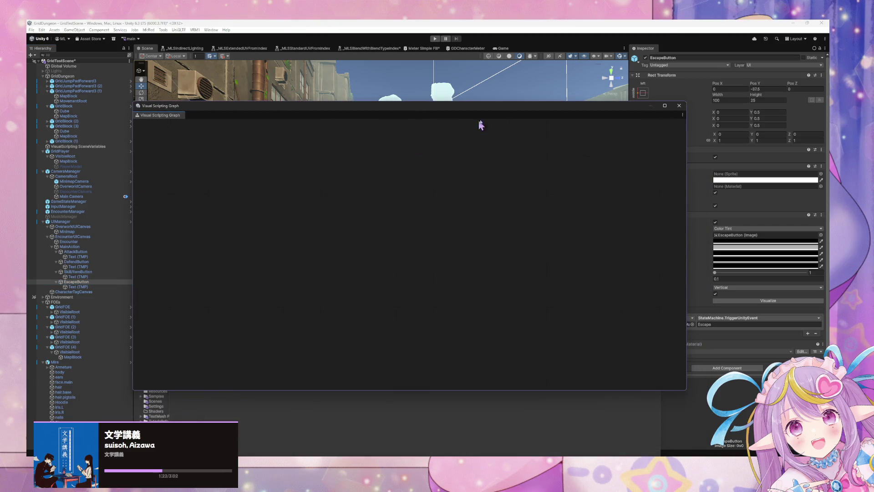
# Step: Play the game until the Encounter screen appears, then select EscapeButton
pyautogui.click(434, 39)
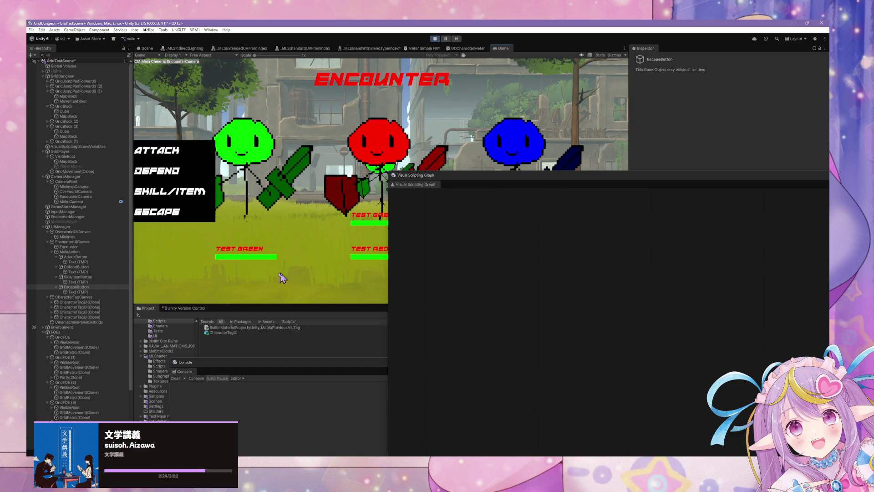
pyautogui.click(87, 287)
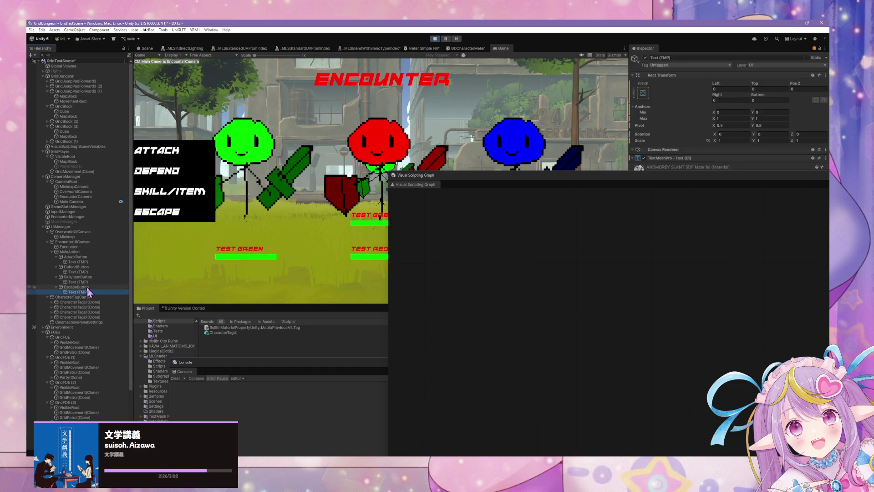
# Step: Test the ATTACK and ESCAPE menu buttons until Escape returns to the overworld
pyautogui.moveTo(599, 181); pyautogui.dragTo(425, 336)
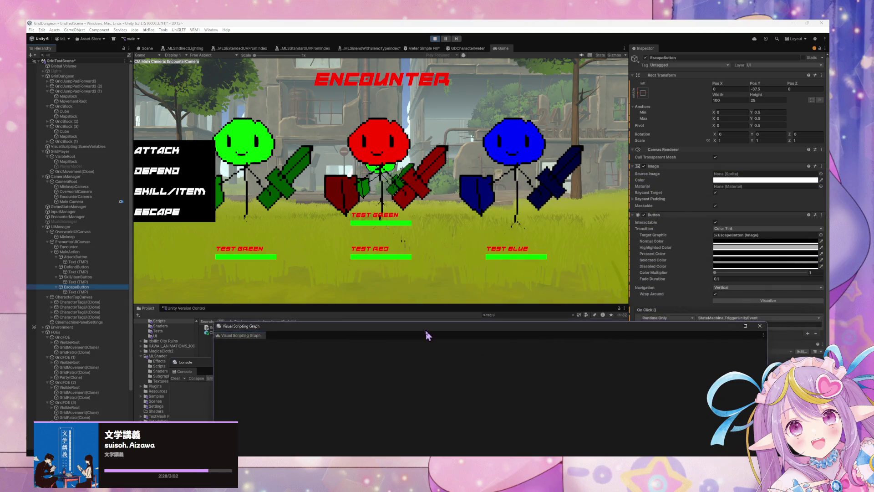
pyautogui.click(89, 258)
pyautogui.click(202, 212)
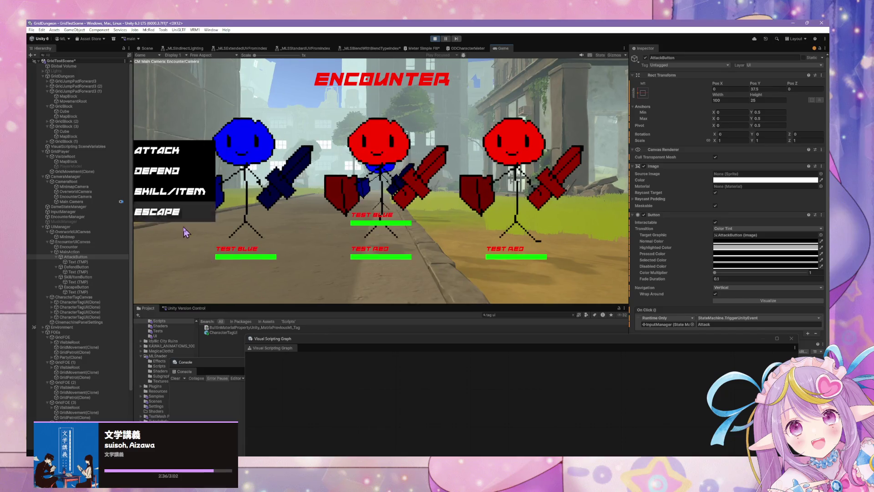
pyautogui.click(197, 214)
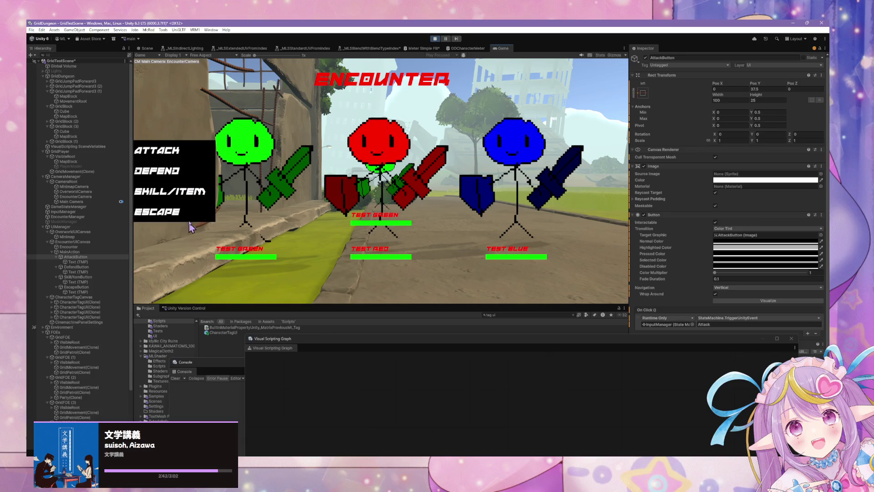
pyautogui.click(186, 212)
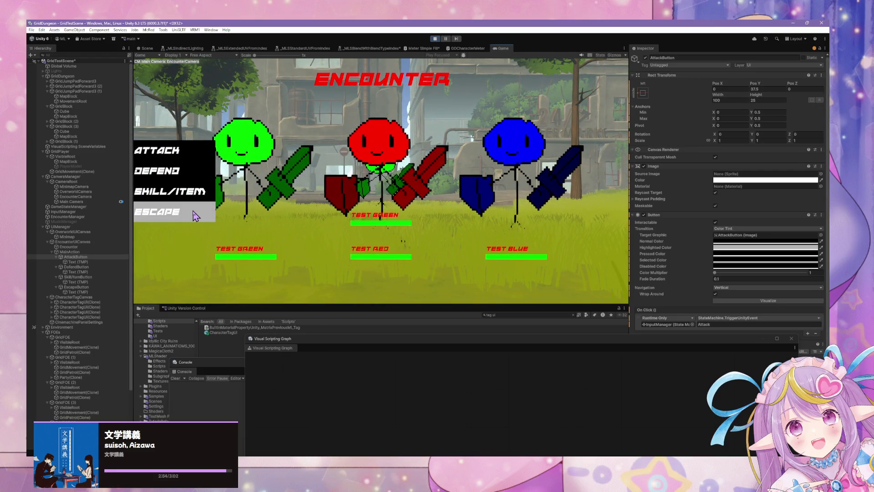
pyautogui.click(194, 216)
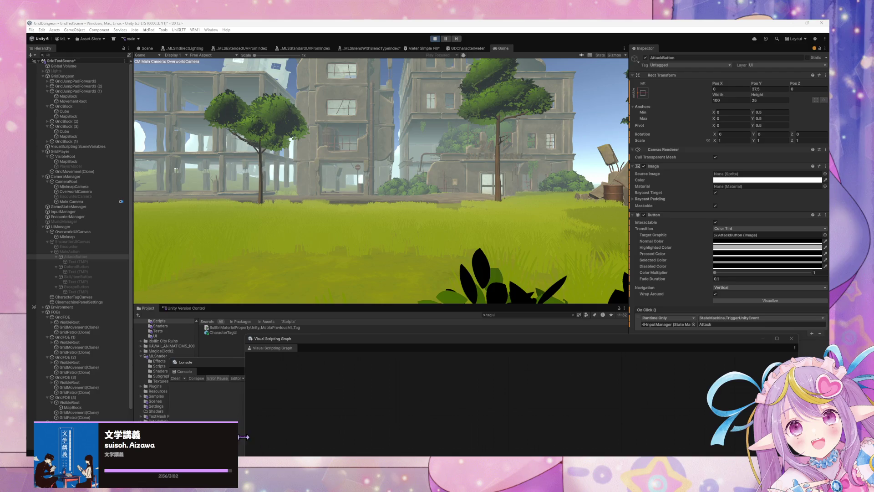
# Step: Walk forward with W in the Game view to trigger a new encounter
pyautogui.moveTo(348, 339)
pyautogui.mouseDown()
pyautogui.moveTo(415, 244)
pyautogui.moveTo(412, 295)
pyautogui.mouseUp()
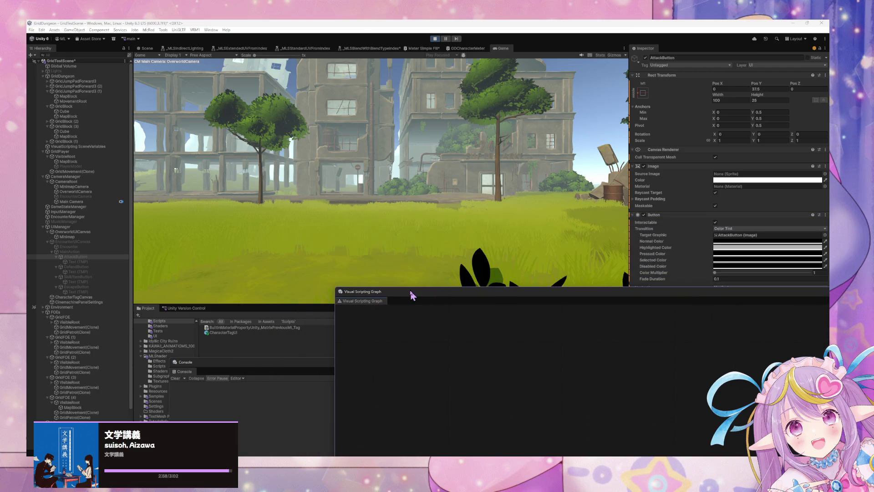
pyautogui.click(451, 217)
pyautogui.press('w')
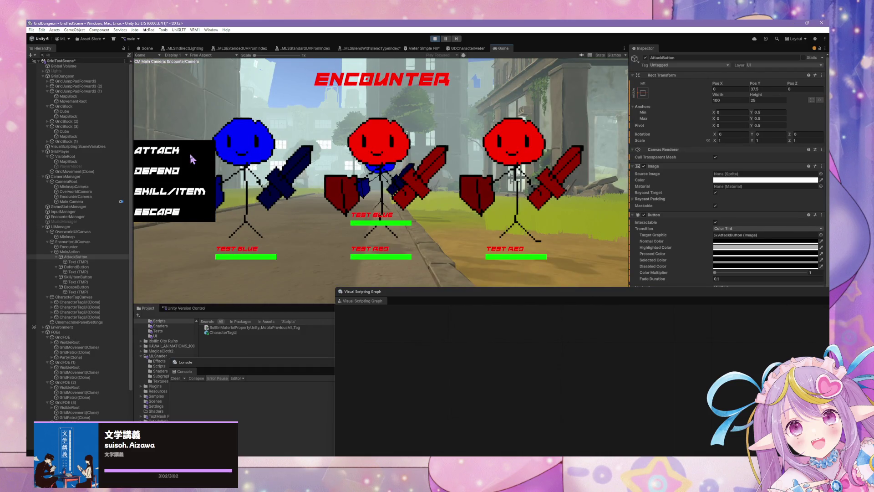
pyautogui.moveTo(467, 300); pyautogui.dragTo(552, 146)
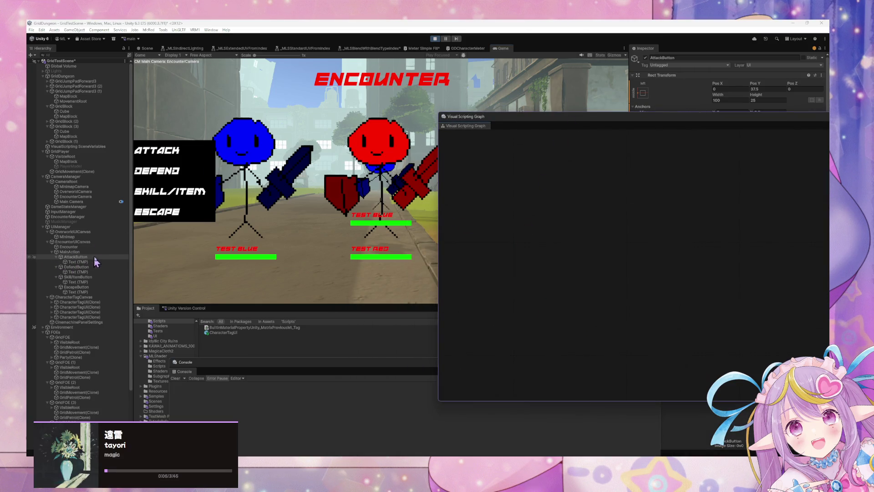
# Step: Select InputManager and open its UI Input state's script graph
pyautogui.click(254, 369)
pyautogui.moveTo(253, 369); pyautogui.dragTo(326, 340)
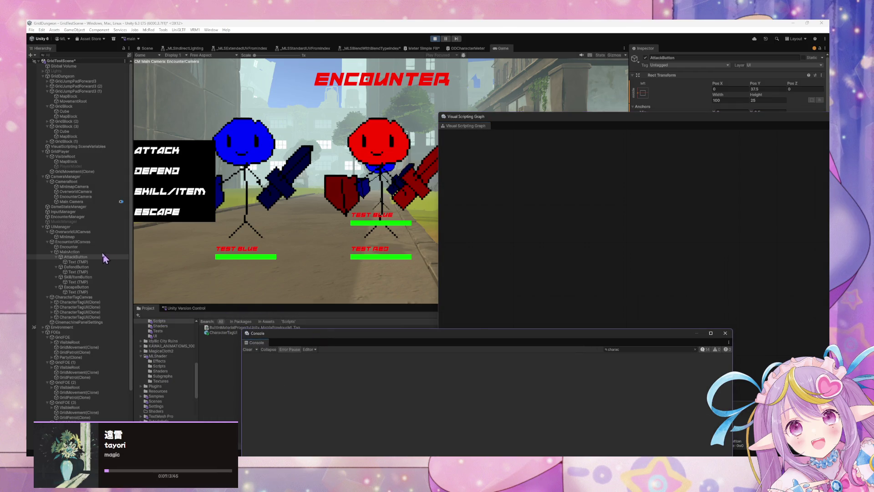
pyautogui.click(93, 181)
pyautogui.click(79, 212)
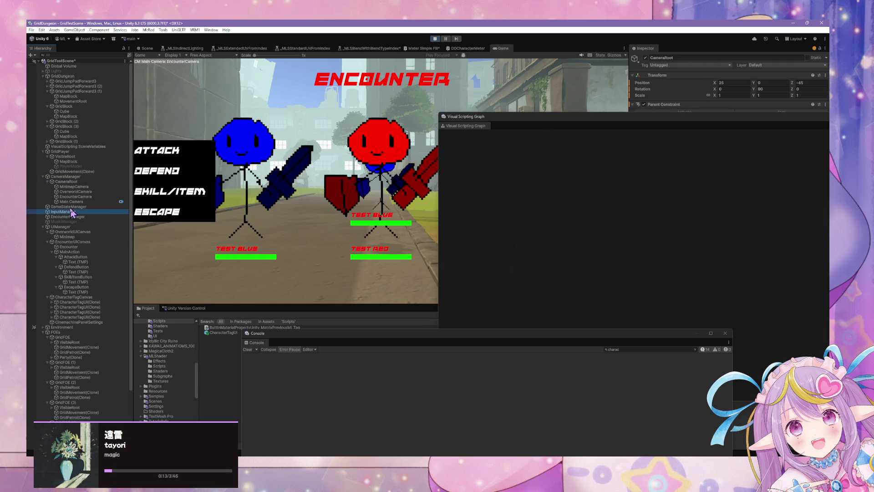
pyautogui.click(73, 207)
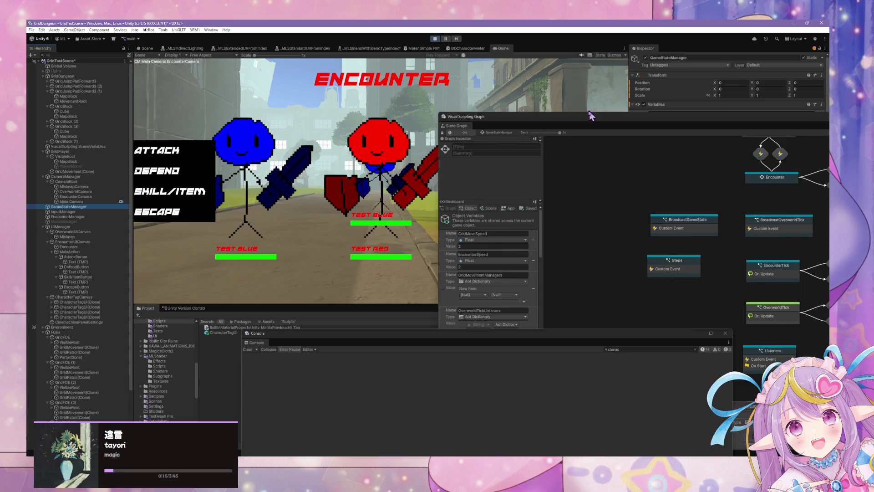
pyautogui.click(73, 212)
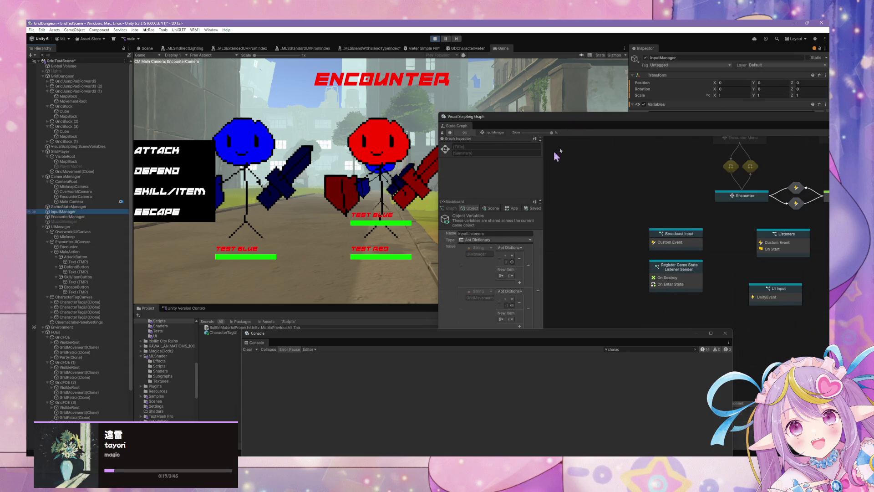
pyautogui.moveTo(606, 127); pyautogui.dragTo(468, 131)
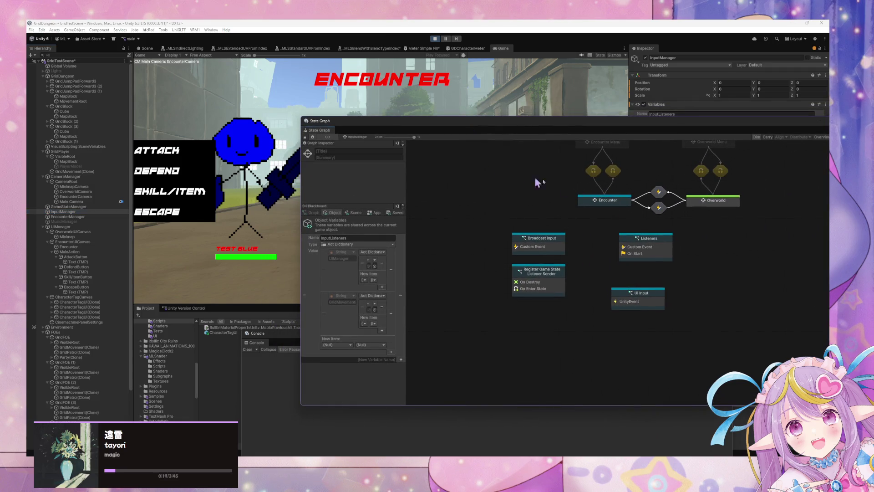
pyautogui.doubleClick(651, 298)
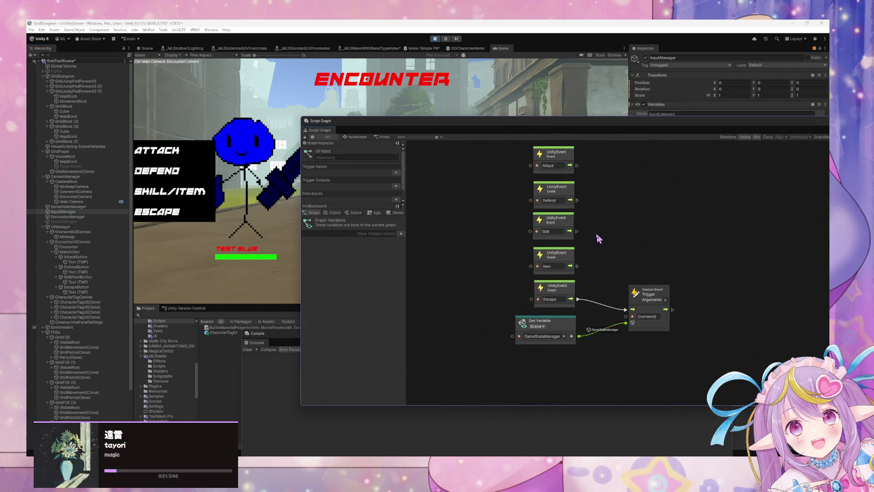
# Step: Move the Escape event node group lower in the UI Input graph
pyautogui.moveTo(674, 377); pyautogui.dragTo(496, 295)
pyautogui.moveTo(546, 304); pyautogui.dragTo(554, 333)
pyautogui.scroll(5, 599, 242)
pyautogui.moveTo(551, 285)
pyautogui.mouseDown()
pyautogui.moveTo(540, 226)
pyautogui.moveTo(560, 207)
pyautogui.mouseUp()
# Step: Review the scene variables and InputManager's InputListeners variable, then stop the game
pyautogui.click(350, 213)
pyautogui.click(334, 213)
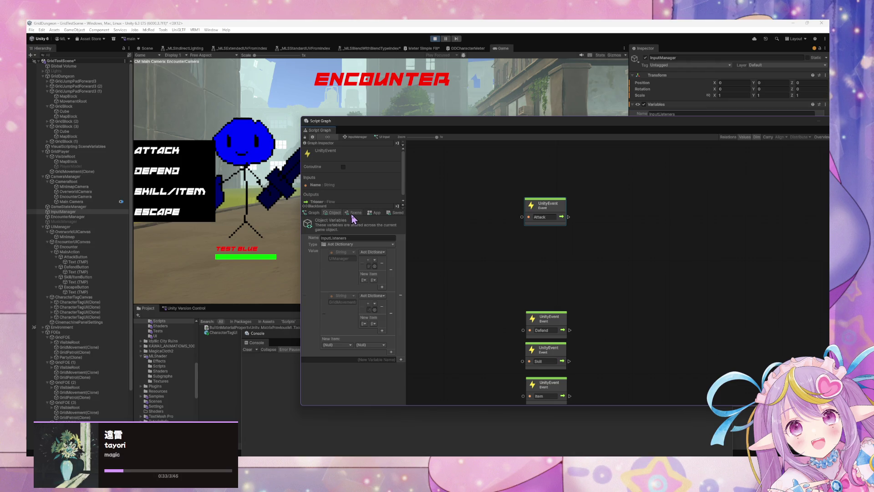
pyautogui.click(354, 213)
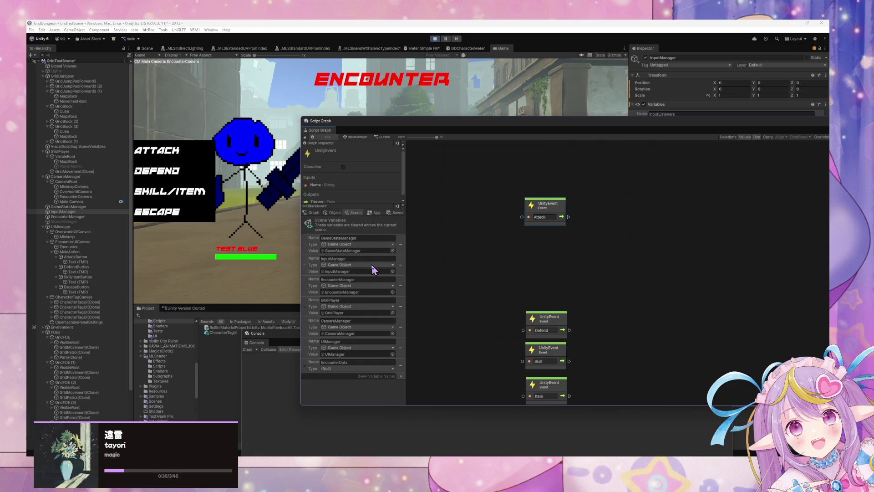
pyautogui.scroll(-3, 508, 205)
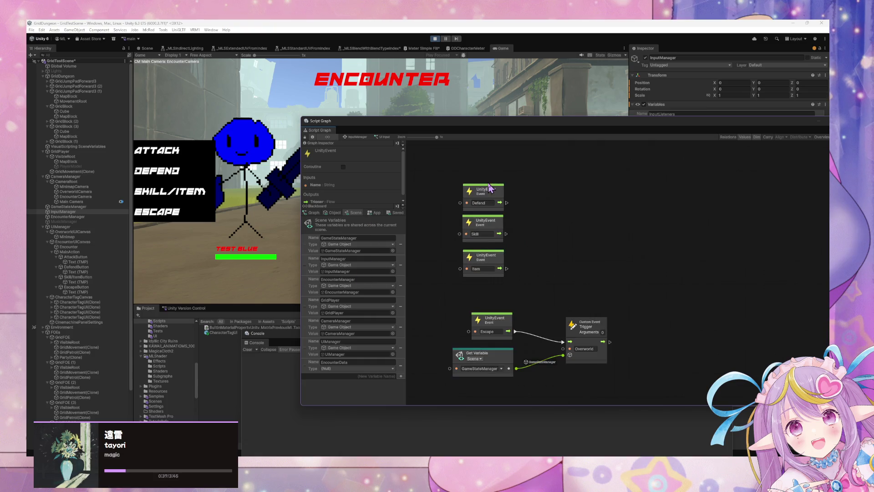
pyautogui.scroll(2, 488, 329)
pyautogui.scroll(2, 488, 328)
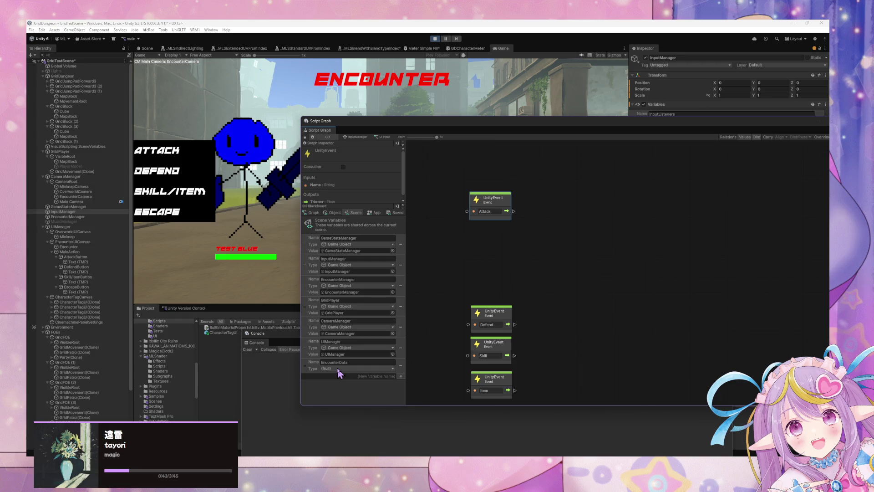
pyautogui.click(435, 39)
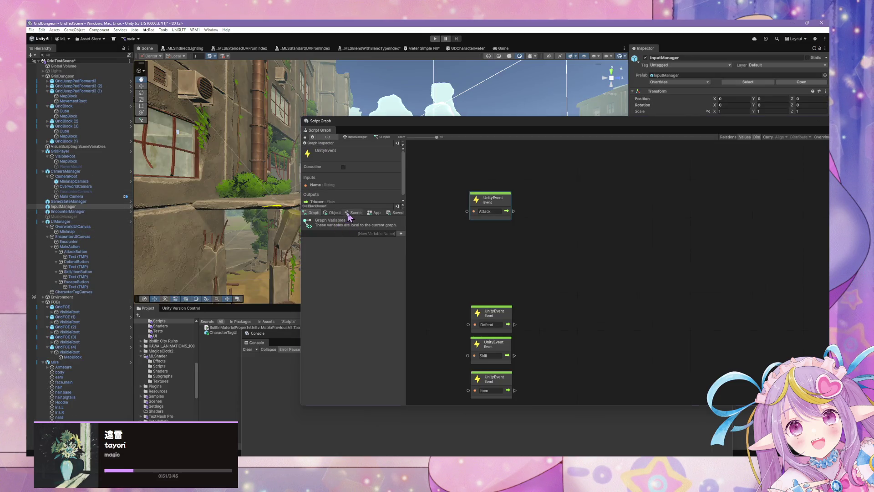
# Step: Show the Blackboard's Scene variables and enter Play mode again
pyautogui.click(354, 213)
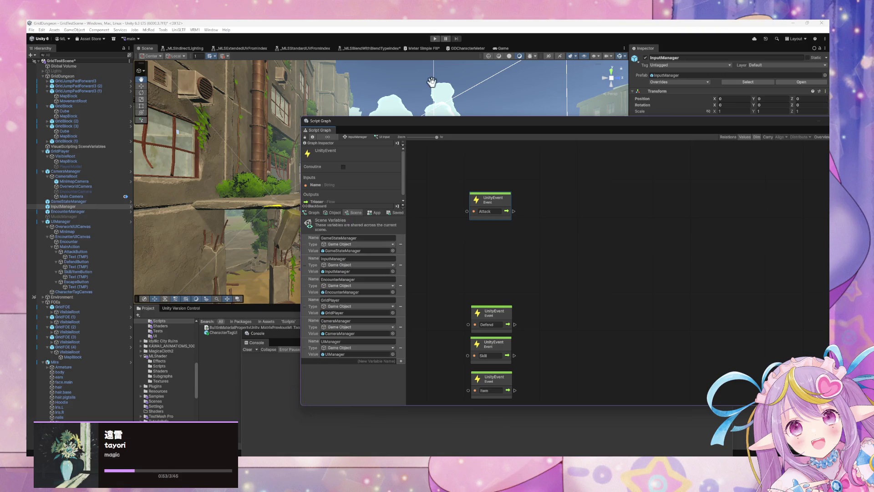
pyautogui.click(436, 38)
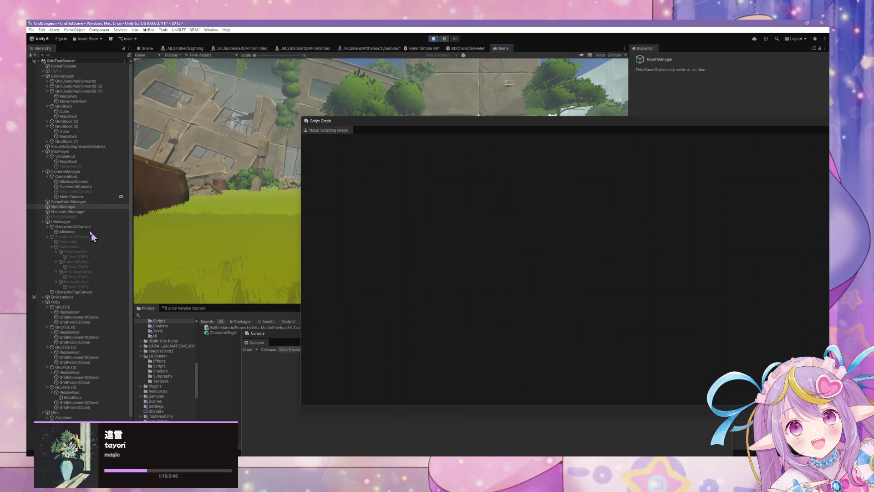
# Step: Select EncounterManager and press W in the Game view to trigger a battle encounter
pyautogui.click(67, 222)
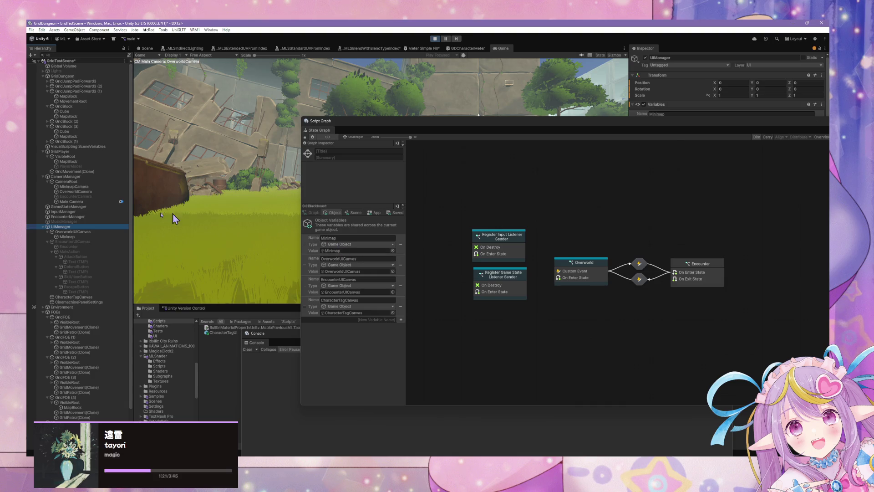
pyautogui.click(352, 213)
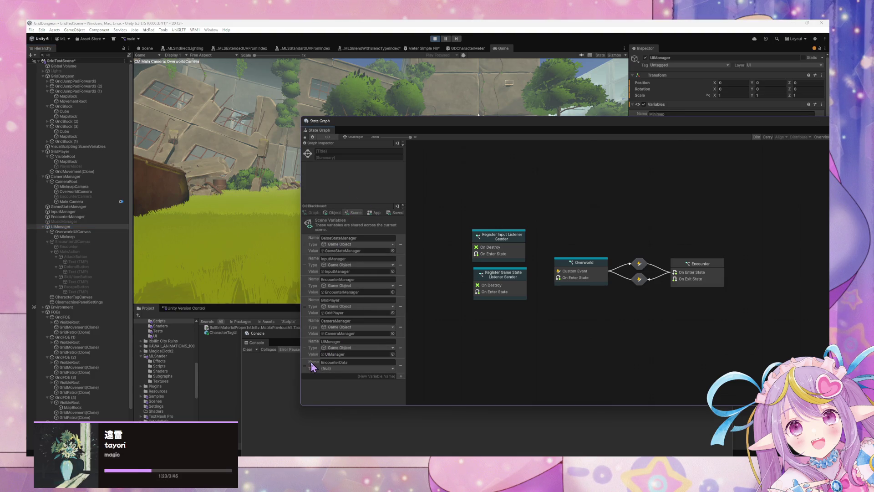
pyautogui.click(78, 217)
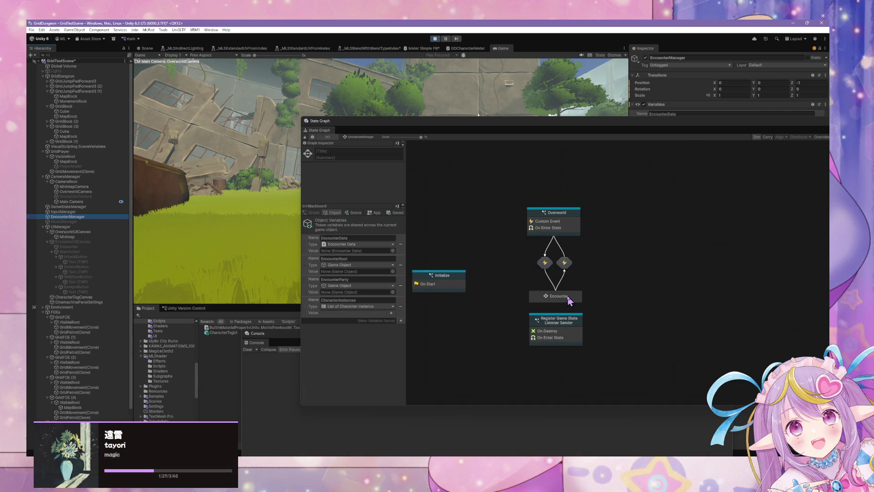
pyautogui.moveTo(420, 118)
pyautogui.mouseDown()
pyautogui.moveTo(451, 115)
pyautogui.moveTo(517, 133)
pyautogui.mouseUp()
pyautogui.press('w')
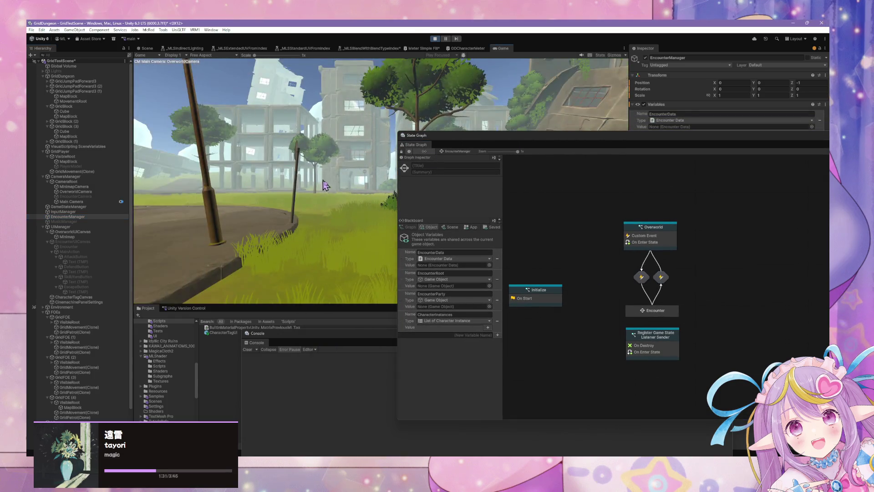
# Step: Delete the empty EncounterData variable from the Blackboard's Scene Variables
pyautogui.click(450, 227)
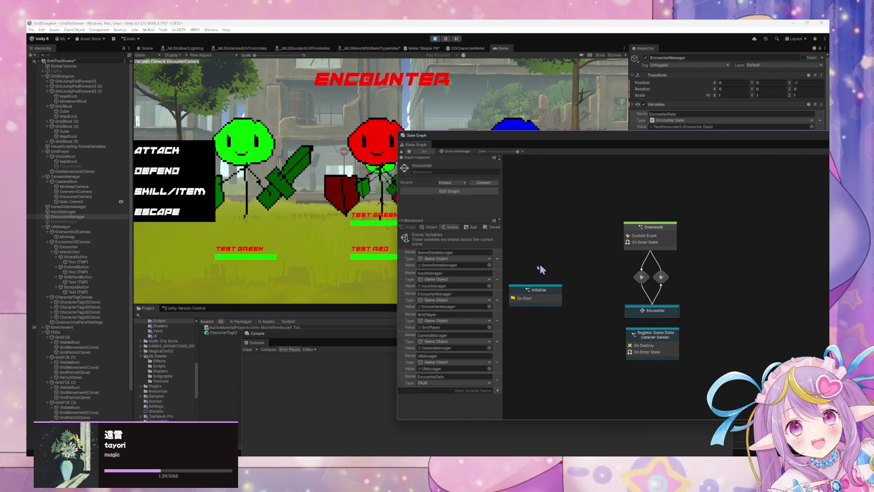
pyautogui.doubleClick(533, 294)
pyautogui.moveTo(685, 141)
pyautogui.mouseDown()
pyautogui.moveTo(545, 140)
pyautogui.moveTo(697, 148)
pyautogui.moveTo(667, 144)
pyautogui.mouseUp()
pyautogui.click(440, 161)
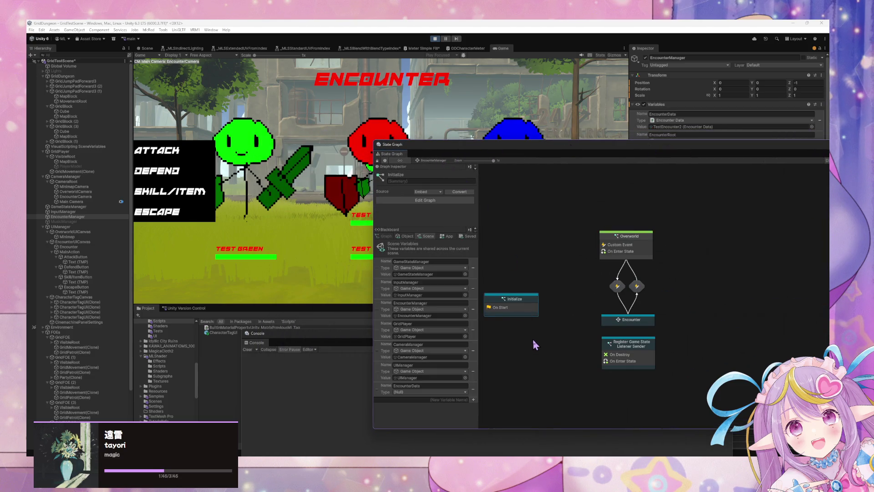
pyautogui.click(473, 389)
# Step: Review the Encounter Start script graph's nodes, then show GameStateManager's state graph
pyautogui.doubleClick(651, 322)
pyautogui.doubleClick(569, 223)
pyautogui.moveTo(491, 238)
pyautogui.mouseDown()
pyautogui.moveTo(622, 253)
pyautogui.moveTo(767, 239)
pyautogui.moveTo(618, 219)
pyautogui.moveTo(786, 265)
pyautogui.moveTo(660, 275)
pyautogui.mouseUp()
pyautogui.moveTo(785, 271); pyautogui.dragTo(753, 273)
pyautogui.click(426, 160)
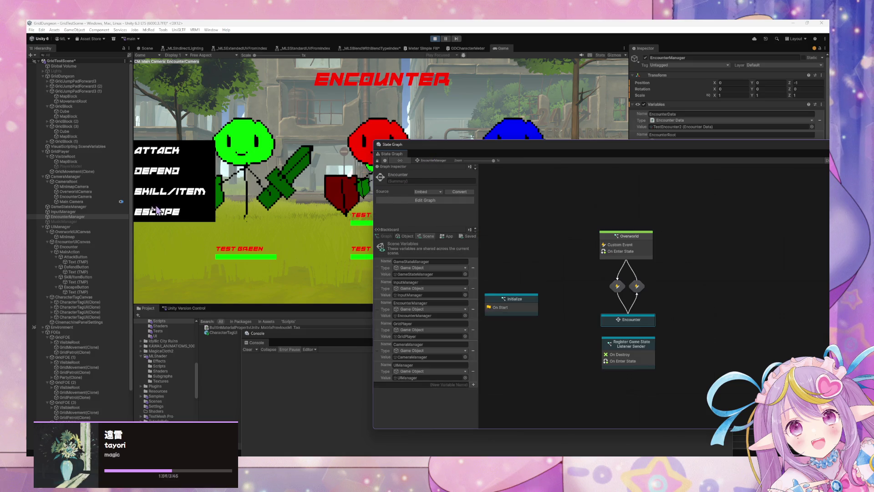
pyautogui.click(87, 206)
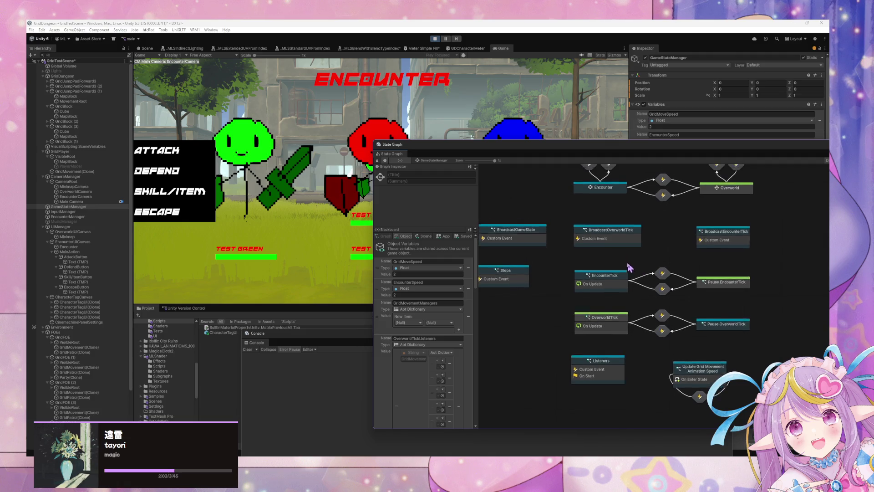
# Step: Look through GameStateManager's Encounter Start and Steps script graphs and its scene variables
pyautogui.doubleClick(616, 213)
pyautogui.doubleClick(593, 301)
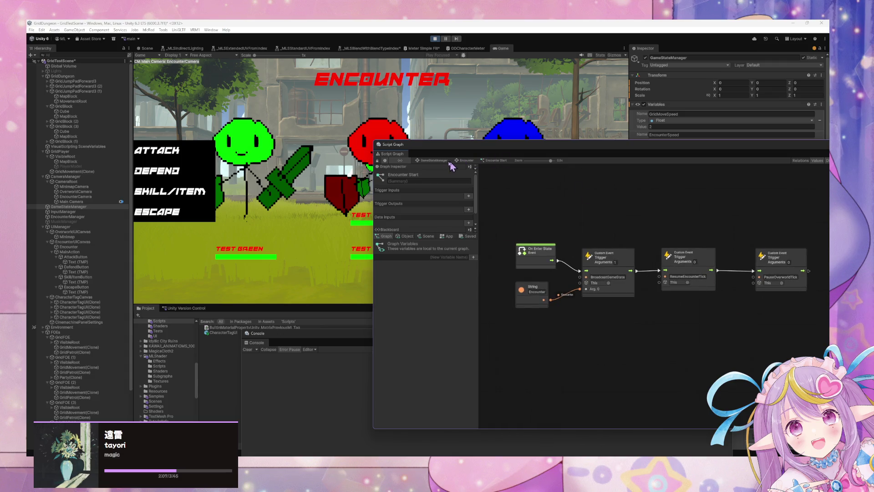
pyautogui.click(434, 161)
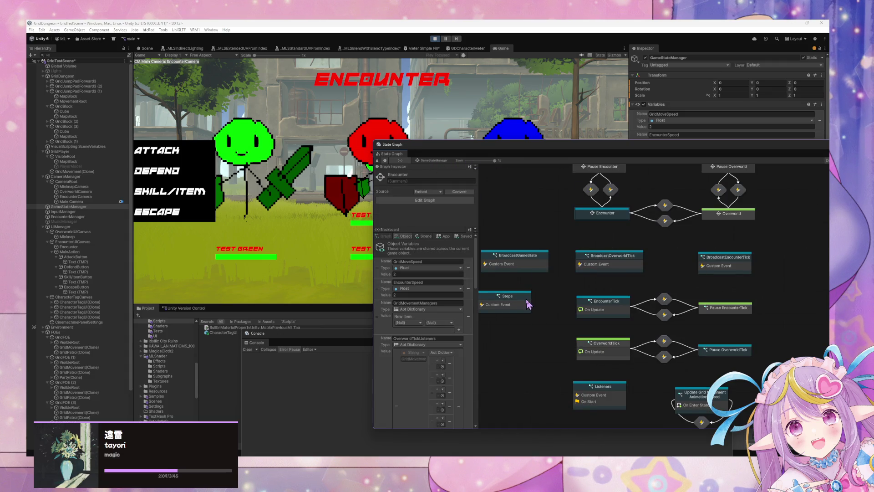
pyautogui.doubleClick(528, 304)
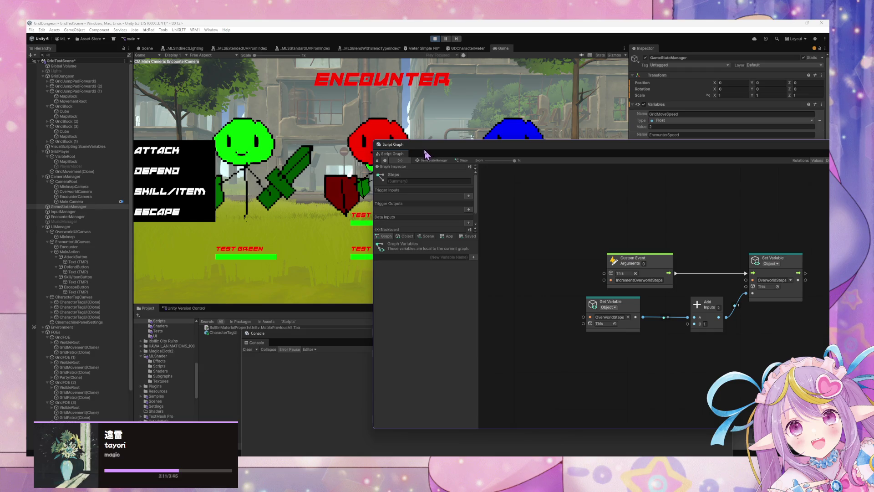
pyautogui.click(435, 161)
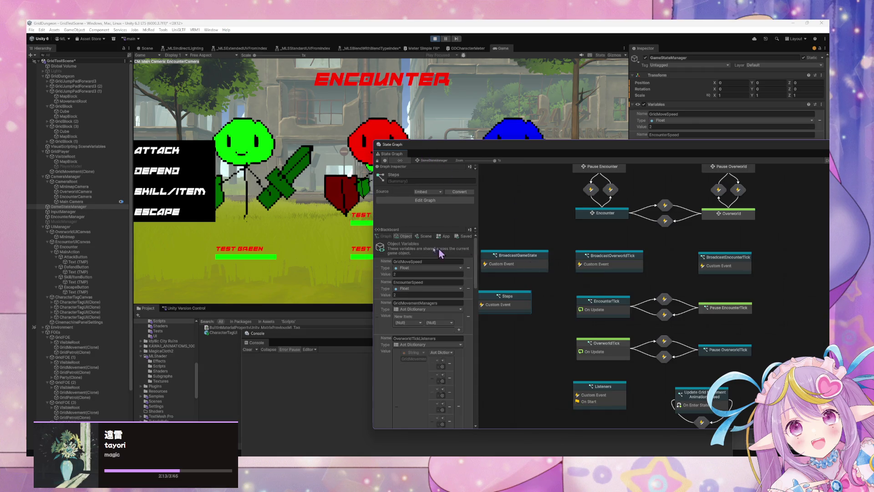
pyautogui.click(426, 237)
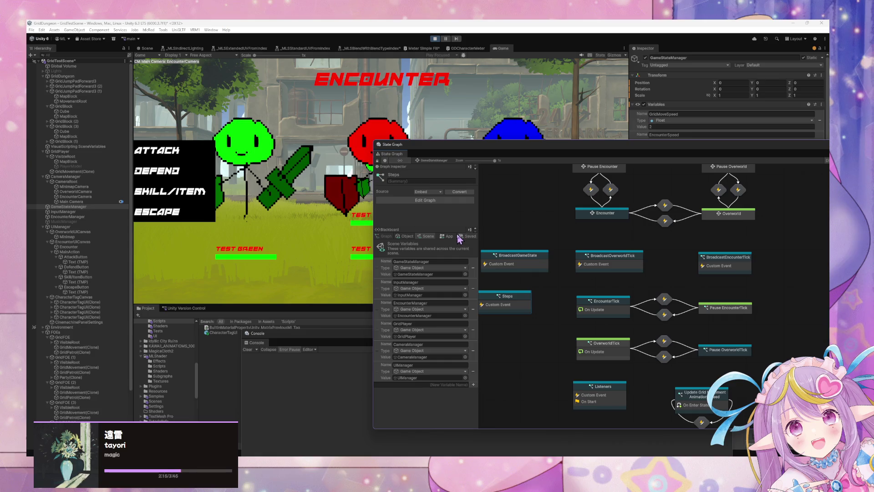
# Step: Review the BroadcastGameState, BroadcastOverworldTick and BroadcastEncounterTick script graphs
pyautogui.doubleClick(535, 263)
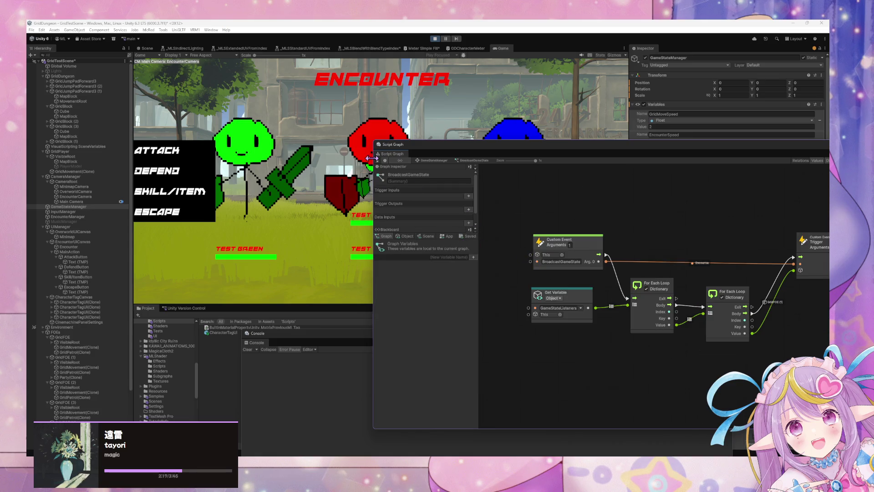
pyautogui.click(432, 160)
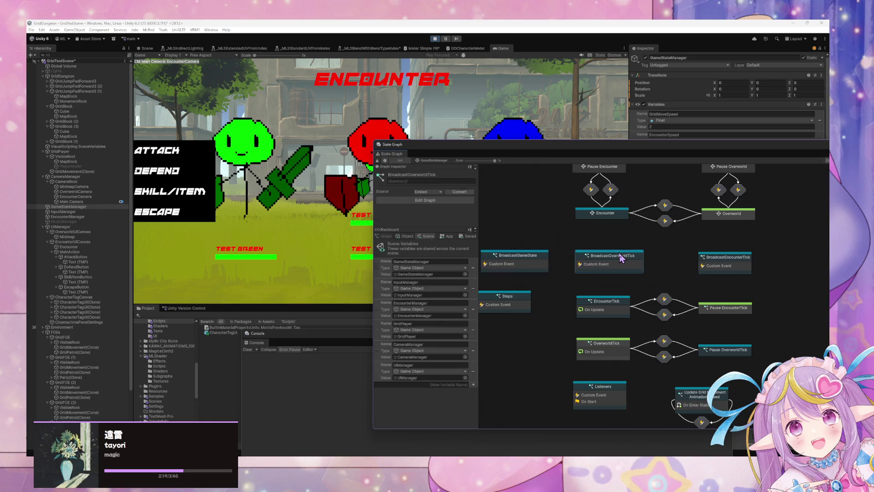
pyautogui.doubleClick(621, 254)
pyautogui.click(434, 161)
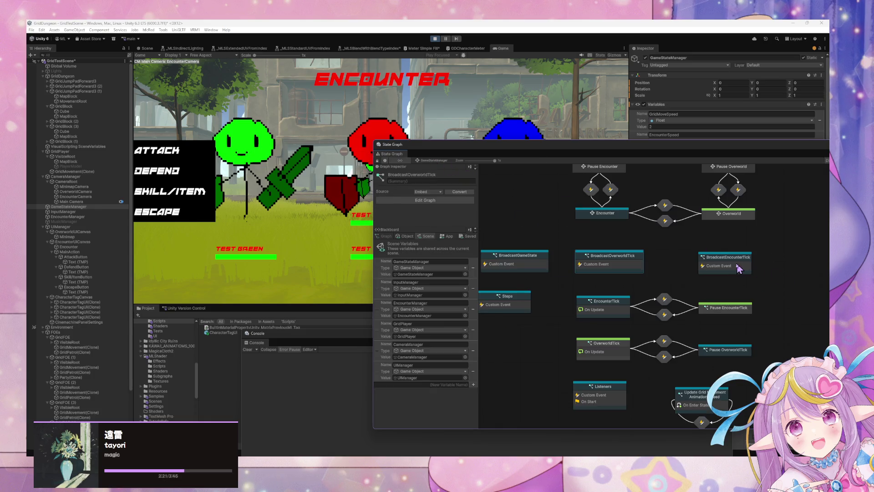
pyautogui.doubleClick(608, 221)
pyautogui.moveTo(702, 221)
pyautogui.mouseDown()
pyautogui.moveTo(773, 219)
pyautogui.moveTo(683, 223)
pyautogui.mouseUp()
pyautogui.click(432, 161)
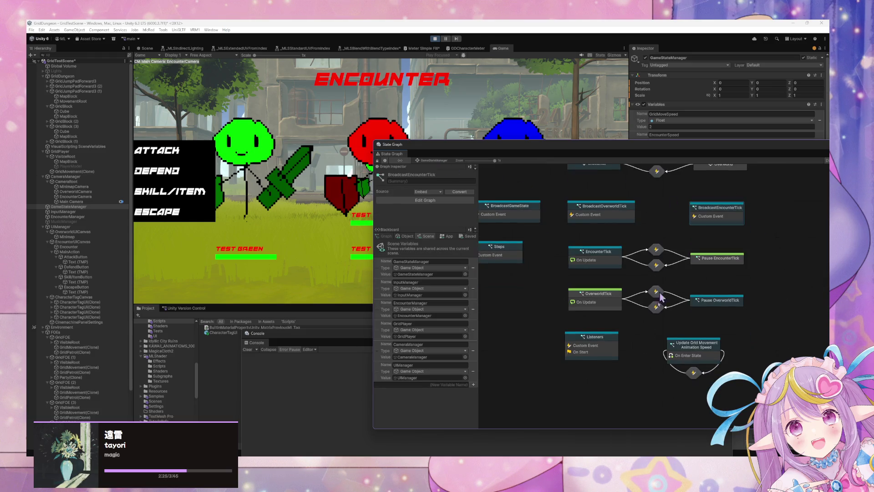
# Step: Open the Listeners script graph and pan across its deregister and On Start nodes
pyautogui.doubleClick(593, 354)
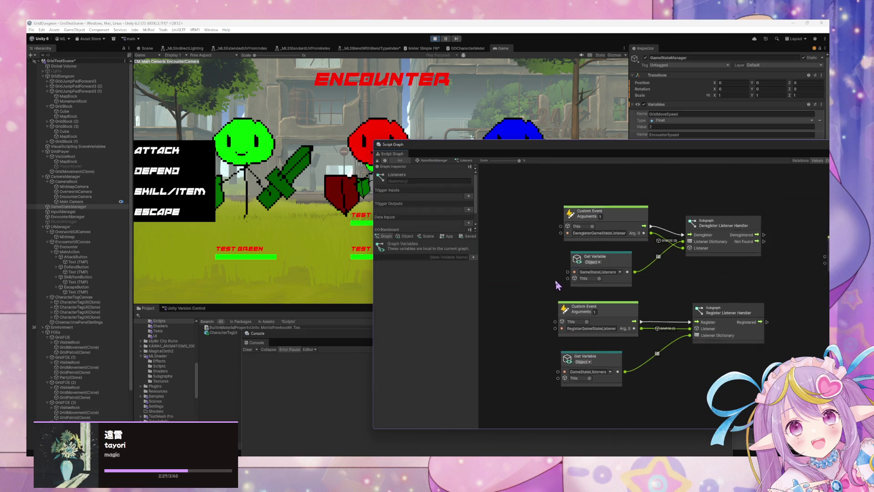
pyautogui.moveTo(560, 287)
pyautogui.mouseDown()
pyautogui.moveTo(633, 327)
pyautogui.moveTo(644, 294)
pyautogui.moveTo(439, 264)
pyautogui.mouseUp()
pyautogui.moveTo(644, 289); pyautogui.dragTo(722, 214)
pyautogui.scroll(-5, 722, 214)
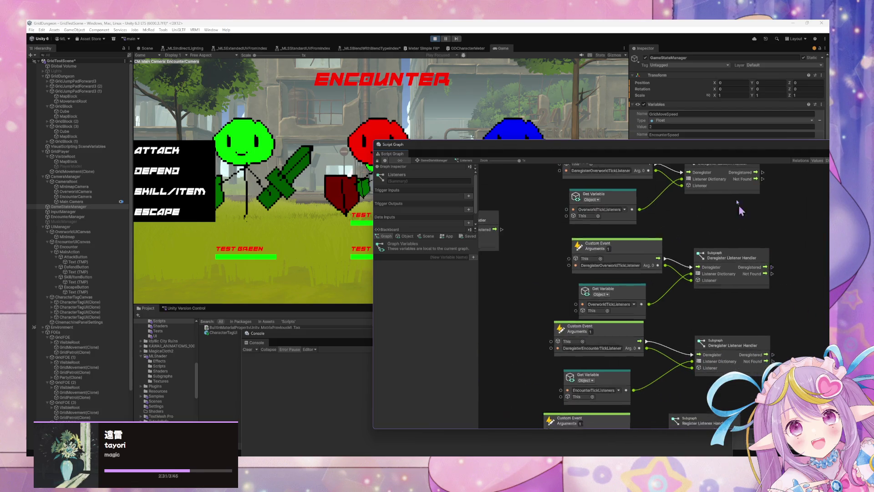
pyautogui.moveTo(759, 307)
pyautogui.mouseDown()
pyautogui.moveTo(738, 360)
pyautogui.moveTo(674, 318)
pyautogui.moveTo(609, 348)
pyautogui.moveTo(630, 334)
pyautogui.mouseUp()
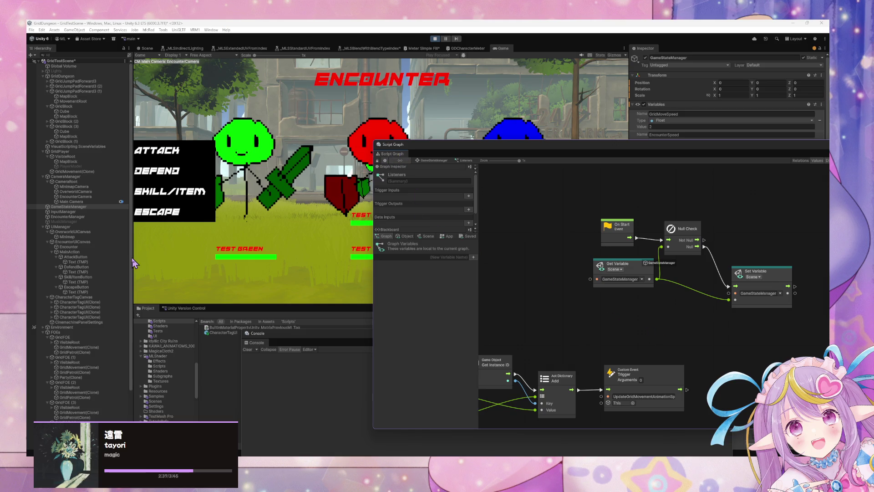
# Step: Open EncounterManager's nested Encounter state, go back, then select InputManager
pyautogui.click(92, 216)
pyautogui.click(92, 216)
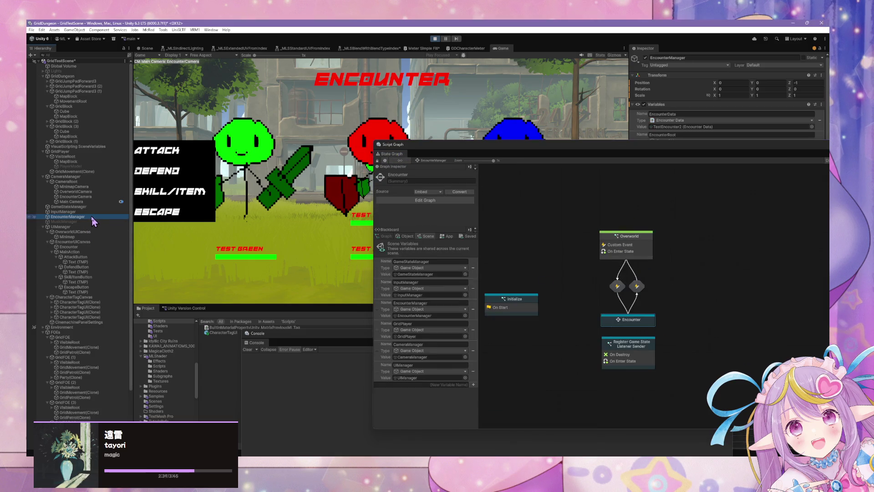
pyautogui.click(527, 305)
pyautogui.doubleClick(631, 319)
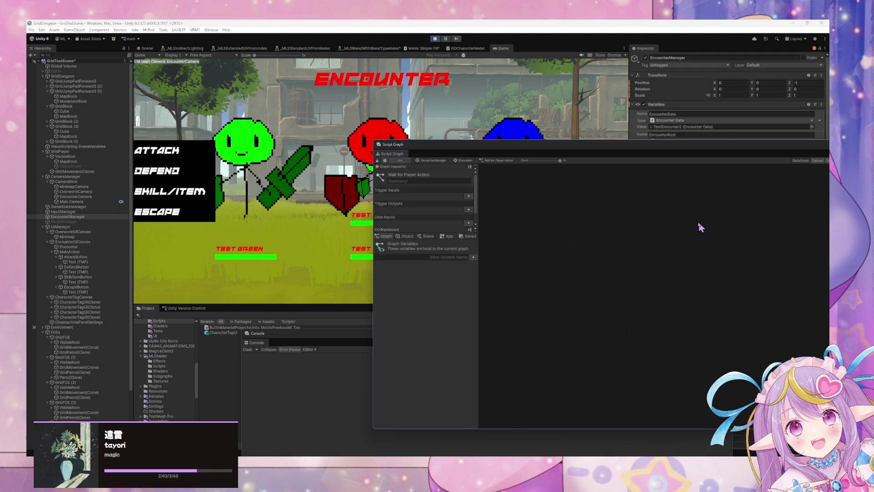
pyautogui.click(431, 161)
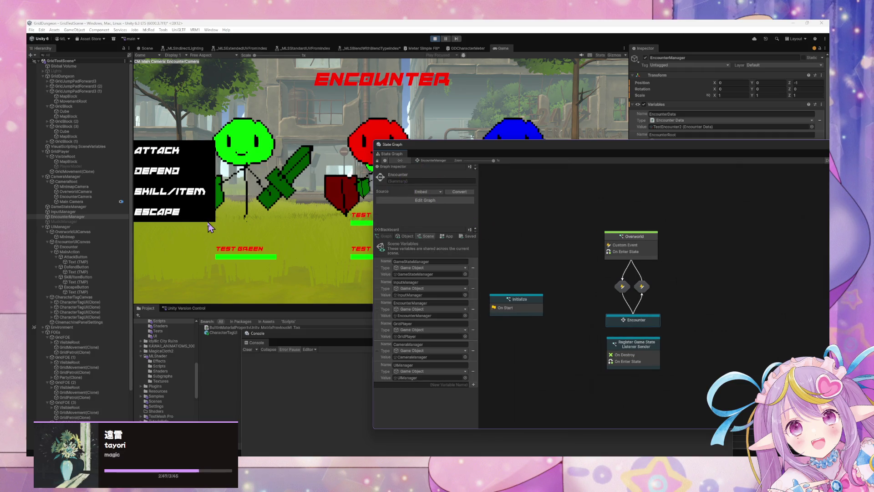
pyautogui.click(94, 211)
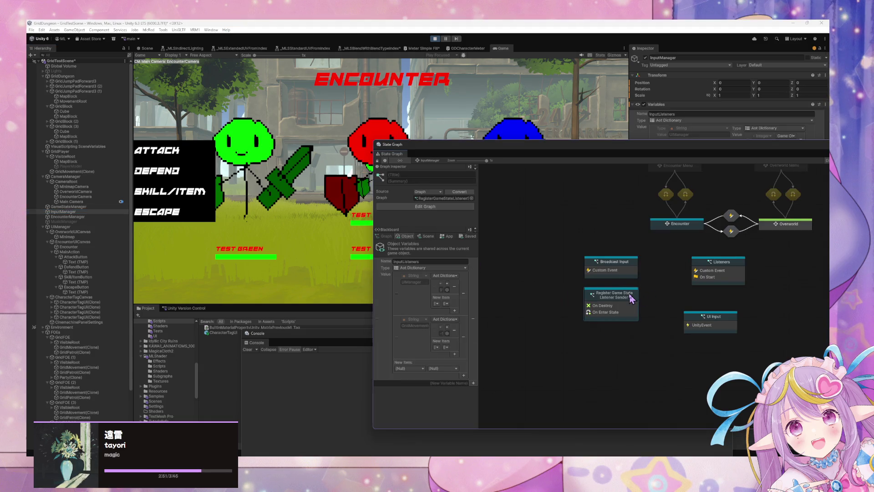
pyautogui.click(612, 263)
pyautogui.click(676, 228)
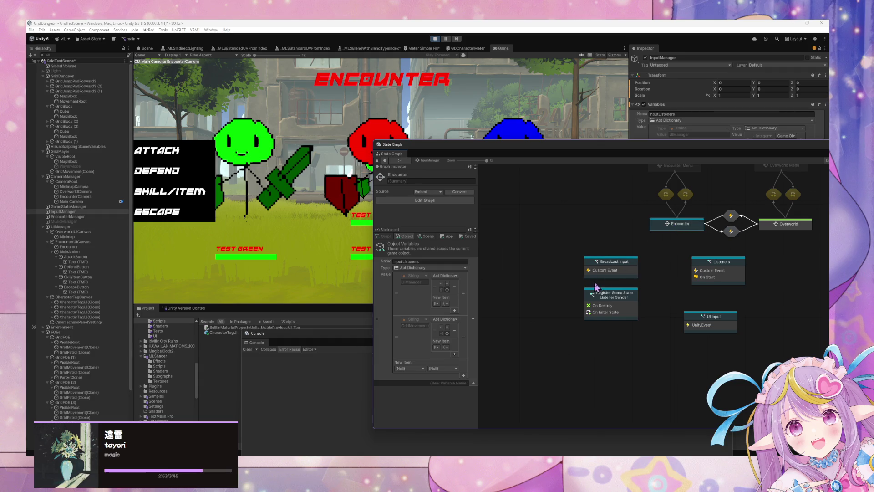
pyautogui.doubleClick(612, 270)
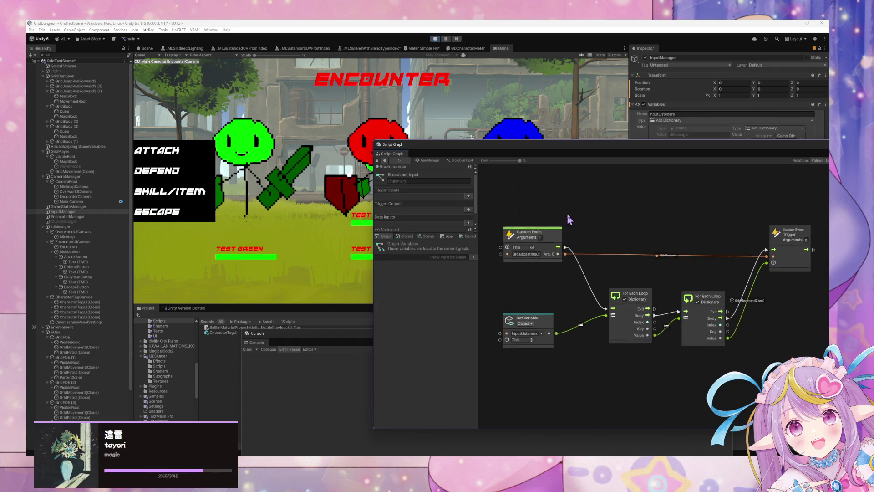
pyautogui.click(423, 160)
pyautogui.doubleClick(742, 275)
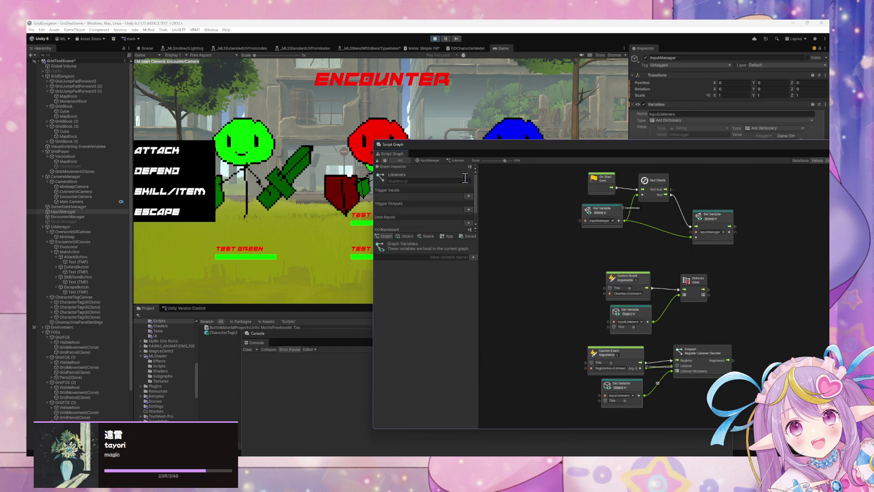
pyautogui.click(431, 161)
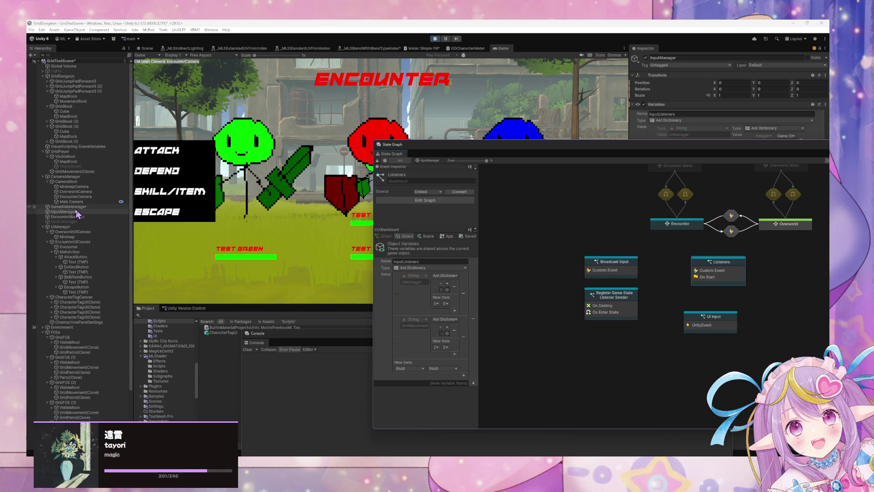
pyautogui.scroll(-3, 64, 239)
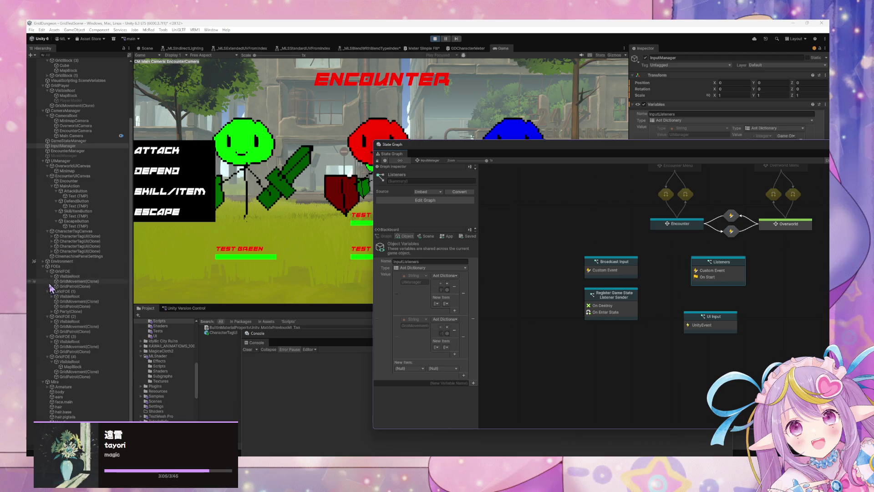
# Step: Select Party(Clone) and review its Initialize state's script graph
pyautogui.click(52, 312)
pyautogui.click(77, 312)
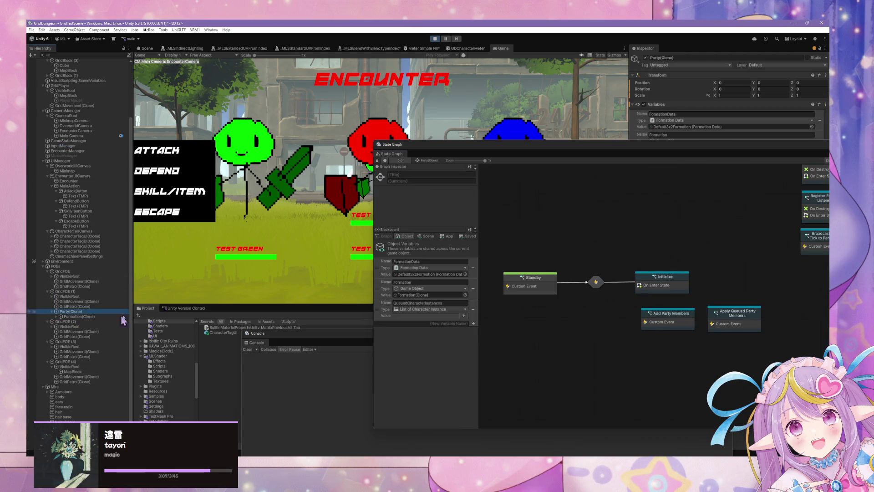
pyautogui.doubleClick(662, 283)
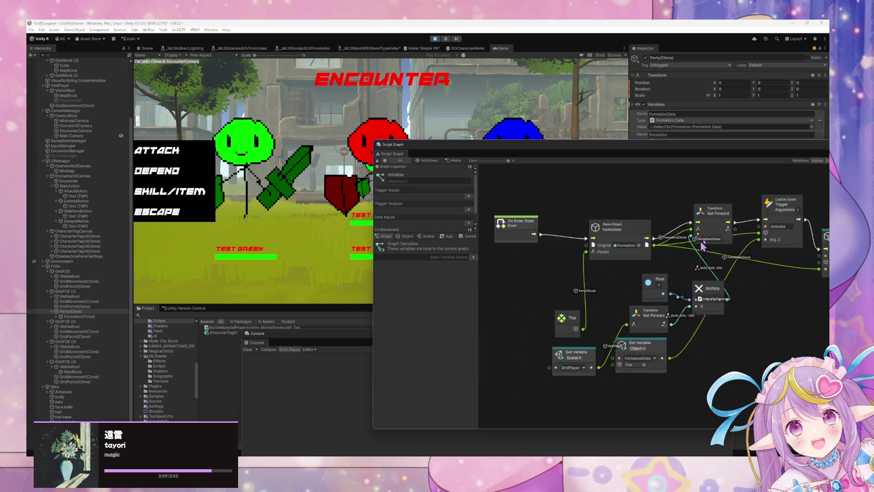
pyautogui.moveTo(715, 259); pyautogui.dragTo(610, 272)
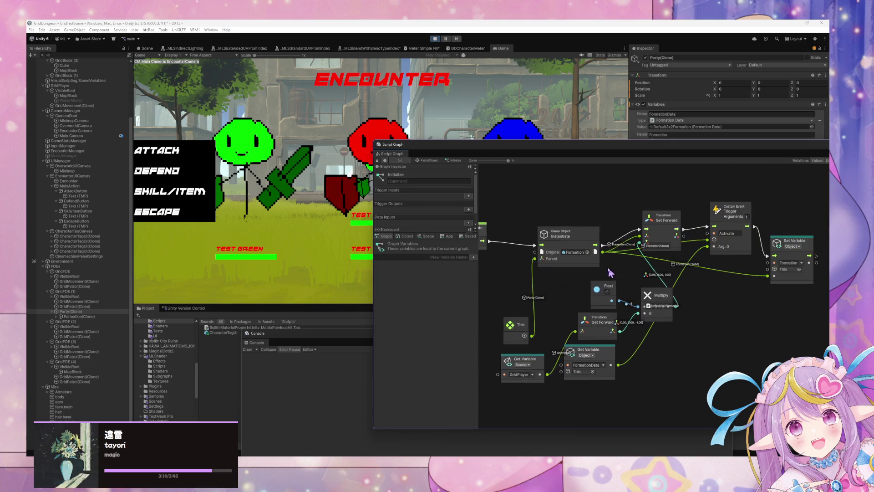
pyautogui.click(430, 161)
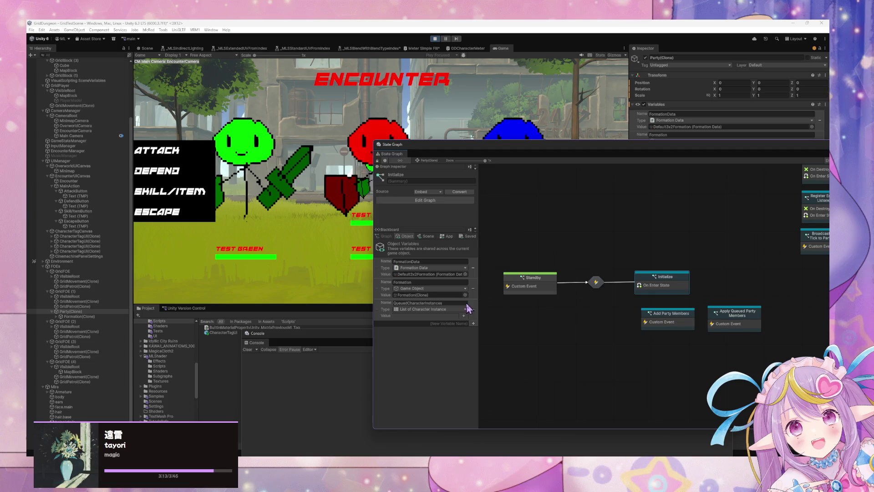
# Step: Compare the Blackboard's scene variables with Party(Clone)'s object variables
pyautogui.click(426, 237)
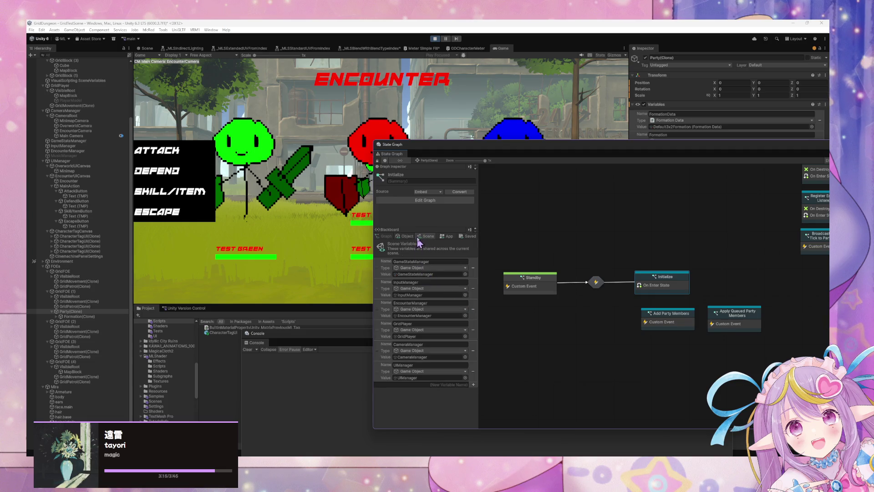
pyautogui.click(406, 236)
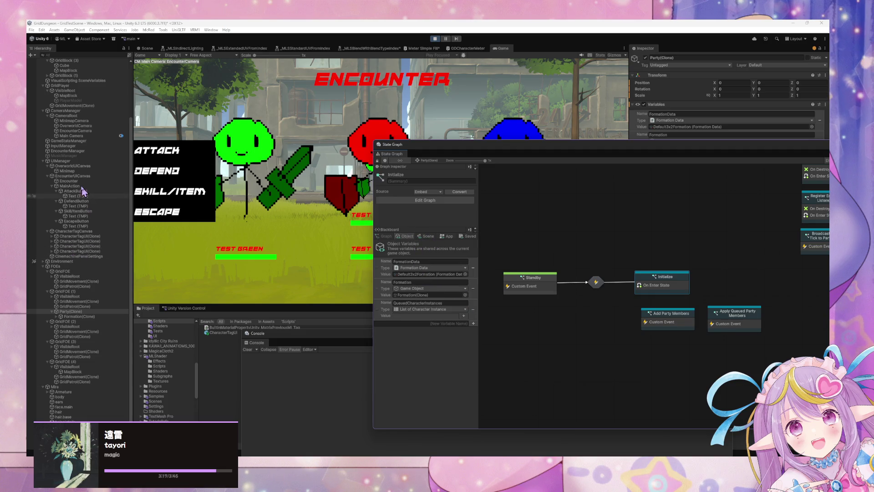
pyautogui.scroll(2, 85, 182)
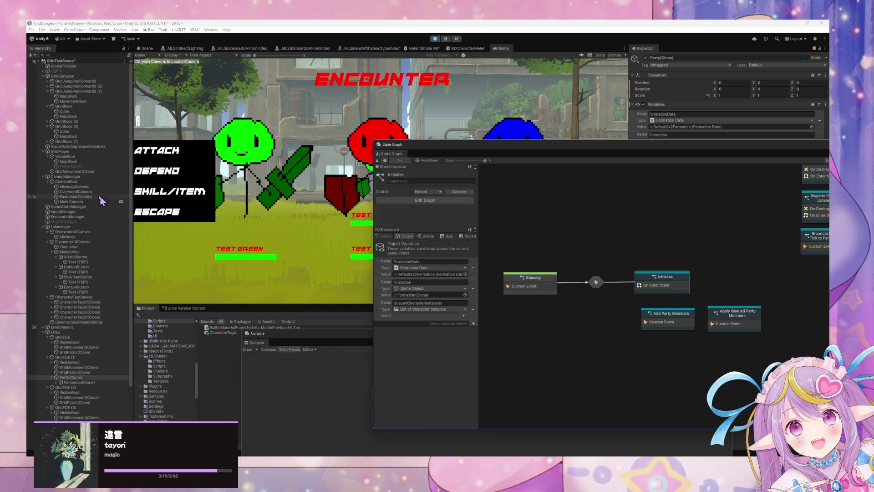
pyautogui.scroll(-3, 92, 188)
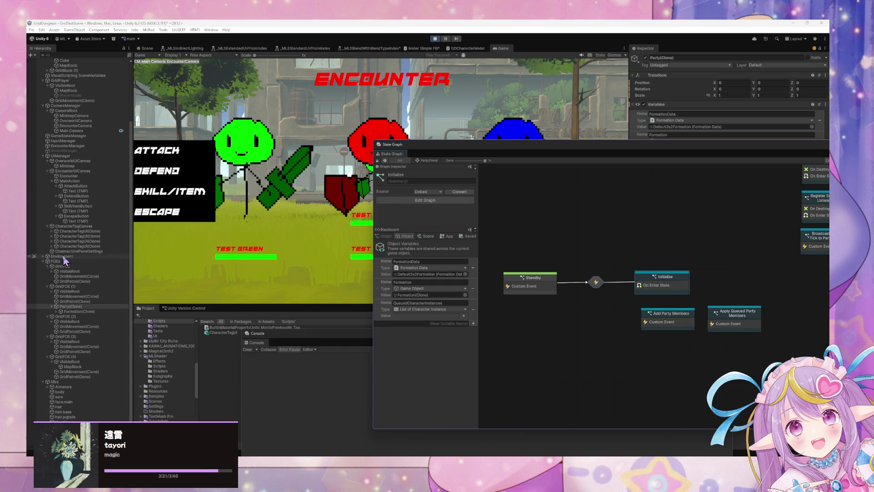
pyautogui.scroll(5, 96, 301)
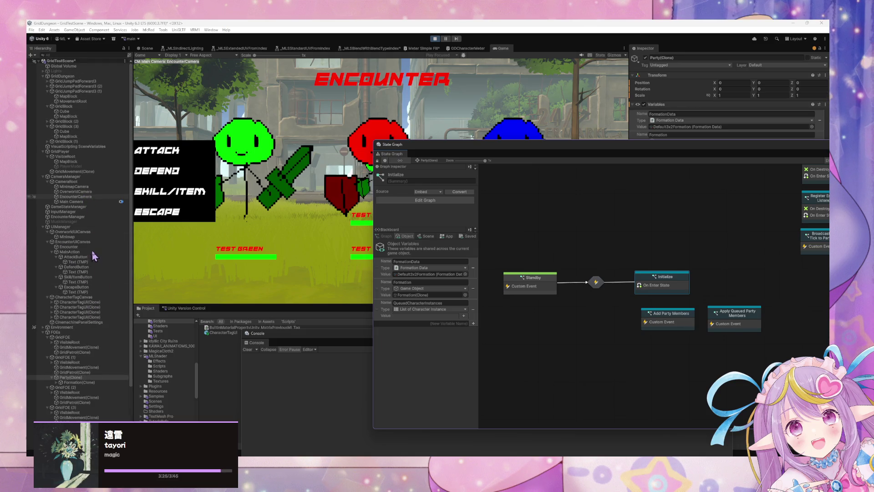
# Step: Inspect EncounterUICanvas, then show EncounterManager's state graph
pyautogui.click(89, 242)
pyautogui.scroll(-5, 89, 242)
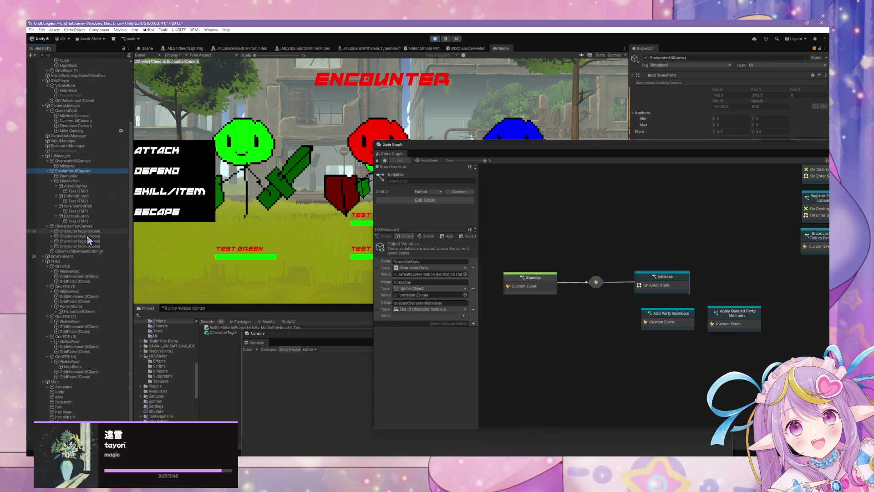
pyautogui.scroll(4, 92, 301)
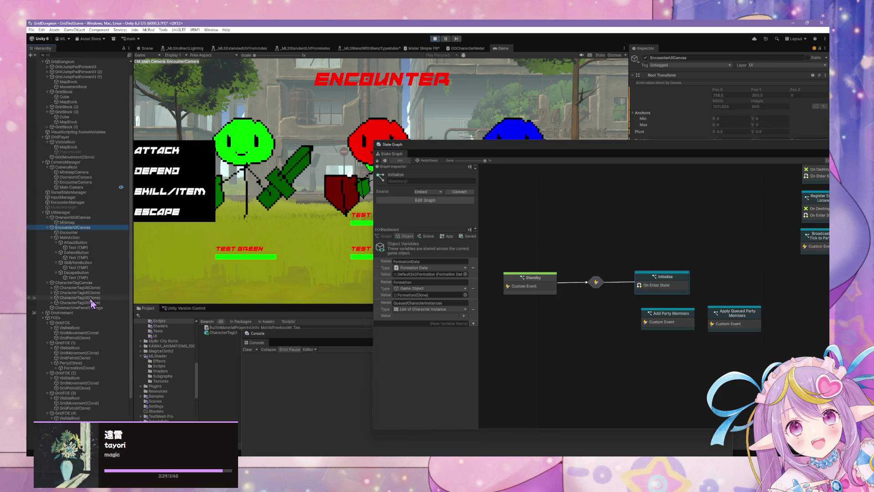
pyautogui.click(78, 203)
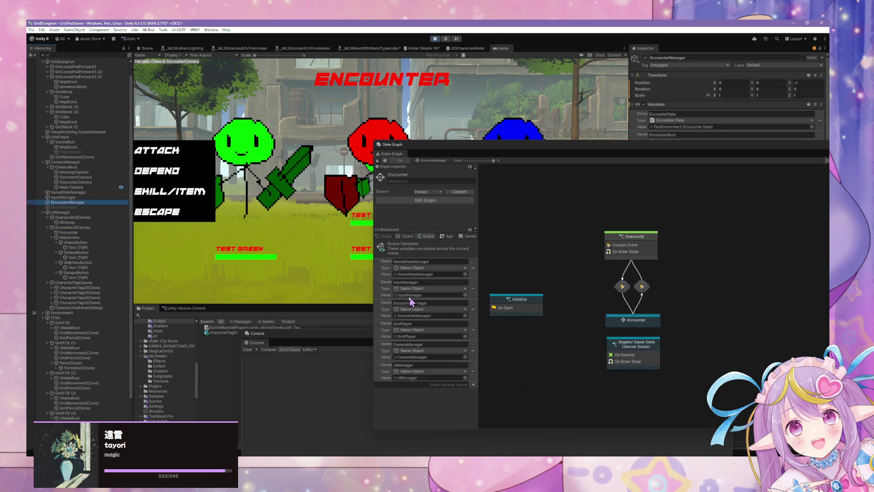
# Step: Review EncounterManager's object variables, reposition the graph window, then show UIManager's state graph
pyautogui.click(407, 237)
pyautogui.scroll(-10, 460, 319)
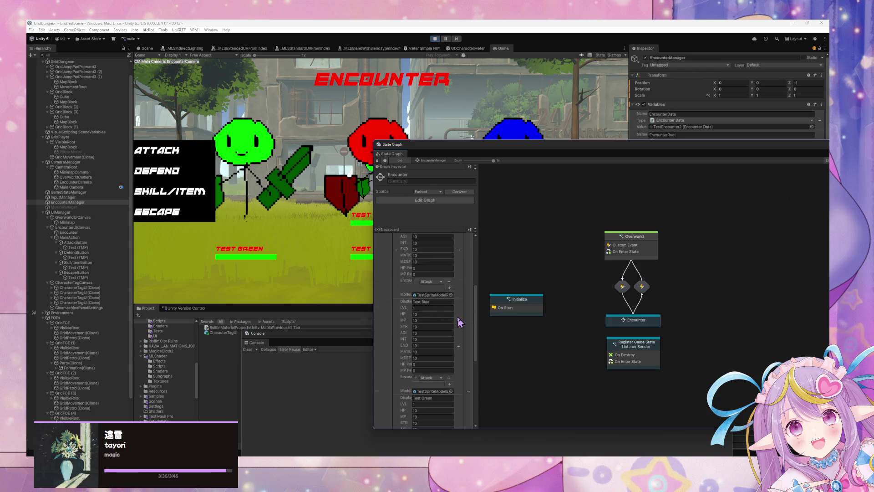
pyautogui.scroll(-3, 459, 322)
pyautogui.click(556, 360)
pyautogui.moveTo(466, 147)
pyautogui.mouseDown()
pyautogui.moveTo(471, 214)
pyautogui.moveTo(447, 122)
pyautogui.moveTo(345, 143)
pyautogui.mouseUp()
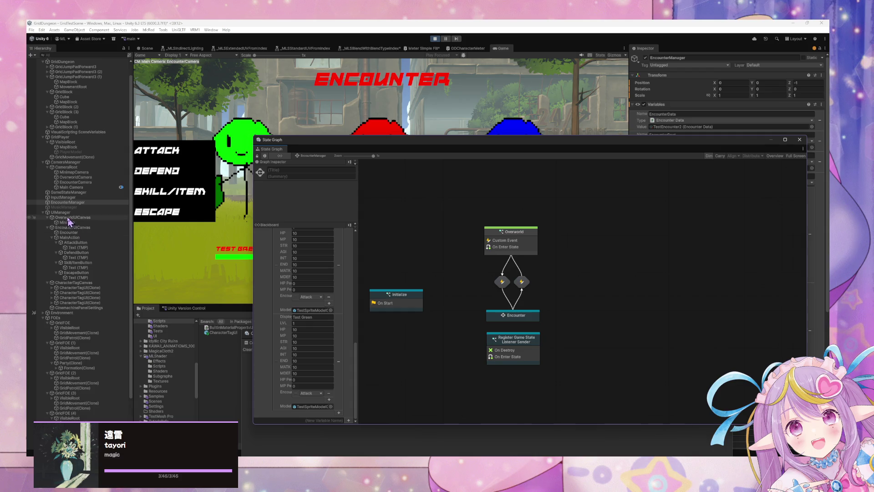
pyautogui.click(64, 213)
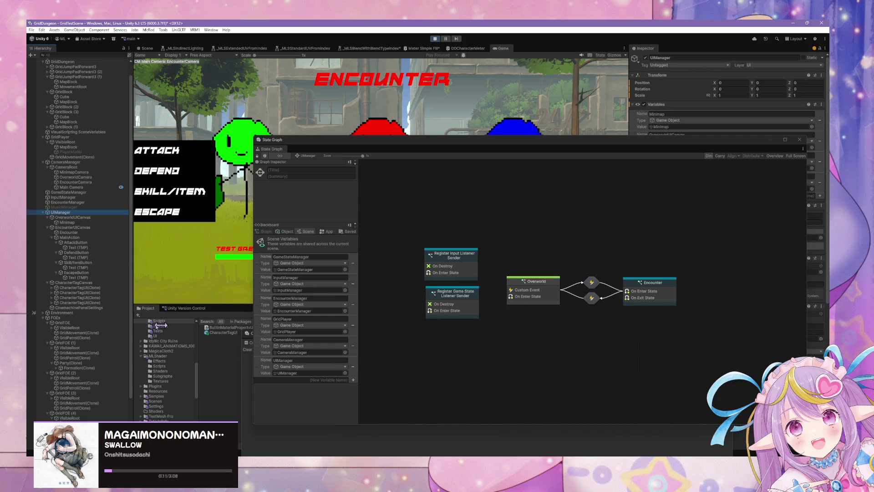
# Step: Nudge the graph window, then switch to InputManager's state graph with its Encounter and Overworld states
pyautogui.moveTo(363, 144)
pyautogui.mouseDown()
pyautogui.moveTo(553, 190)
pyautogui.moveTo(362, 152)
pyautogui.mouseUp()
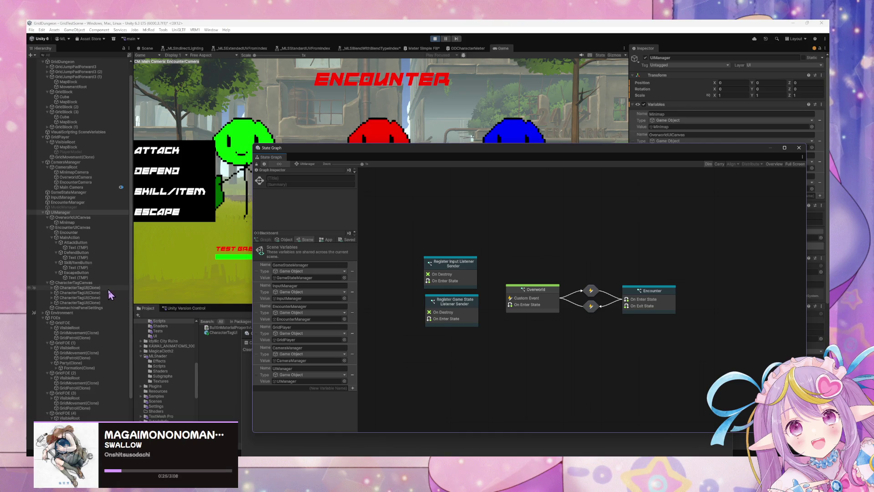
pyautogui.click(523, 307)
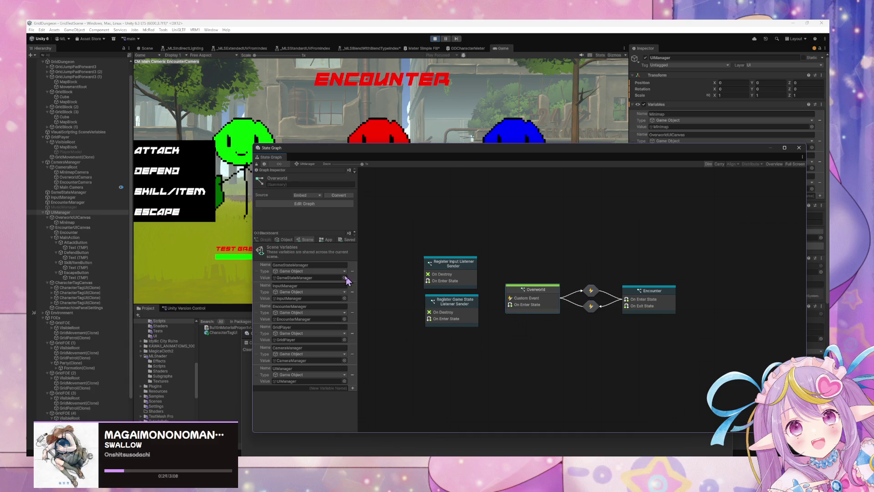
pyautogui.click(57, 198)
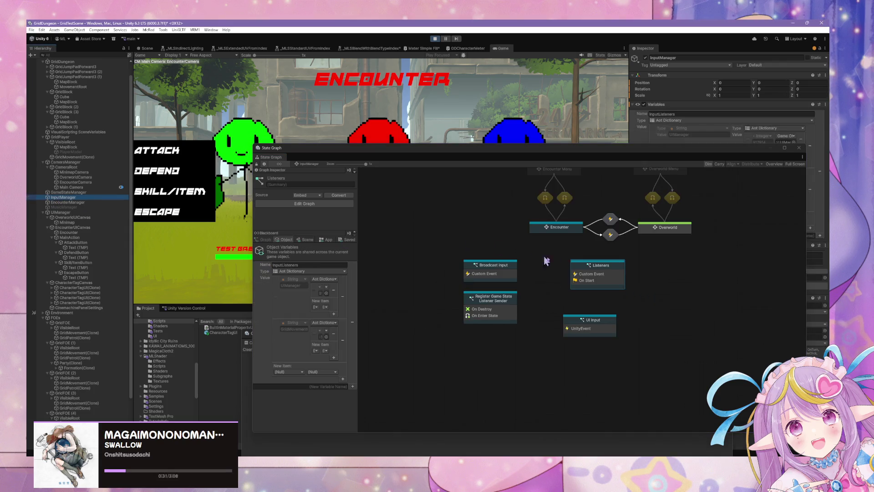
# Step: Open the Encounter state's inner graph and place the UI Input node left of Start
pyautogui.click(504, 272)
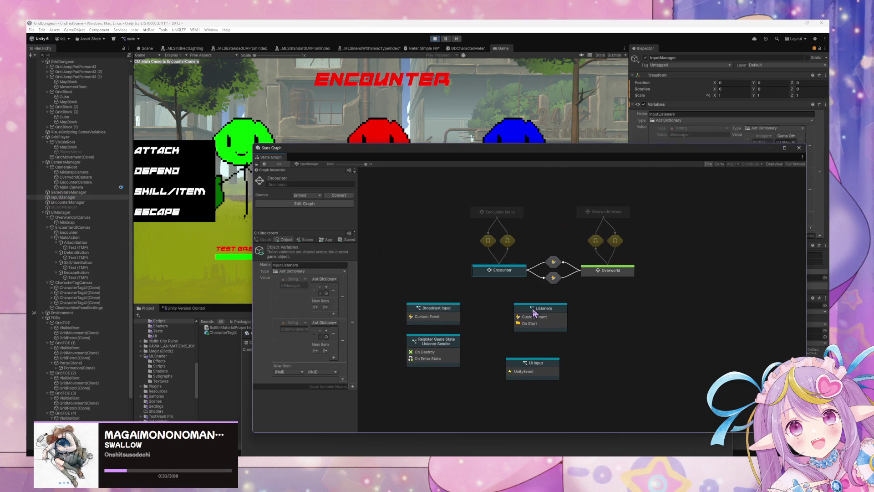
pyautogui.moveTo(540, 373); pyautogui.dragTo(547, 370)
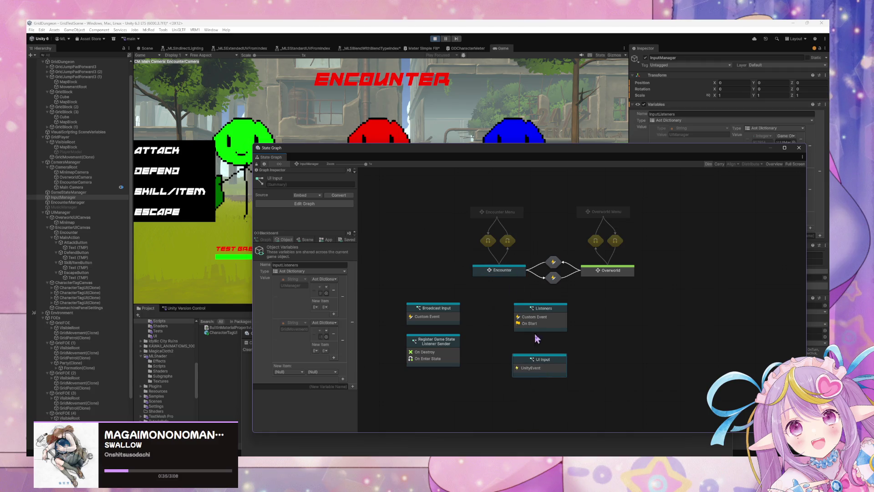
pyautogui.doubleClick(505, 270)
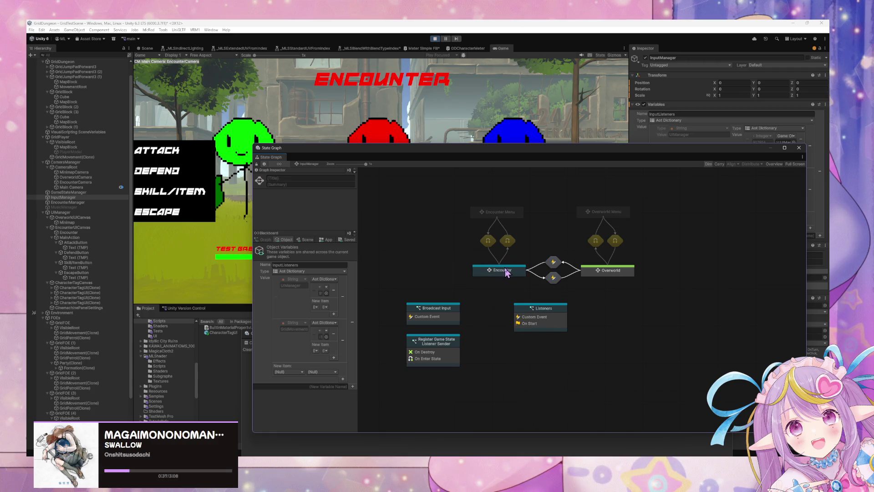
pyautogui.hotkey('ctrl', 'v')
pyautogui.moveTo(587, 299); pyautogui.dragTo(476, 297)
# Step: Open the UI Input script graph, showing its Attack, Defend, Skill and Item events
pyautogui.doubleClick(591, 309)
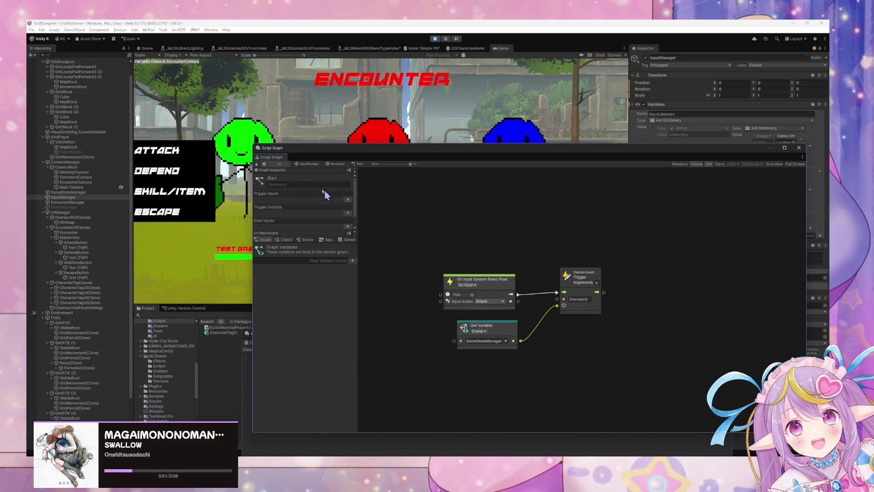
pyautogui.click(308, 164)
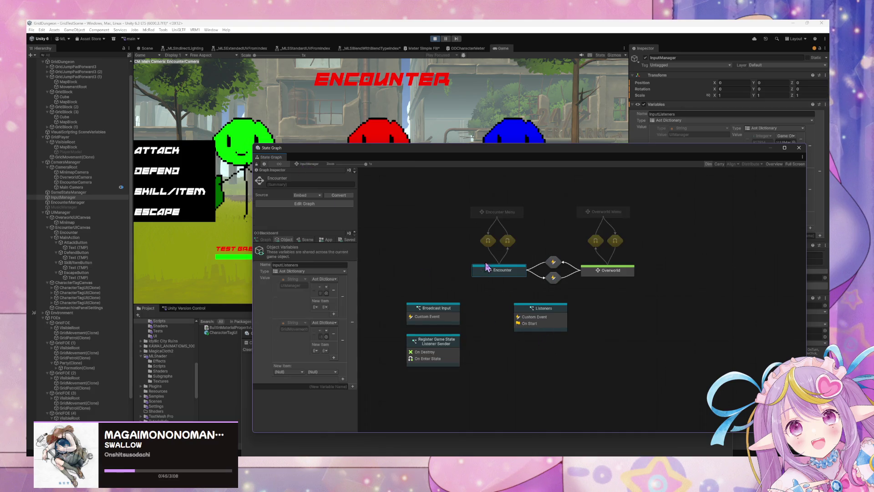
pyautogui.doubleClick(485, 266)
pyautogui.doubleClick(485, 309)
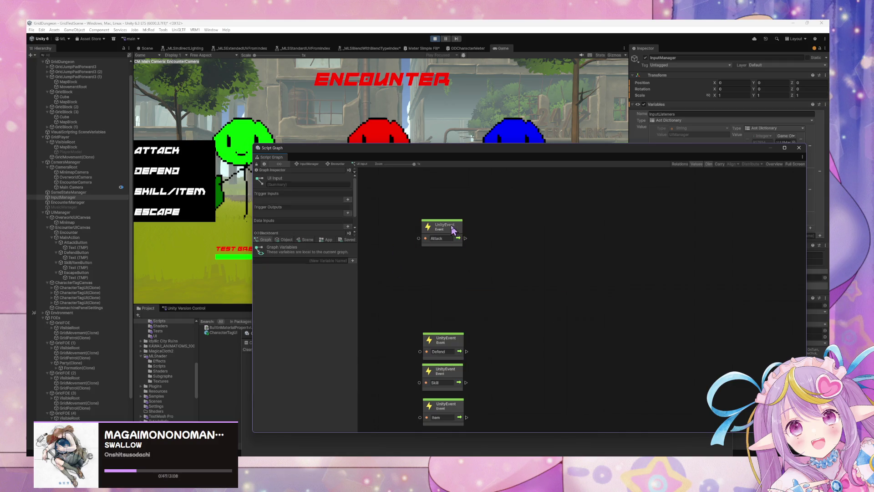
# Step: Drag the EncounterManager scene variable into the graph as a Get Variable node beside Attack
pyautogui.moveTo(452, 230); pyautogui.dragTo(458, 210)
pyautogui.moveTo(439, 152); pyautogui.dragTo(449, 150)
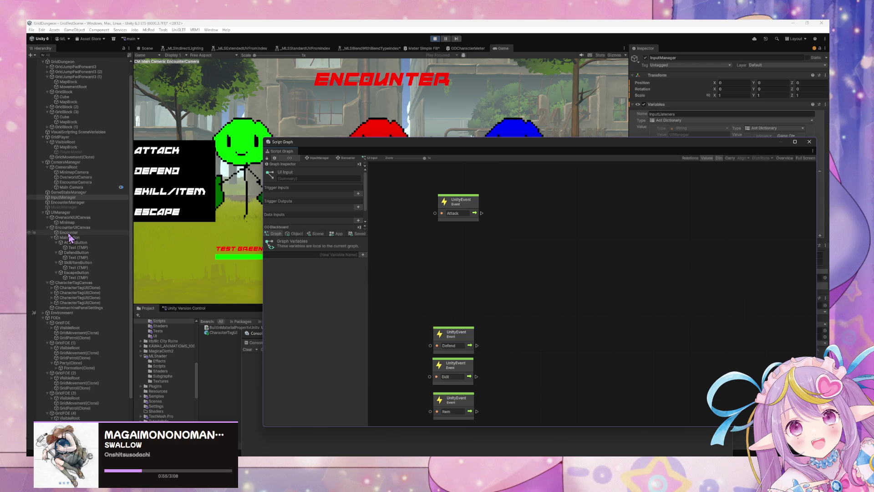
pyautogui.click(317, 234)
pyautogui.moveTo(275, 313); pyautogui.dragTo(412, 240)
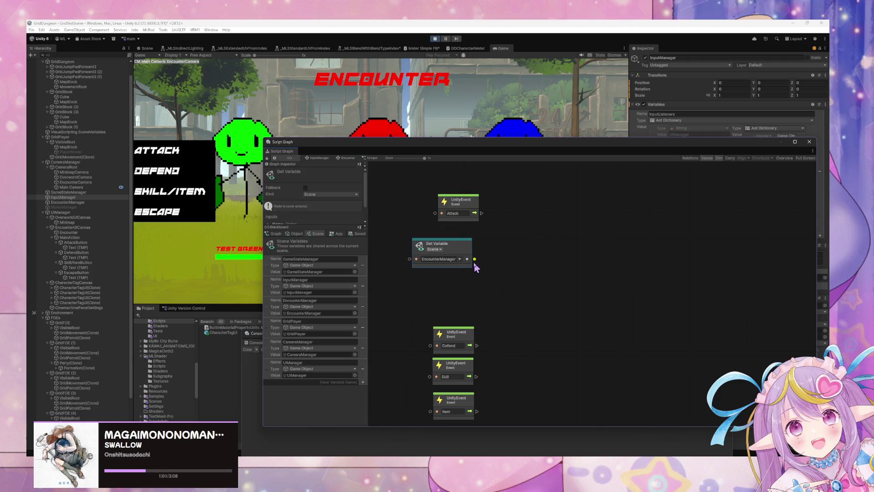
pyautogui.moveTo(476, 258); pyautogui.dragTo(500, 246)
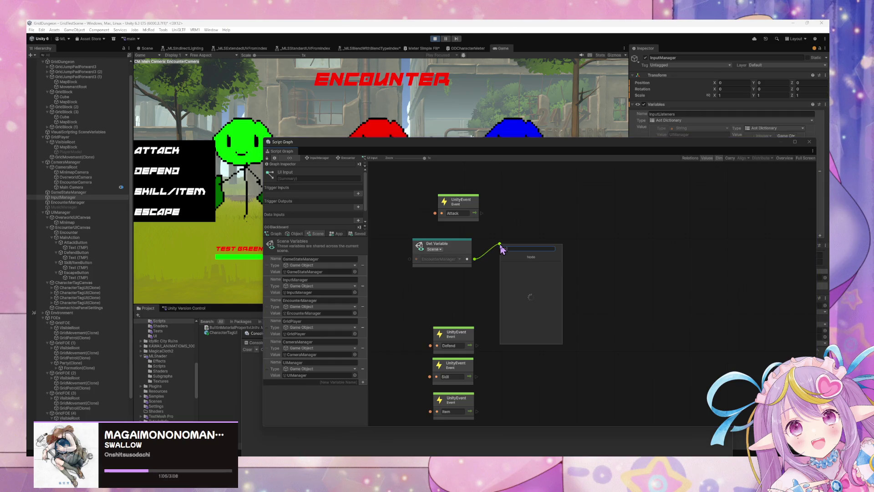
# Step: Cancel the node search, pan the graph, and switch to EncounterManager's state graph
pyautogui.press('Escape')
pyautogui.moveTo(407, 293); pyautogui.dragTo(624, 292)
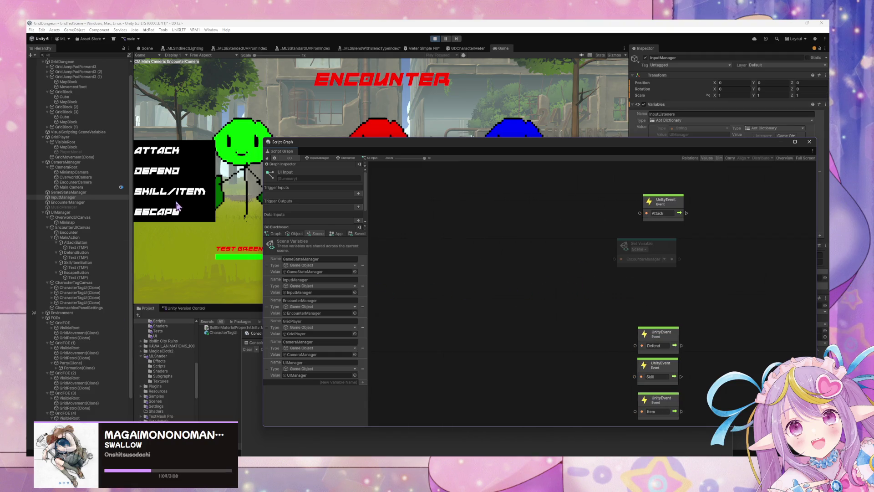
pyautogui.click(90, 203)
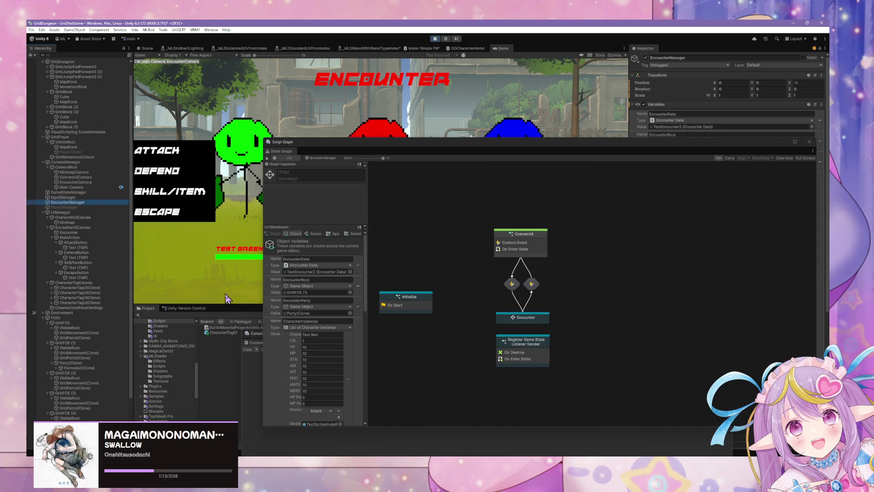
# Step: Scroll through EncounterManager's character instance variables in the Blackboard
pyautogui.scroll(-6, 350, 314)
pyautogui.scroll(-1, 350, 321)
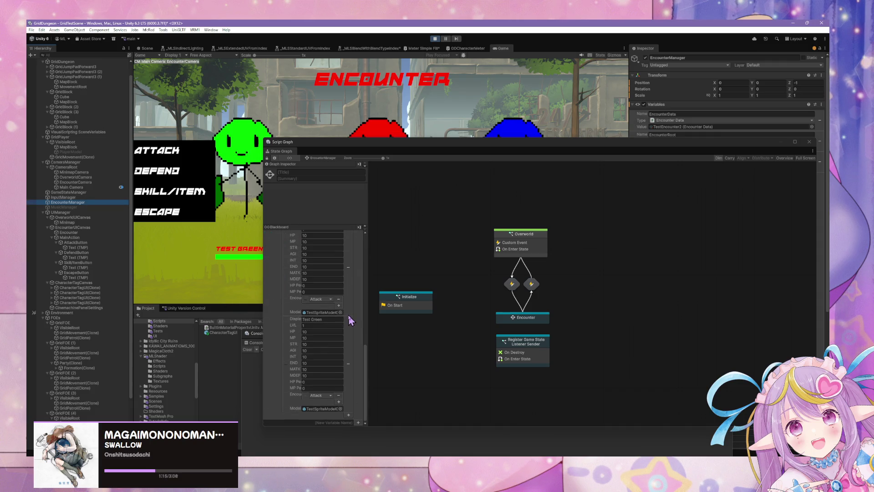
pyautogui.scroll(8, 349, 321)
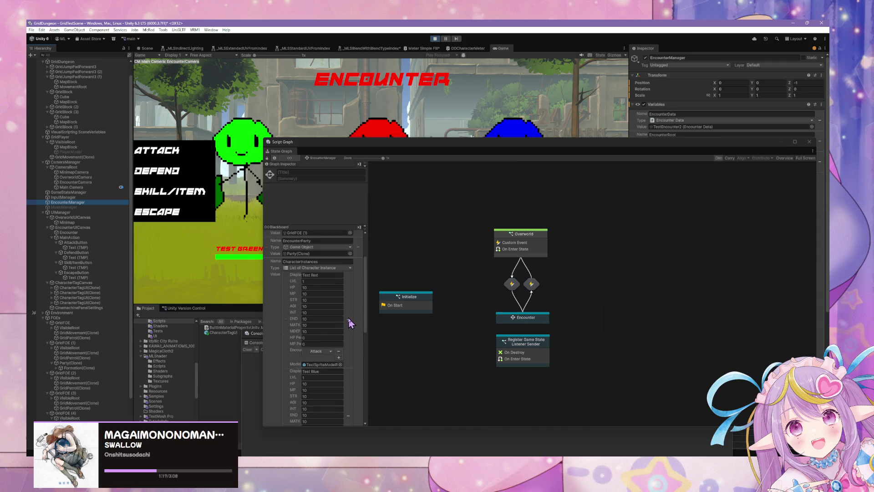
# Step: Return to InputManager and open its Encounter > UI Input script graph
pyautogui.click(85, 198)
pyautogui.doubleClick(522, 263)
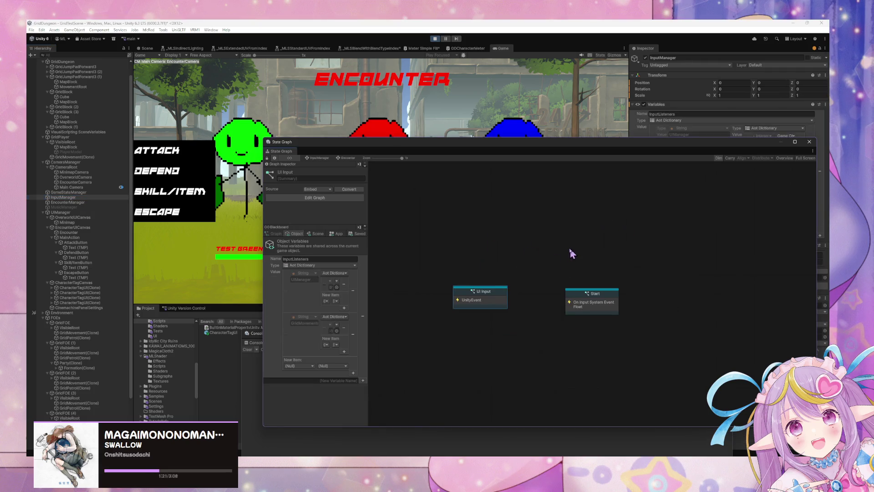
pyautogui.doubleClick(480, 302)
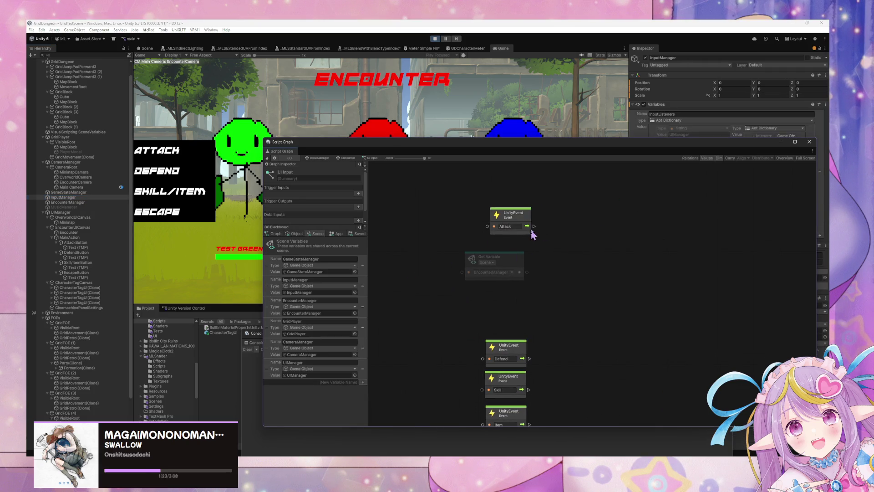
# Step: Duplicate the Get Variable node as an Object variable 'CharacterInstances' fed by EncounterManager
pyautogui.click(520, 270)
pyautogui.moveTo(527, 273); pyautogui.dragTo(564, 266)
pyautogui.press('Escape')
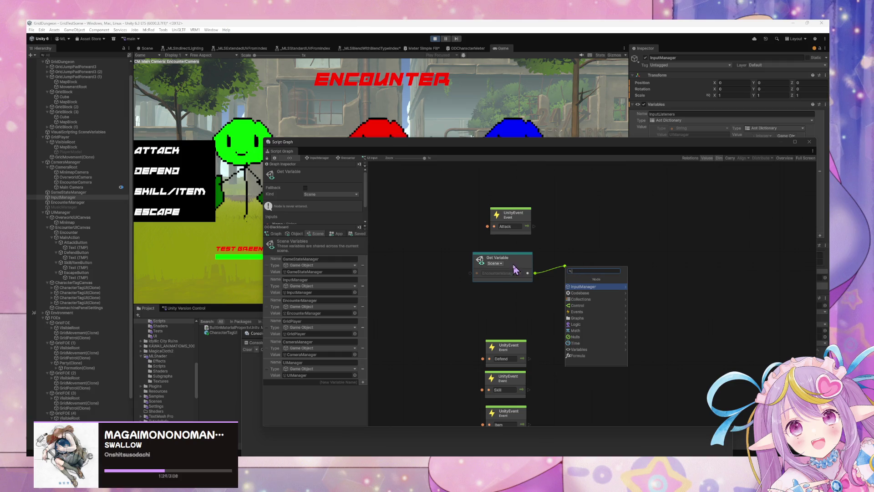
pyautogui.press('Escape')
pyautogui.rightClick(524, 259)
pyautogui.click(537, 263)
pyautogui.click(584, 291)
pyautogui.click(591, 311)
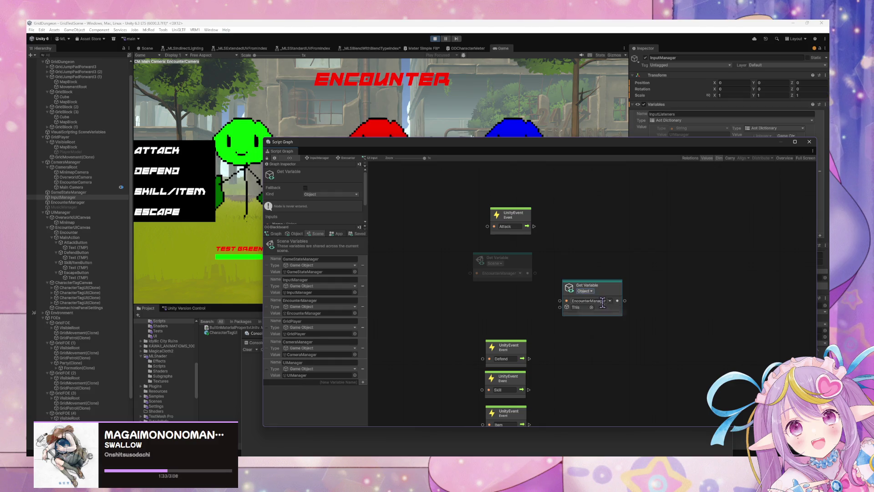
pyautogui.click(596, 303)
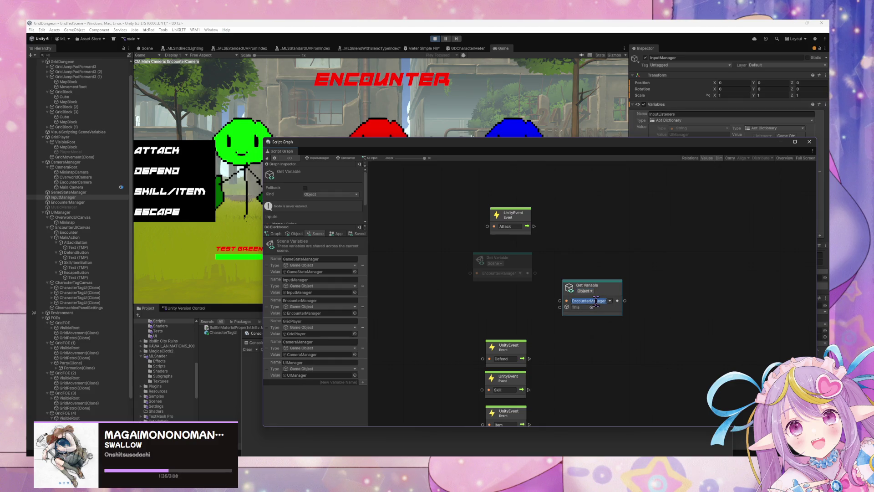
pyautogui.write('CharacterInstances')
pyautogui.moveTo(528, 273); pyautogui.dragTo(560, 307)
# Step: Shift the EncounterManager and CharacterInstances nodes leftward to make room
pyautogui.moveTo(607, 284)
pyautogui.mouseDown()
pyautogui.moveTo(585, 233)
pyautogui.moveTo(610, 238)
pyautogui.mouseUp()
pyautogui.moveTo(519, 264); pyautogui.dragTo(486, 269)
pyautogui.moveTo(514, 214); pyautogui.dragTo(476, 215)
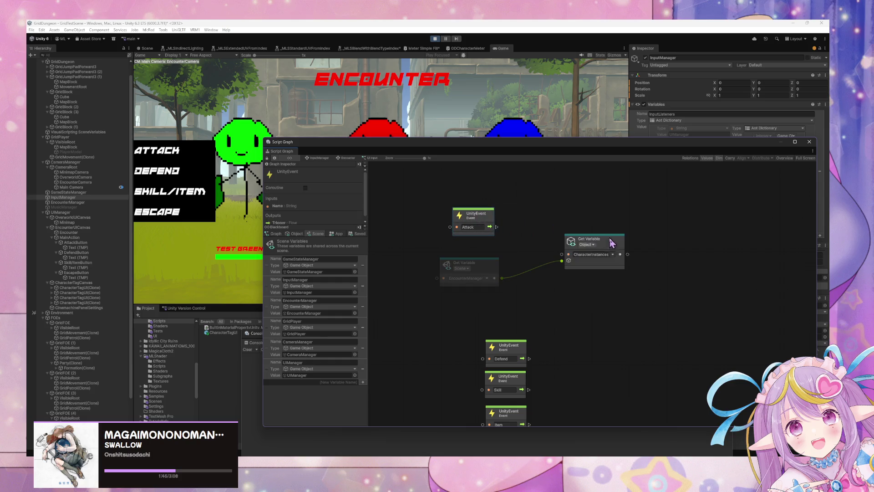
pyautogui.moveTo(611, 243); pyautogui.dragTo(585, 242)
pyautogui.rightClick(630, 244)
pyautogui.click(661, 250)
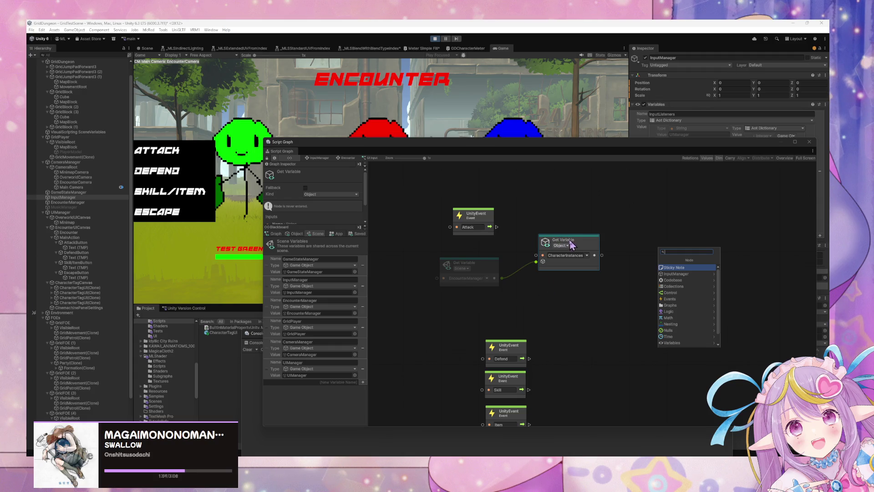
pyautogui.click(566, 290)
# Step: Add a For Each Loop node by searching 'for each' and move it up
pyautogui.rightClick(594, 281)
pyautogui.click(612, 285)
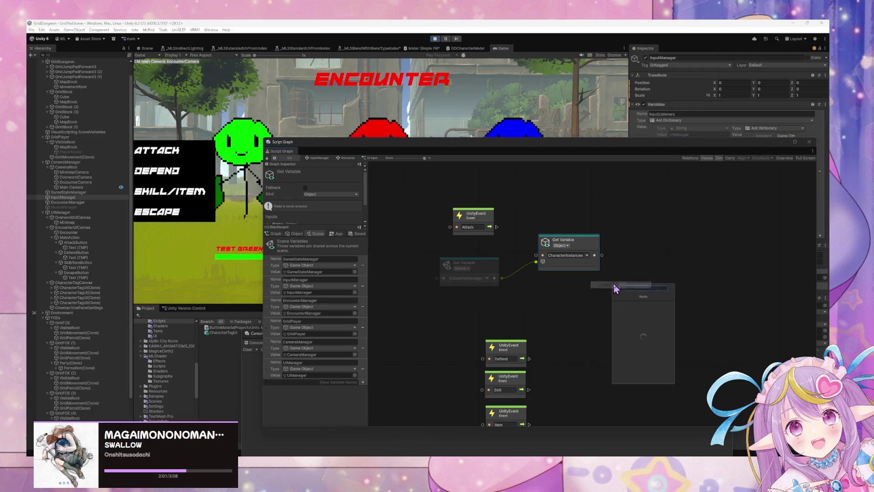
pyautogui.write('for each')
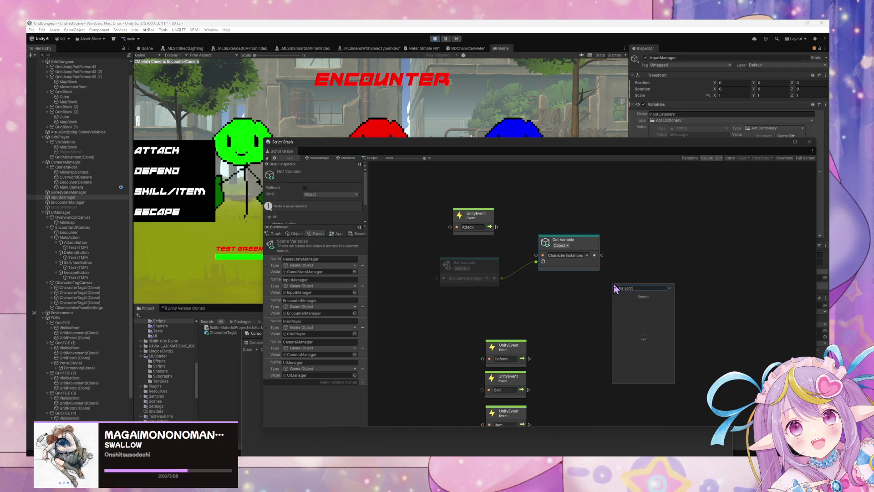
pyautogui.press('Return')
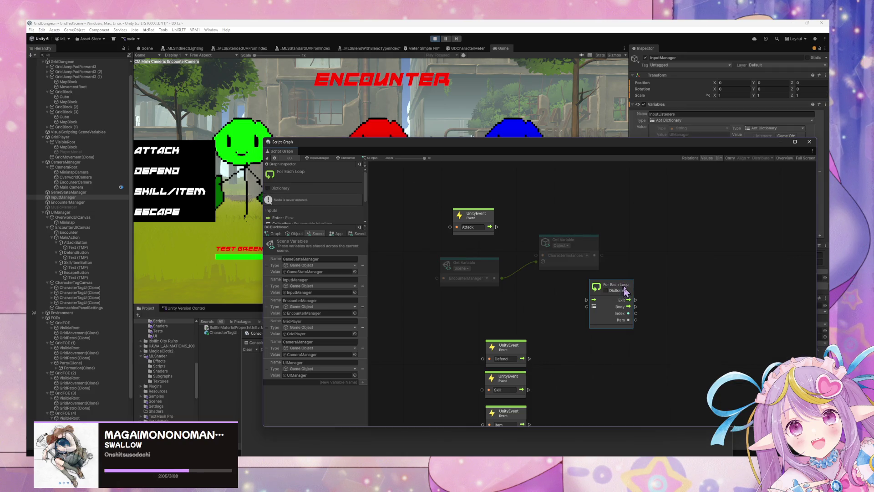
pyautogui.moveTo(625, 289); pyautogui.dragTo(578, 207)
# Step: Wire Attack into the loop's Enter and CharacterInstances into its collection, then stop Play mode
pyautogui.moveTo(497, 227); pyautogui.dragTo(580, 217)
pyautogui.moveTo(493, 215); pyautogui.dragTo(498, 192)
pyautogui.moveTo(565, 240); pyautogui.dragTo(546, 256)
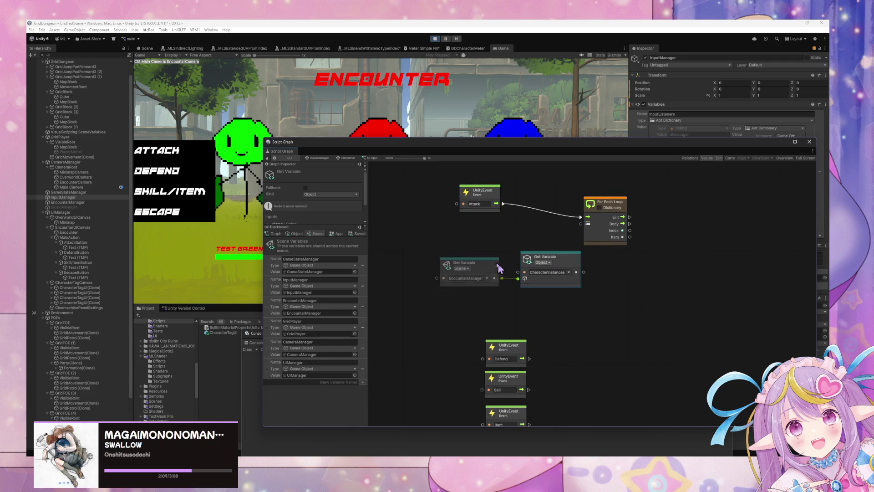
pyautogui.moveTo(455, 264); pyautogui.dragTo(422, 261)
pyautogui.moveTo(576, 272); pyautogui.dragTo(581, 223)
pyautogui.moveTo(546, 257); pyautogui.dragTo(515, 239)
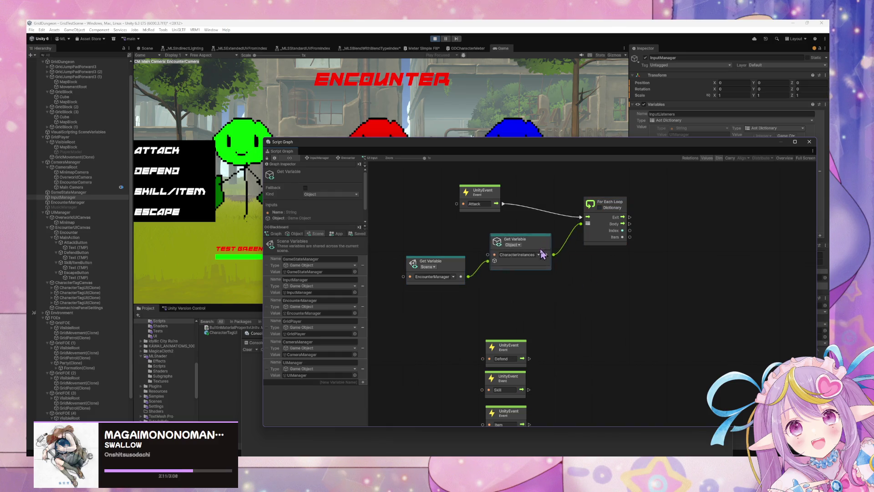
pyautogui.click(593, 288)
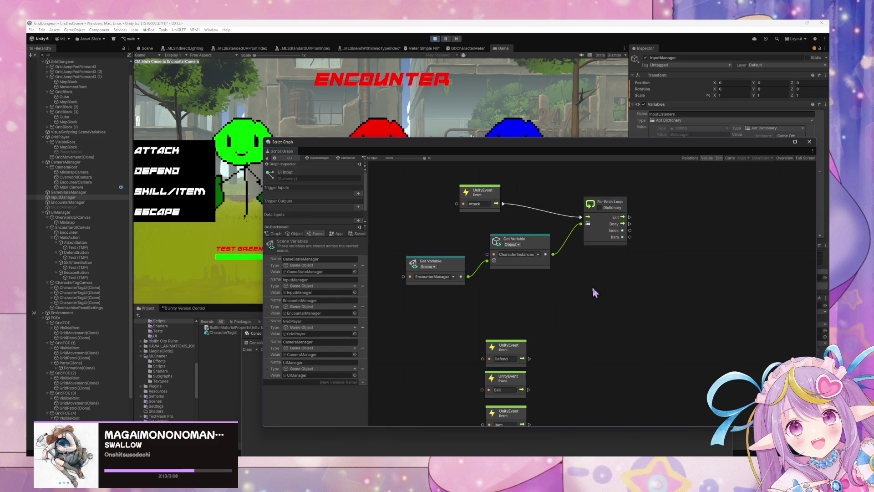
pyautogui.moveTo(543, 246); pyautogui.dragTo(547, 242)
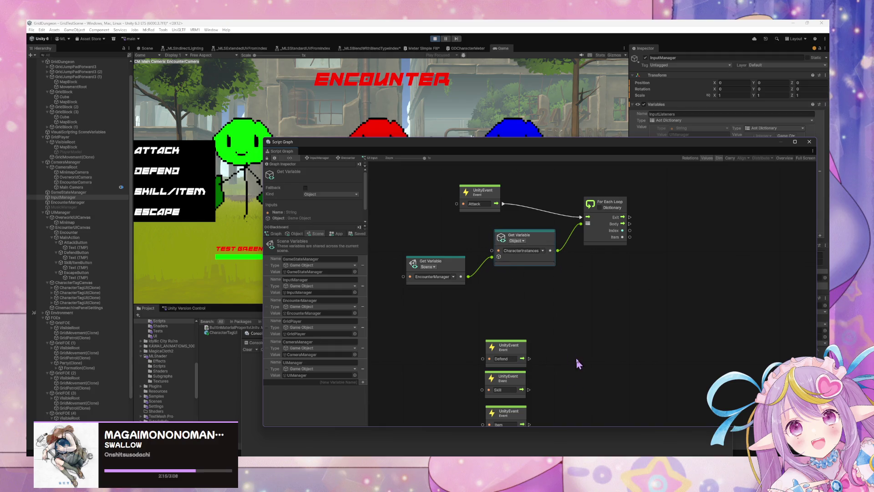
pyautogui.moveTo(485, 200); pyautogui.dragTo(432, 202)
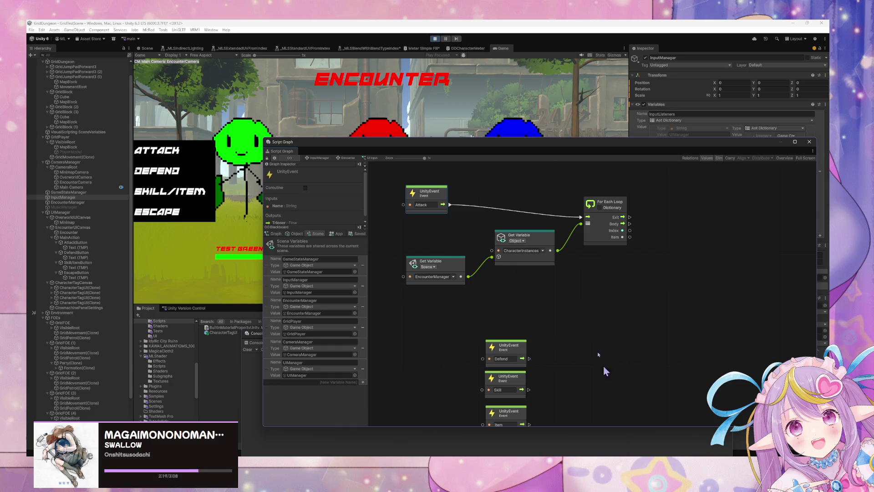
pyautogui.click(434, 38)
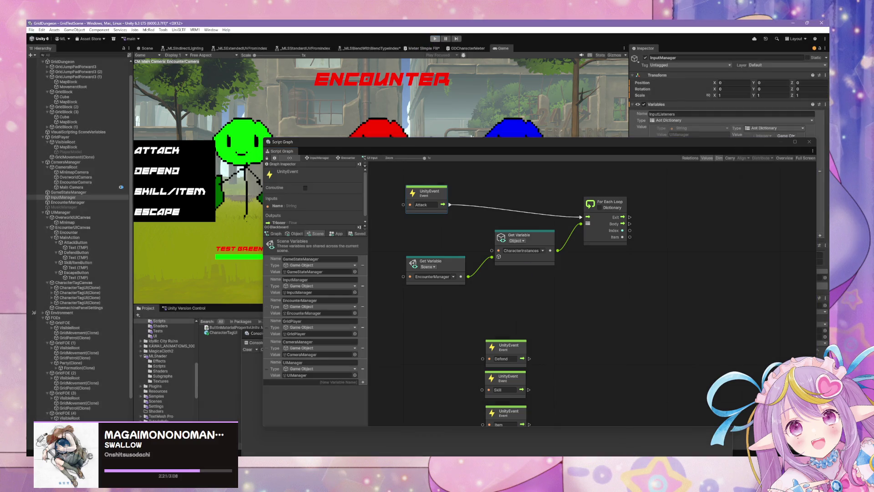
# Step: In CharacterData.cs, add ApplyDirectDamage(float damage) after ResetStats, setting HP = Mathf.Max(HP - damage, 0)
pyautogui.hotkey('alt', 'Tab')
pyautogui.scroll(-10, 391, 265)
pyautogui.scroll(-3, 390, 265)
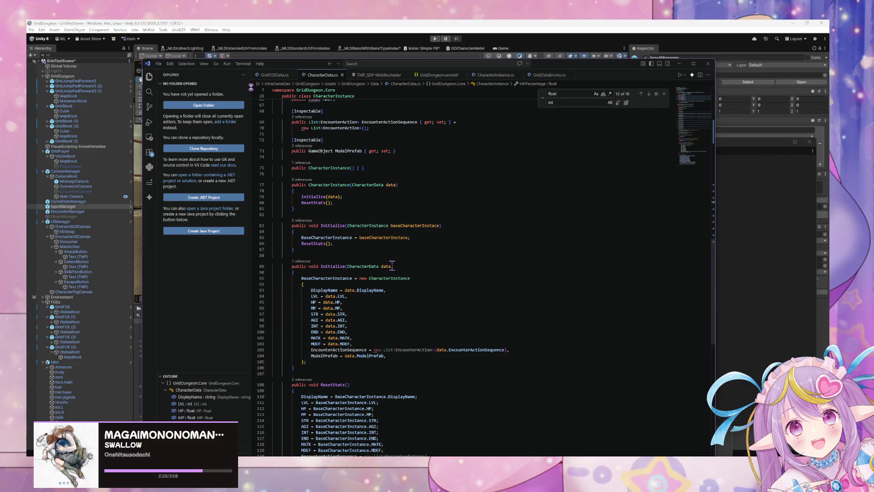
pyautogui.scroll(-10, 354, 213)
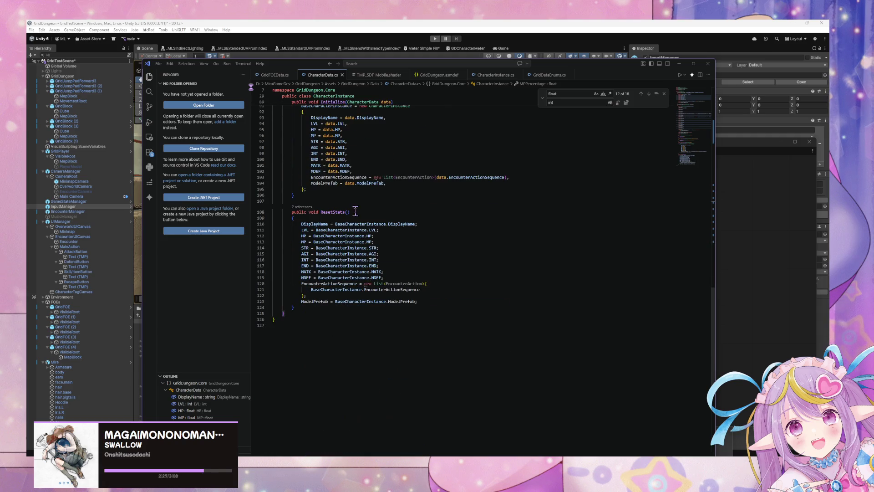
pyautogui.click(303, 307)
pyautogui.press('Return')
pyautogui.press('Return')
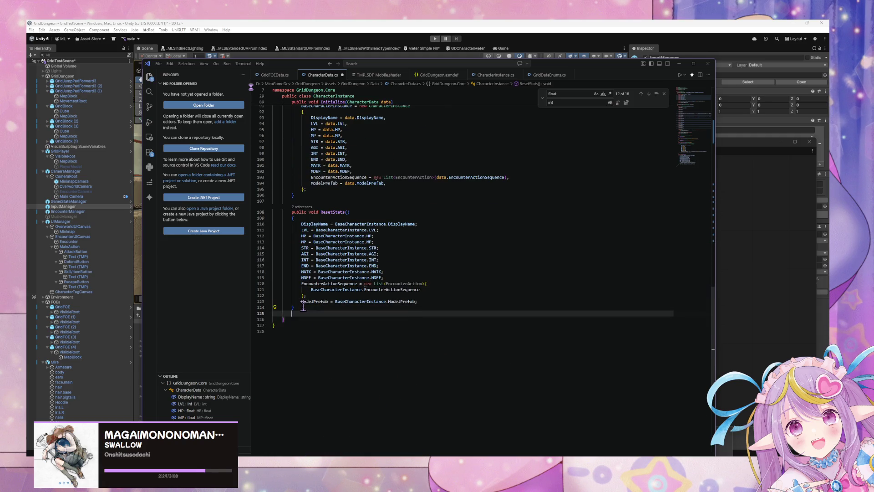
pyautogui.write('public ')
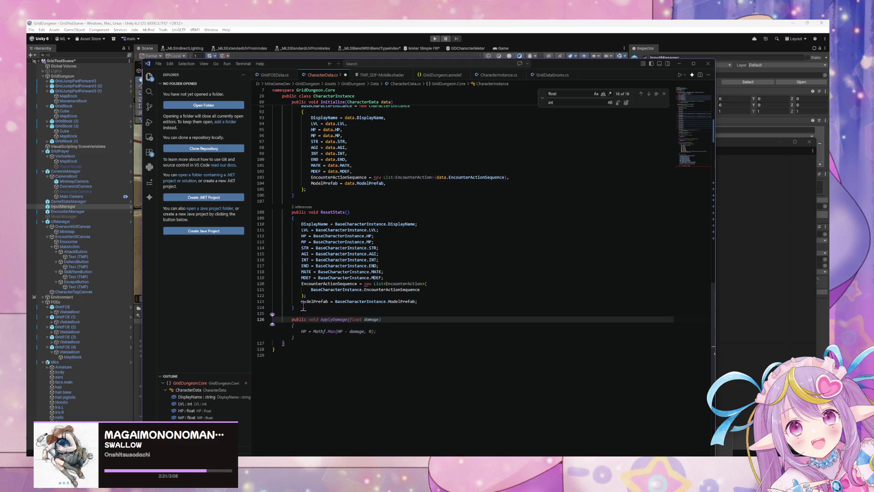
pyautogui.write('void Apply')
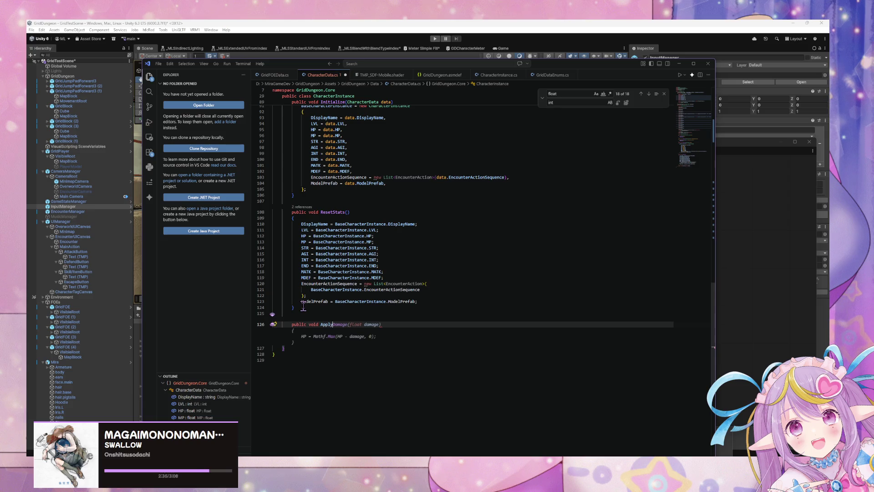
pyautogui.write('Direct')
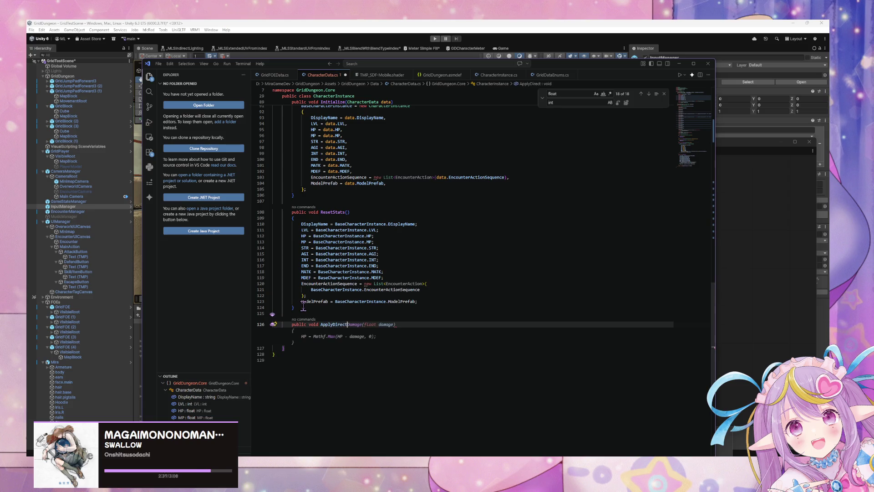
pyautogui.press('Tab')
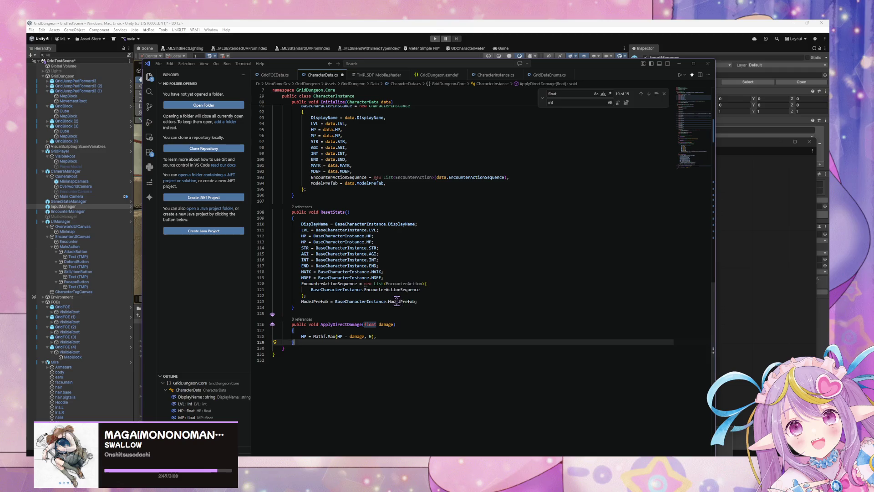
pyautogui.click(375, 336)
pyautogui.write(';')
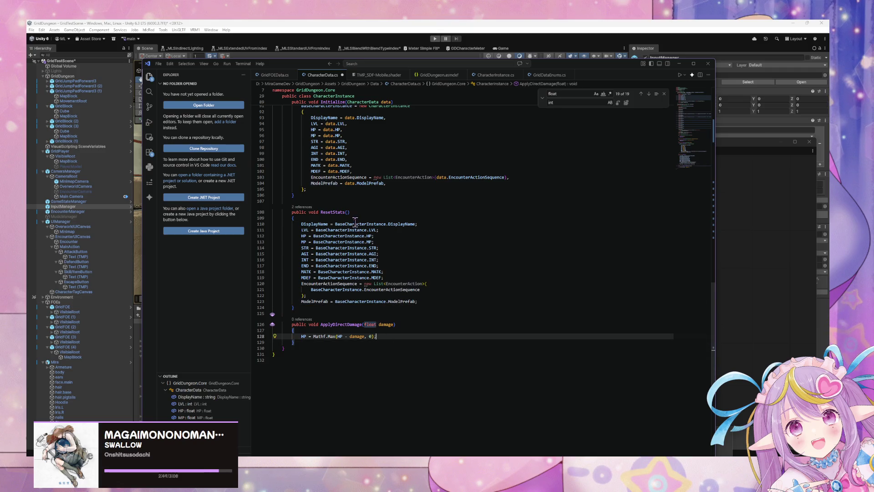
# Step: Return to Unity and let the scripts recompile with the new method
pyautogui.scroll(5, 355, 222)
pyautogui.scroll(-5, 356, 222)
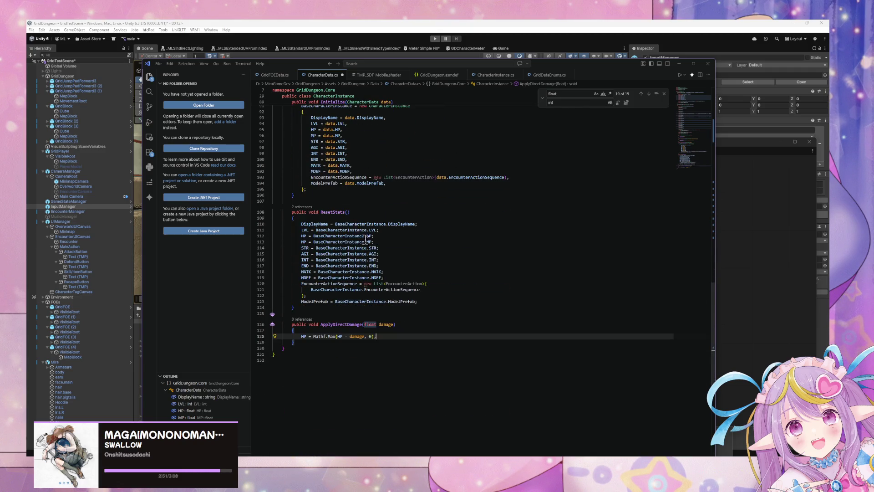
pyautogui.click(779, 293)
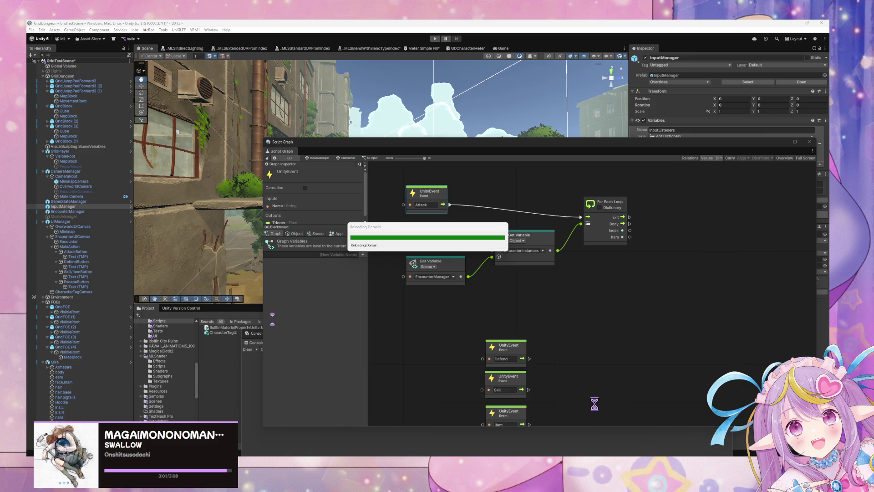
pyautogui.moveTo(608, 481)
pyautogui.click(622, 423)
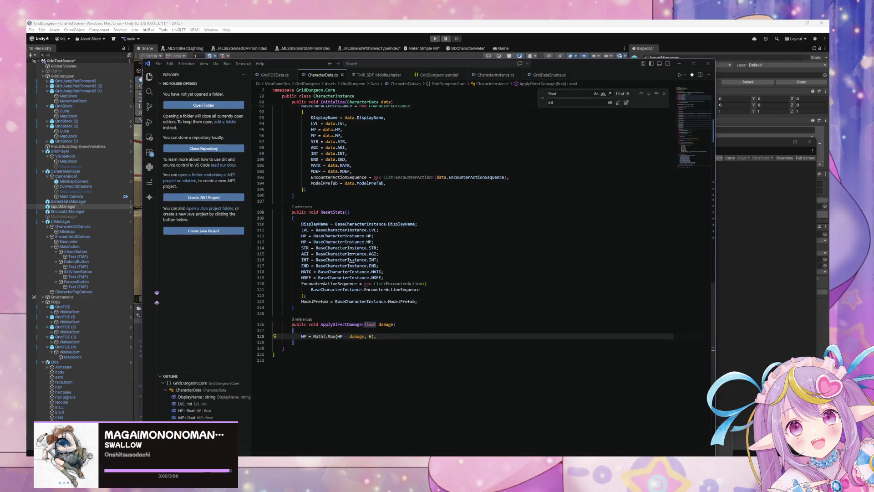
pyautogui.scroll(20, 358, 261)
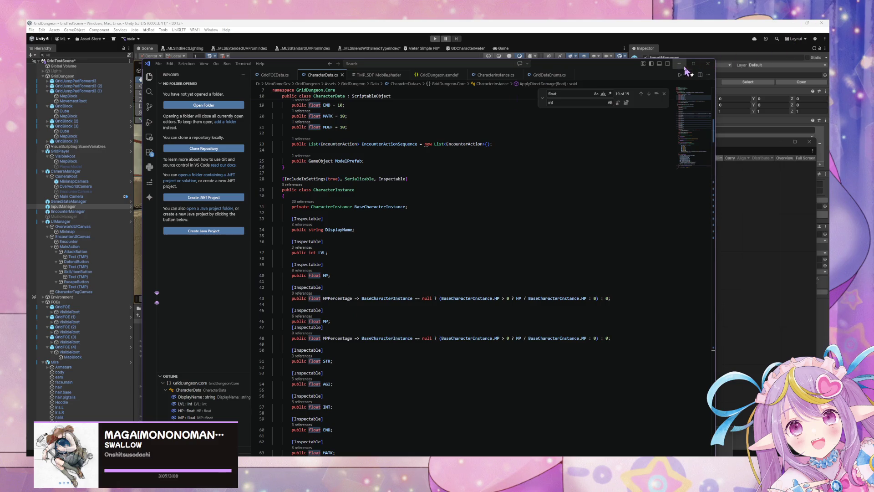
pyautogui.scroll(-2, 552, 174)
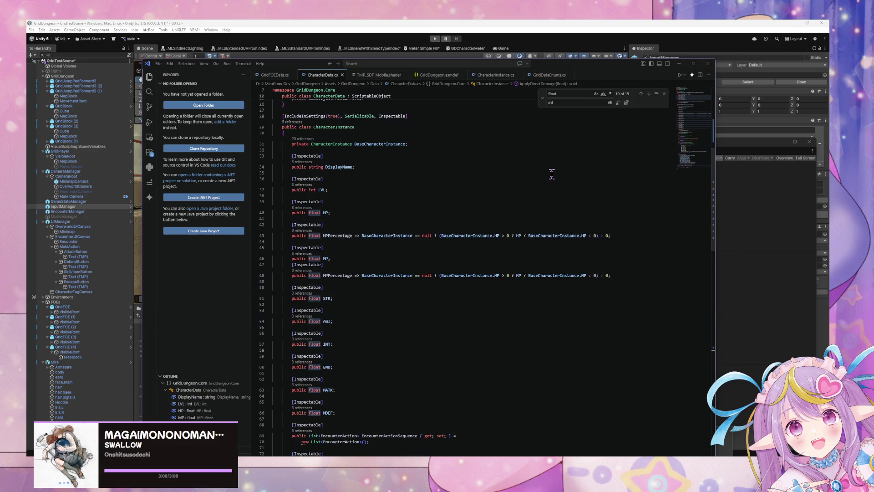
pyautogui.click(679, 63)
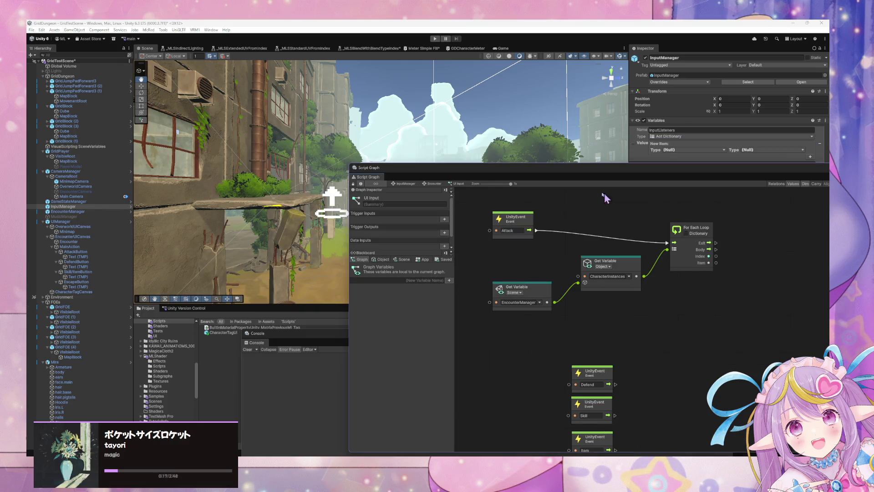
pyautogui.moveTo(603, 177); pyautogui.dragTo(491, 174)
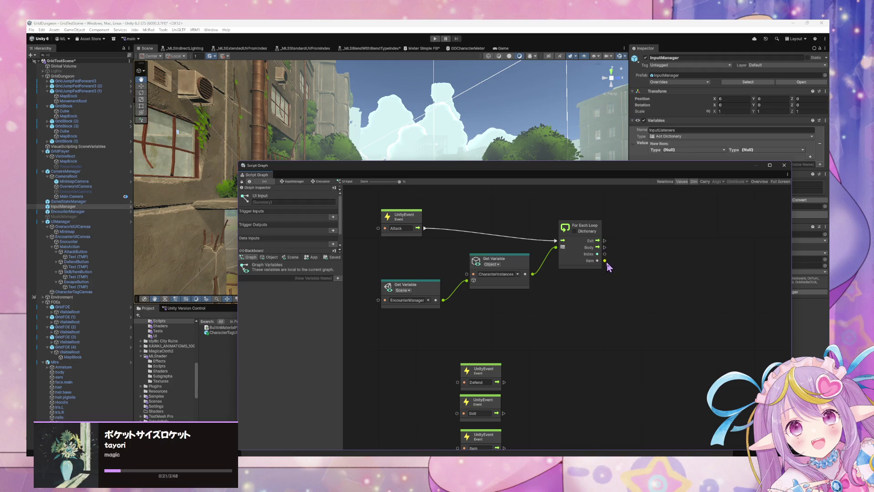
pyautogui.moveTo(606, 263); pyautogui.dragTo(629, 273)
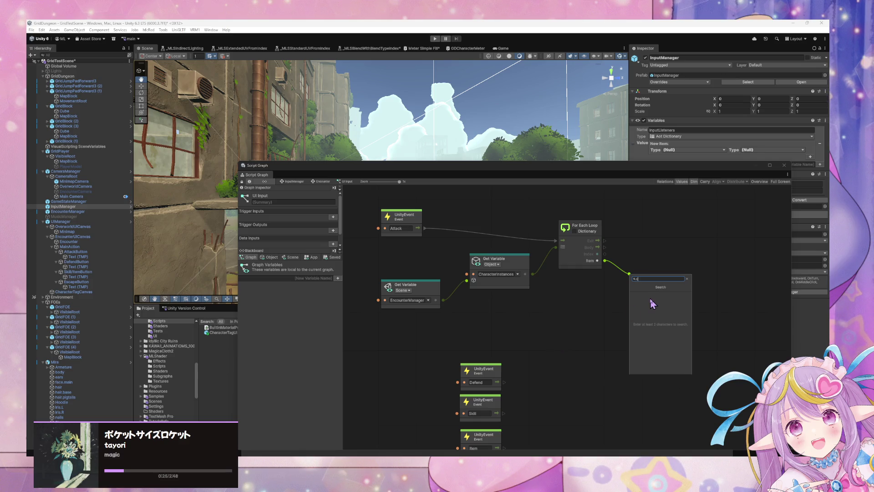
pyautogui.write('ha')
pyautogui.press('Down')
pyautogui.press('Down')
pyautogui.press('Down')
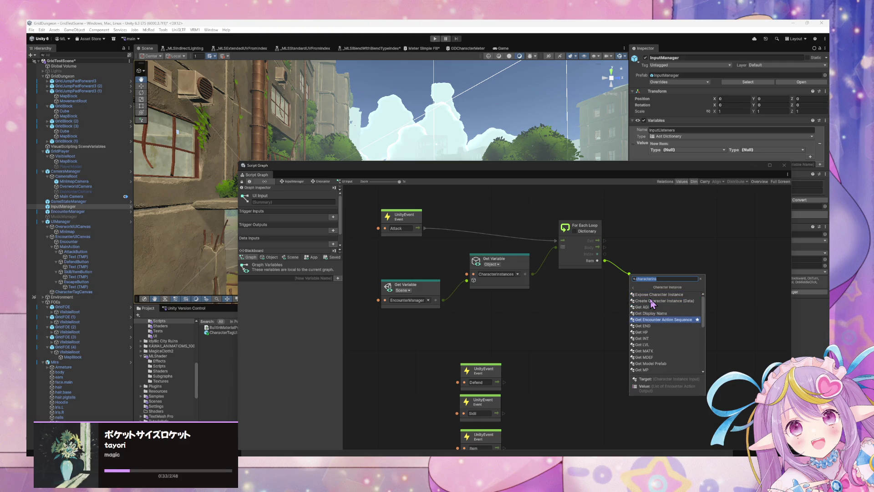
pyautogui.press('Down')
pyautogui.press('Down')
pyautogui.press('Down')
pyautogui.press('Down')
pyautogui.press('Down')
pyautogui.press('Down')
pyautogui.press('Down')
pyautogui.press('Down')
pyautogui.press('Down')
pyautogui.press('Up')
pyautogui.press('Up')
pyautogui.press('Up')
pyautogui.press('Down')
pyautogui.press('Down')
pyautogui.press('Down')
pyautogui.press('Return')
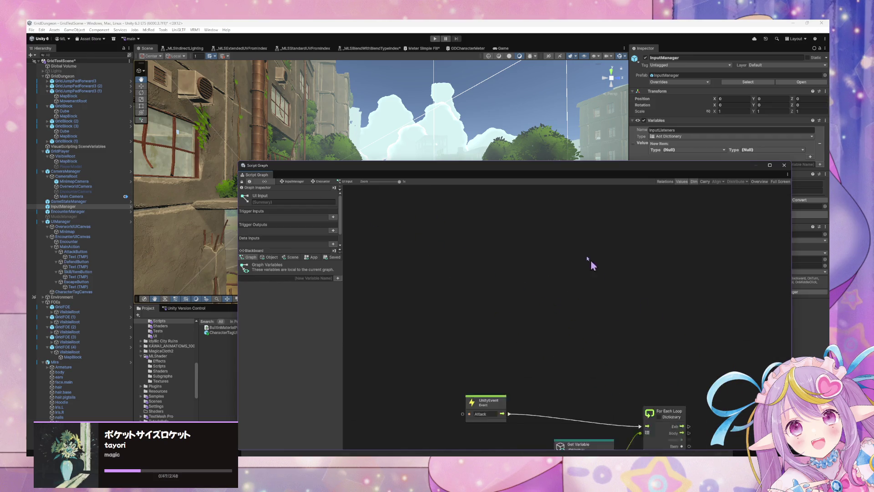
# Step: Open Visual Scripting in Project Settings via the Edit menu and run Regenerate Nodes
pyautogui.click(42, 29)
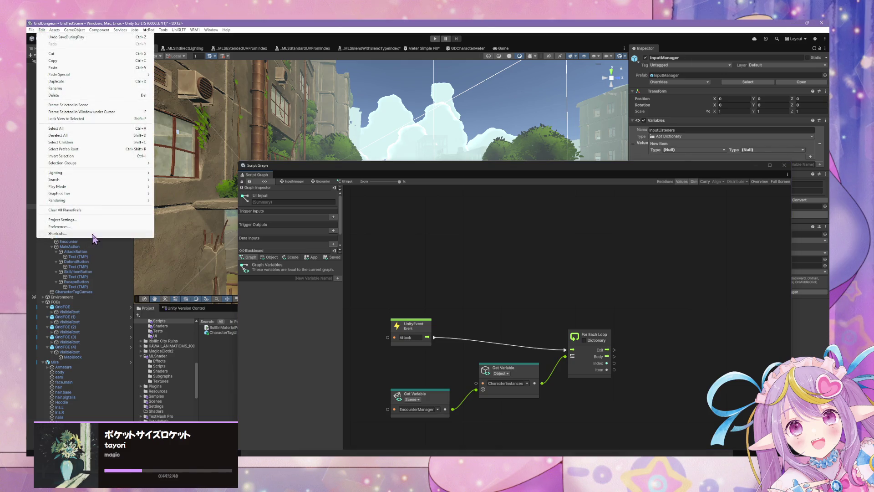
pyautogui.click(94, 220)
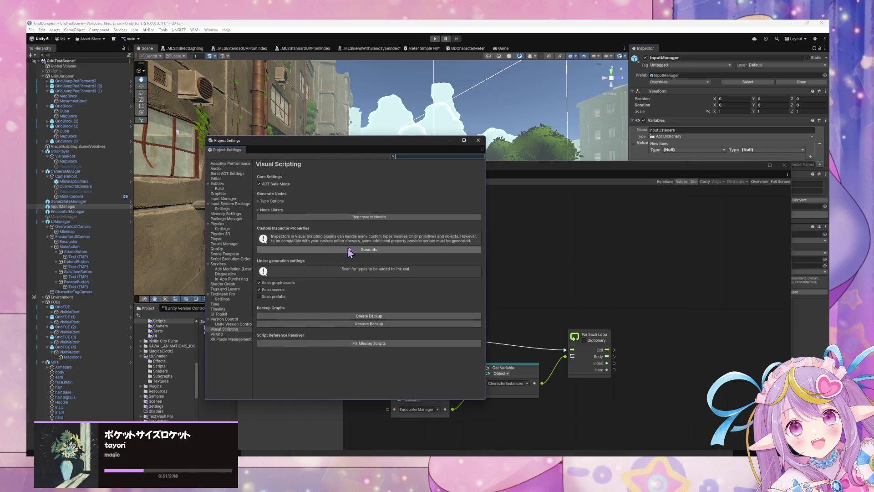
pyautogui.click(375, 217)
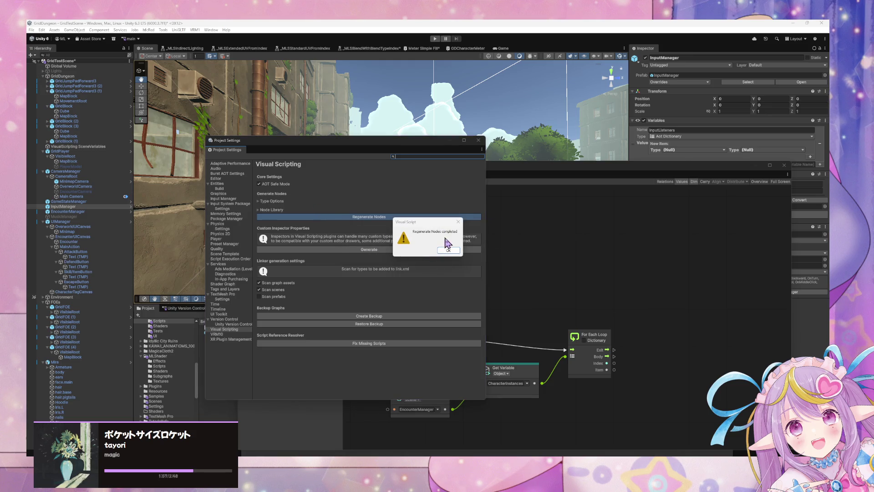
# Step: Add an Apply Direct Damage node with Damage 10, driven by the loop's Body and Item
pyautogui.click(455, 252)
pyautogui.click(601, 284)
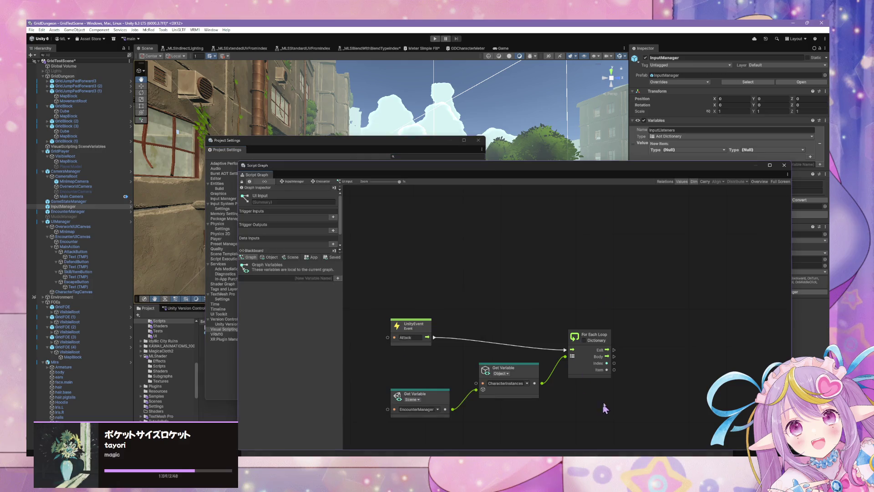
pyautogui.rightClick(586, 343)
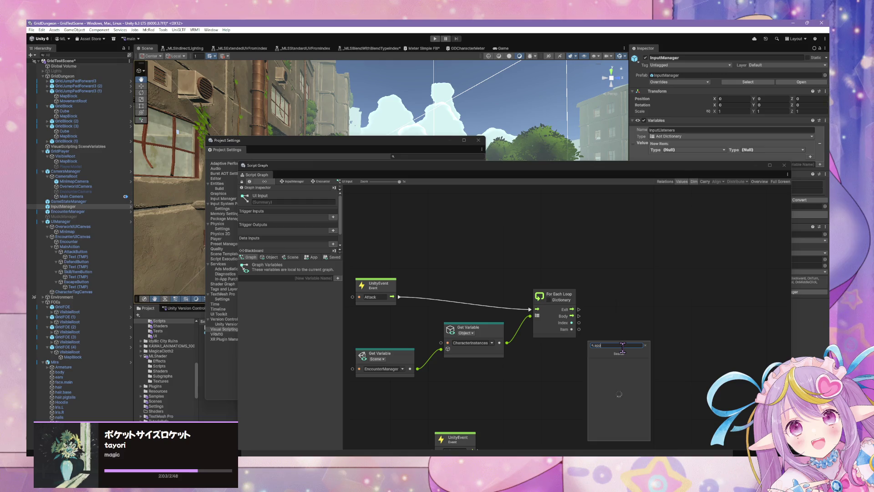
pyautogui.write('ly direct')
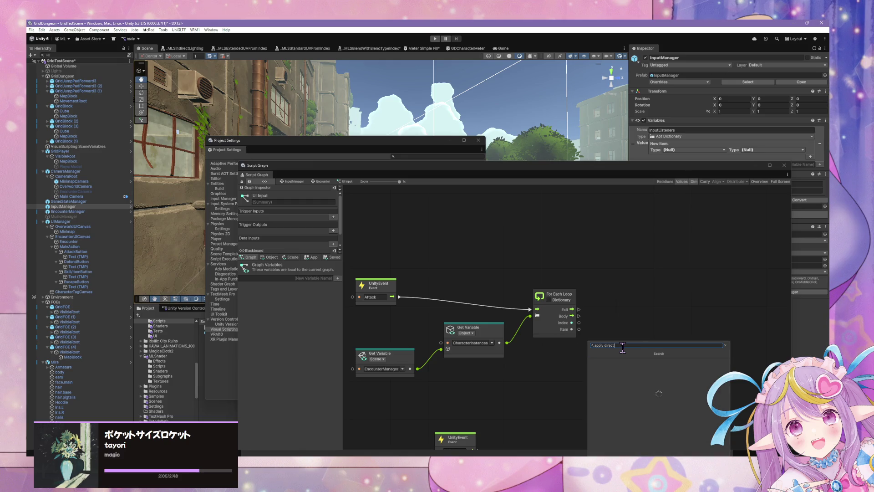
pyautogui.press('Return')
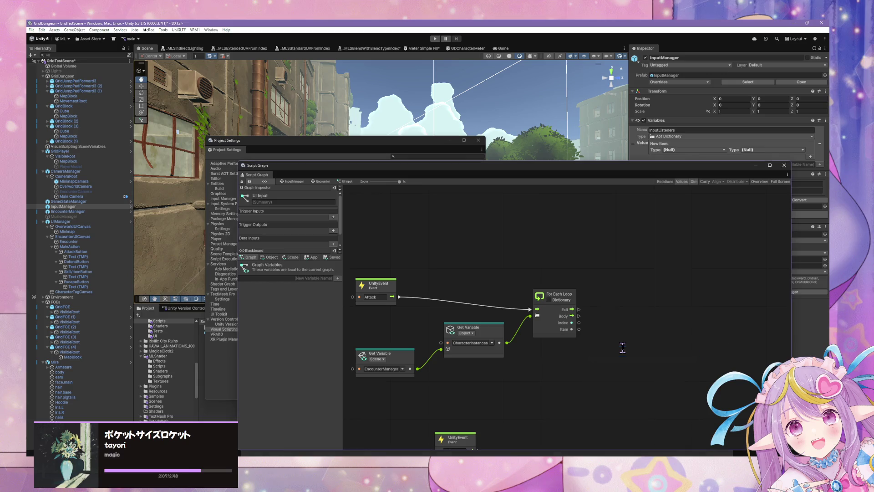
pyautogui.moveTo(579, 320); pyautogui.dragTo(597, 328)
pyautogui.click(629, 338)
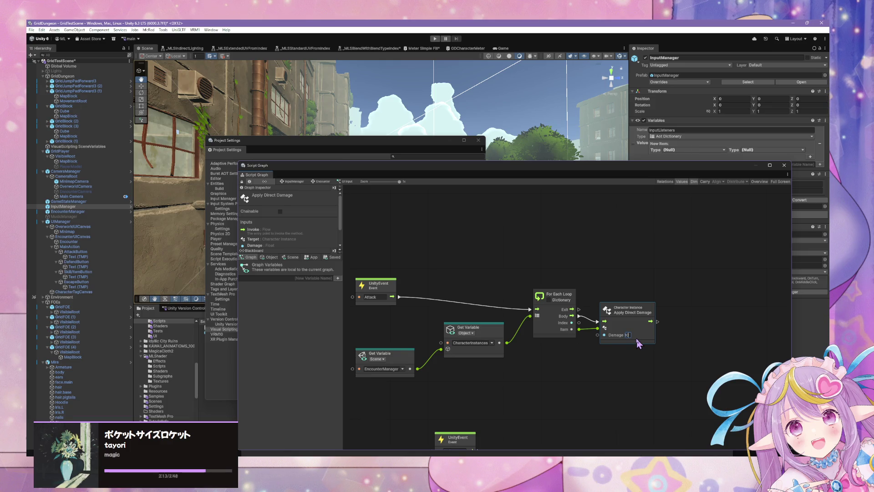
pyautogui.moveTo(642, 311); pyautogui.dragTo(650, 307)
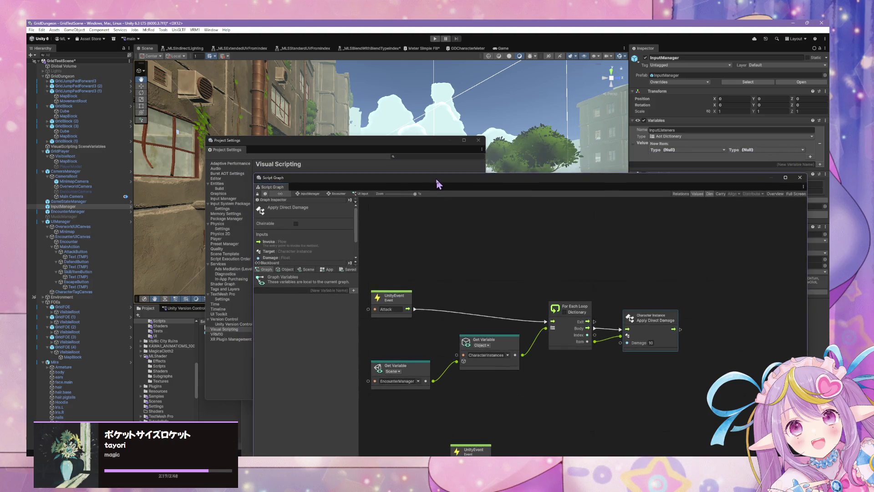
# Step: Close the Project Settings window and move the script graph window back into view
pyautogui.moveTo(421, 160)
pyautogui.mouseDown()
pyautogui.moveTo(423, 125)
pyautogui.moveTo(455, 141)
pyautogui.moveTo(488, 133)
pyautogui.mouseUp()
pyautogui.click(675, 402)
pyautogui.moveTo(592, 232)
pyautogui.mouseDown()
pyautogui.moveTo(433, 132)
pyautogui.moveTo(551, 181)
pyautogui.mouseUp()
pyautogui.click(519, 146)
pyautogui.moveTo(390, 135)
pyautogui.mouseDown()
pyautogui.moveTo(390, 124)
pyautogui.moveTo(282, 106)
pyautogui.moveTo(320, 112)
pyautogui.moveTo(332, 128)
pyautogui.moveTo(336, 179)
pyautogui.moveTo(395, 182)
pyautogui.moveTo(324, 129)
pyautogui.mouseUp()
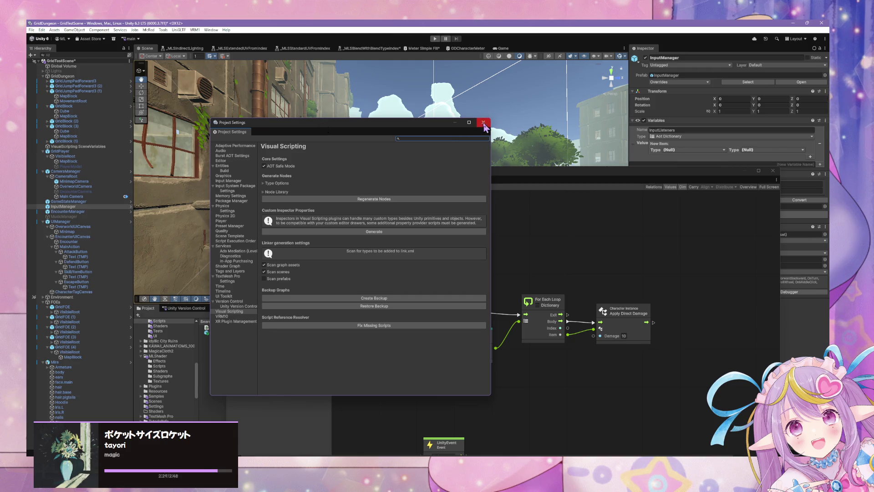
pyautogui.click(484, 123)
pyautogui.moveTo(336, 172)
pyautogui.mouseDown()
pyautogui.moveTo(516, 262)
pyautogui.moveTo(423, 161)
pyautogui.moveTo(374, 126)
pyautogui.mouseUp()
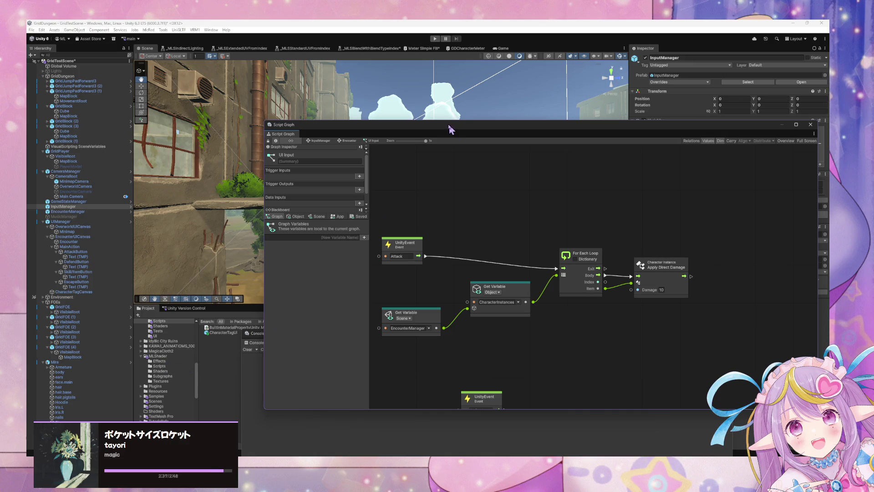
# Step: Search the Project panel and select the CharacterTagUI prefab
pyautogui.moveTo(449, 126); pyautogui.dragTo(318, 334)
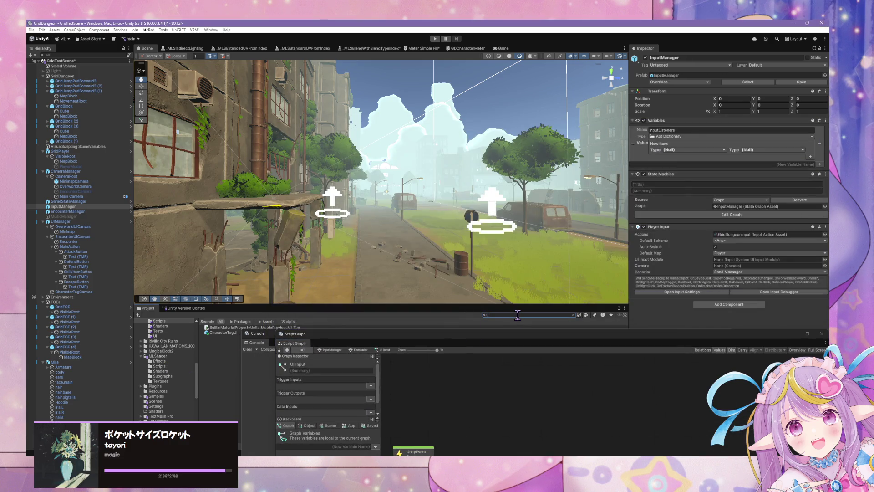
pyautogui.write('i')
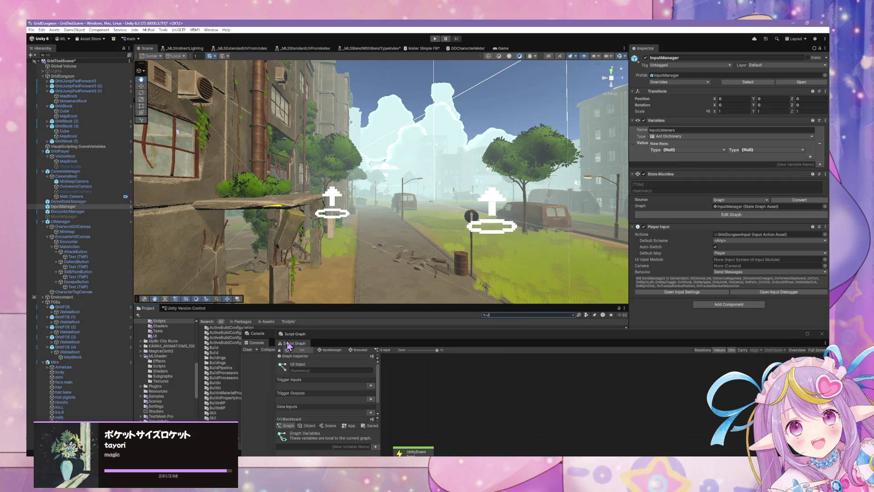
pyautogui.click(223, 337)
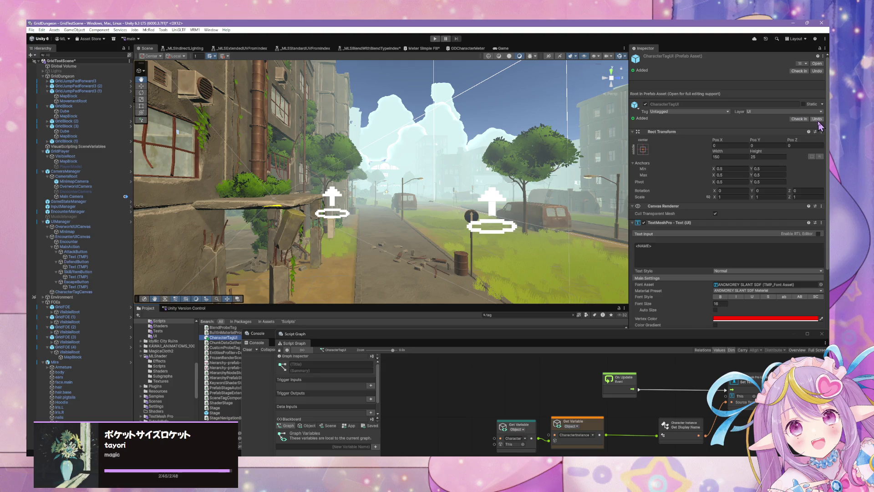
# Step: Open CharacterTagUI in Prefab Mode with its script graph floating over the Scene view
pyautogui.moveTo(752, 337)
pyautogui.mouseDown()
pyautogui.moveTo(448, 129)
pyautogui.moveTo(608, 144)
pyautogui.moveTo(560, 154)
pyautogui.moveTo(565, 105)
pyautogui.mouseUp()
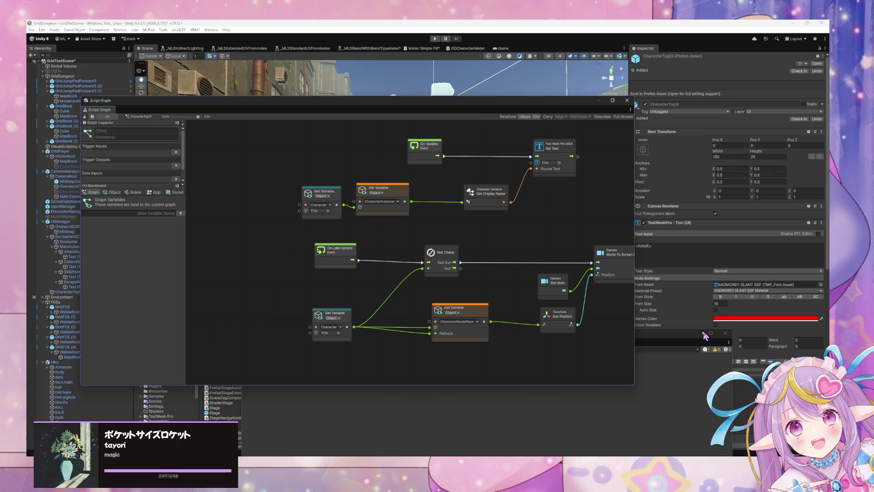
pyautogui.click(683, 337)
pyautogui.moveTo(438, 107); pyautogui.dragTo(542, 211)
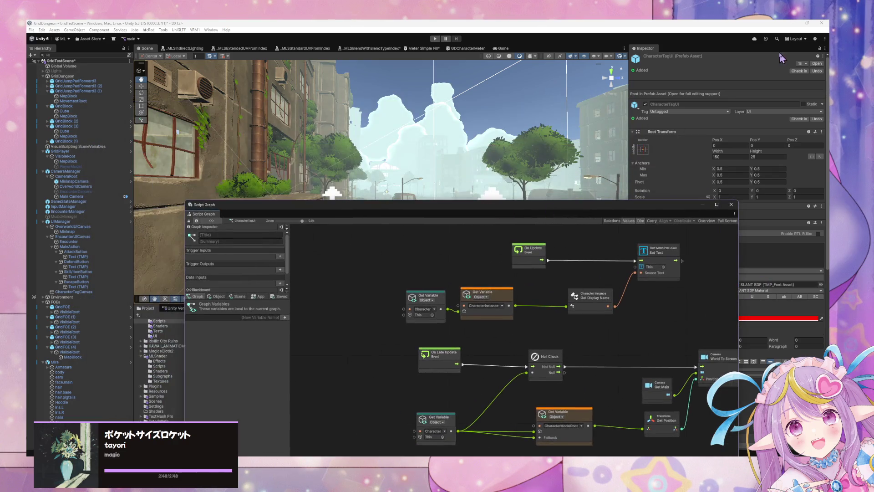
pyautogui.click(818, 64)
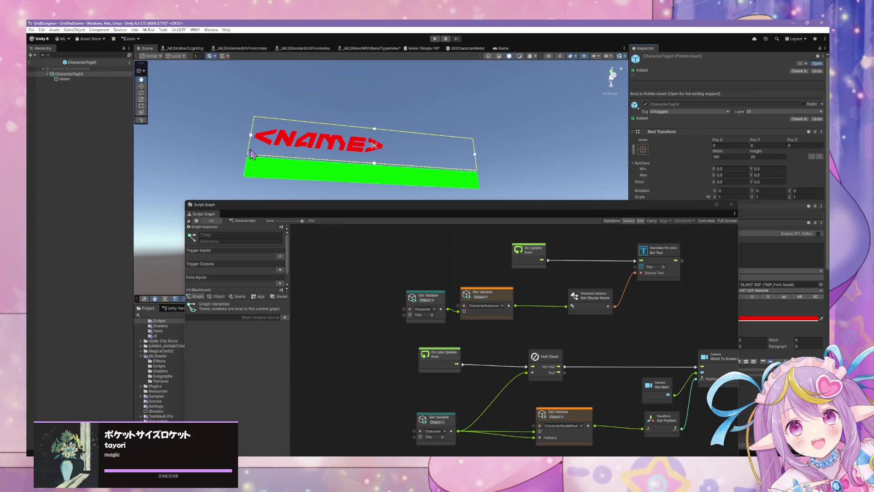
pyautogui.moveTo(356, 207)
pyautogui.mouseDown()
pyautogui.moveTo(293, 150)
pyautogui.moveTo(322, 95)
pyautogui.mouseUp()
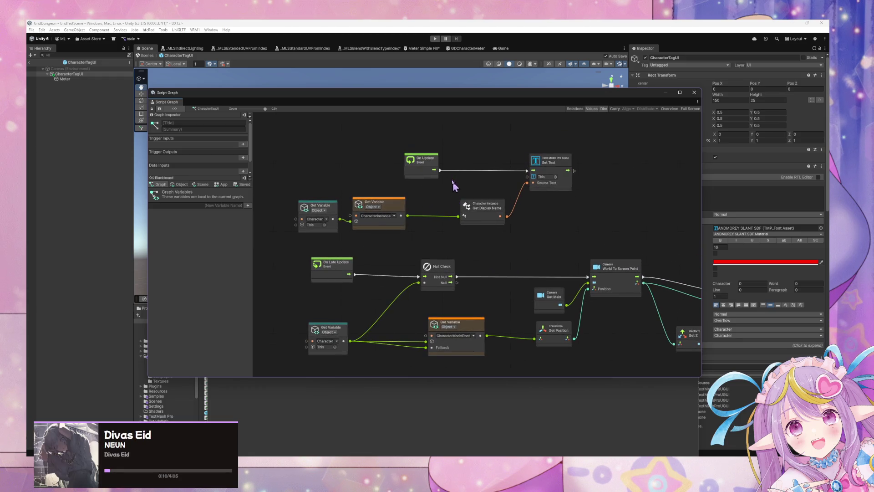
# Step: Duplicate the Null Check node, place it between On Update and Set Text, and wire Character into it
pyautogui.click(179, 185)
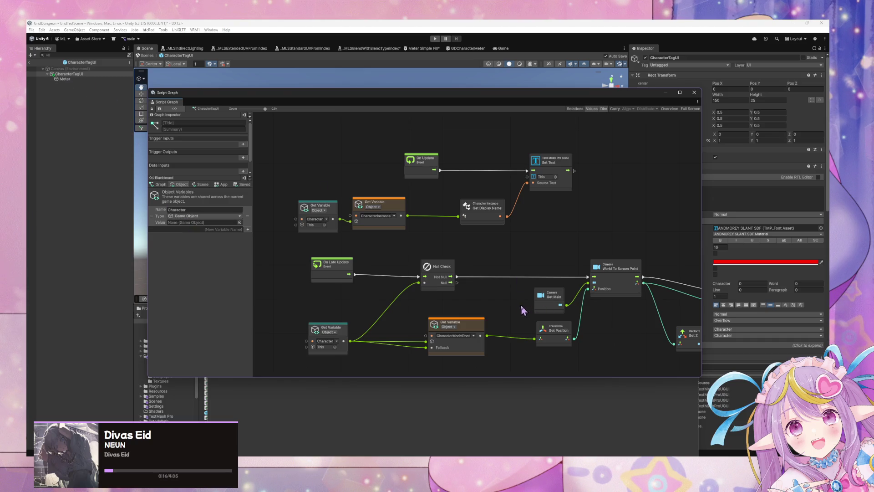
pyautogui.moveTo(402, 211); pyautogui.dragTo(413, 209)
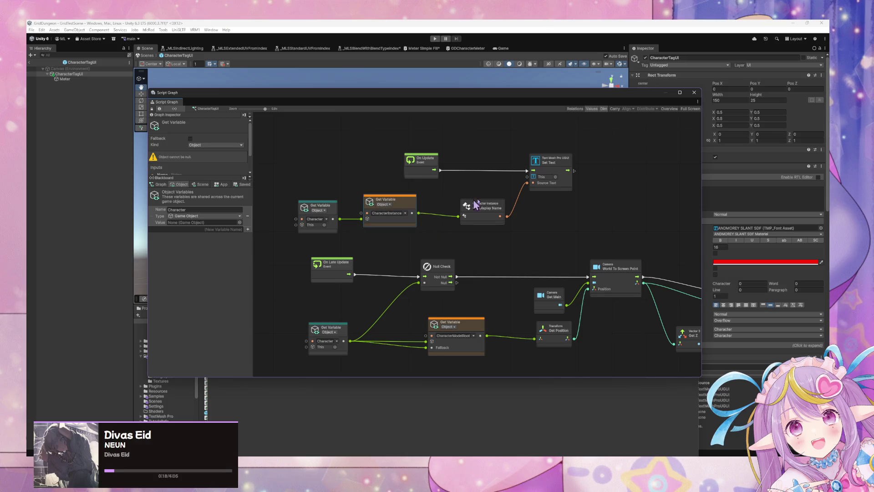
pyautogui.click(440, 270)
pyautogui.hotkey('ctrl', 'd')
pyautogui.moveTo(487, 246)
pyautogui.mouseDown()
pyautogui.moveTo(488, 172)
pyautogui.moveTo(467, 174)
pyautogui.moveTo(533, 170)
pyautogui.moveTo(484, 155)
pyautogui.mouseUp()
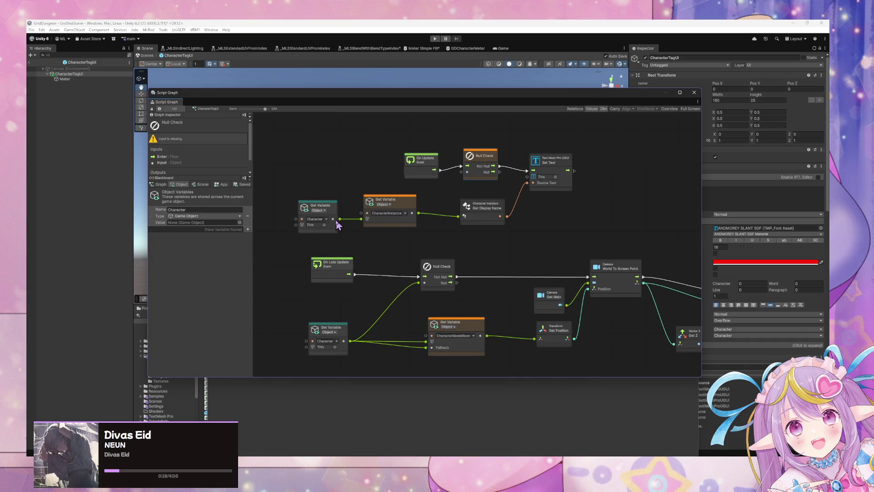
pyautogui.moveTo(339, 220); pyautogui.dragTo(461, 172)
pyautogui.moveTo(409, 214); pyautogui.dragTo(422, 215)
# Step: Tidy the graph by shifting On Update left and nudging Set Text up
pyautogui.moveTo(586, 252); pyautogui.dragTo(516, 257)
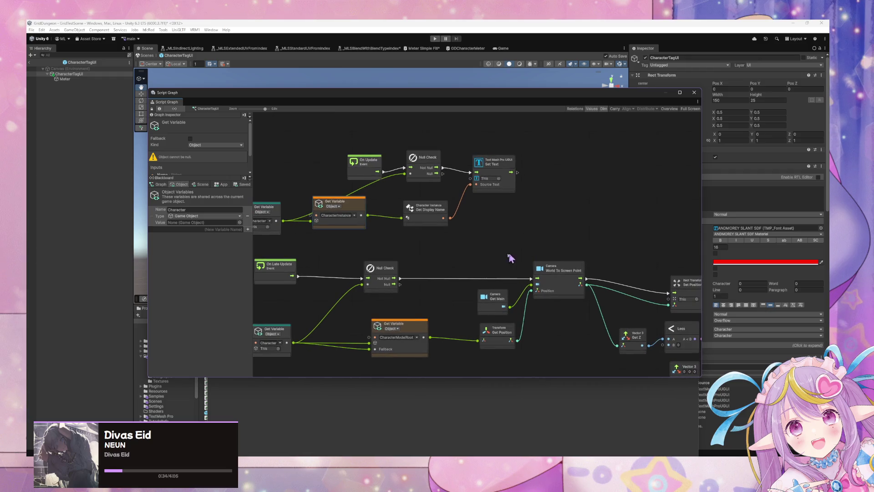
pyautogui.scroll(2, 476, 243)
pyautogui.moveTo(365, 161); pyautogui.dragTo(351, 156)
pyautogui.click(510, 156)
pyautogui.moveTo(510, 156); pyautogui.dragTo(511, 150)
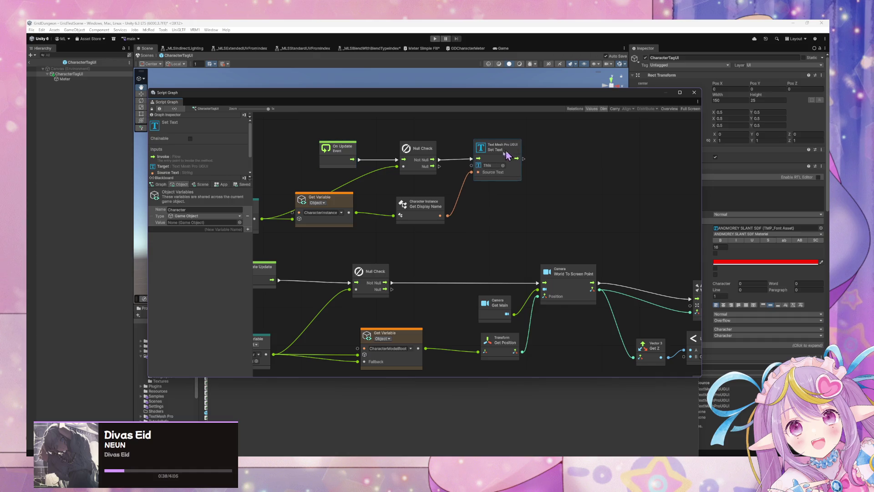
# Step: Rename the Meter object in the Hierarchy to HPMeter
pyautogui.click(65, 79)
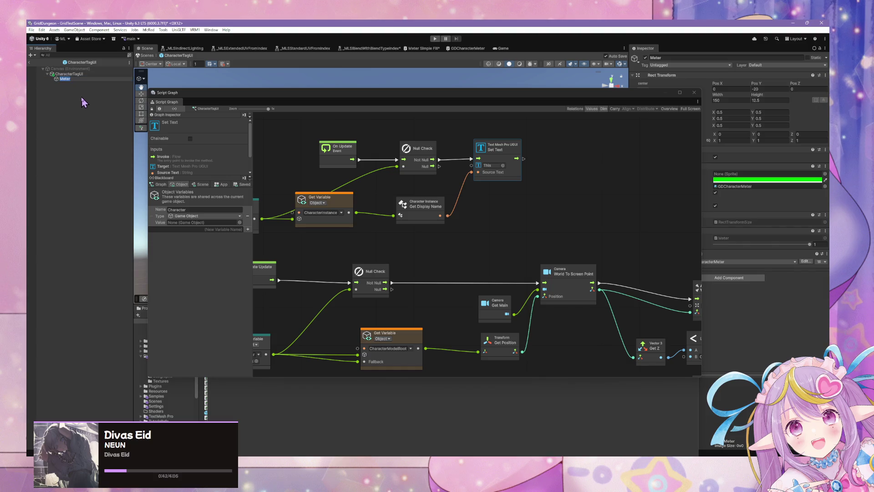
pyautogui.write('HP')
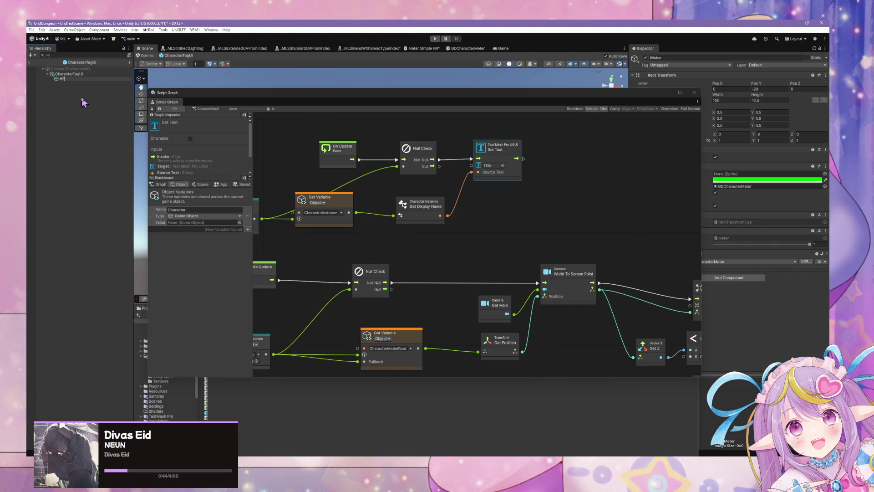
pyautogui.write('Meter')
pyautogui.press('Return')
# Step: Add an HPMeter object variable to the Blackboard with type Game Object
pyautogui.click(241, 241)
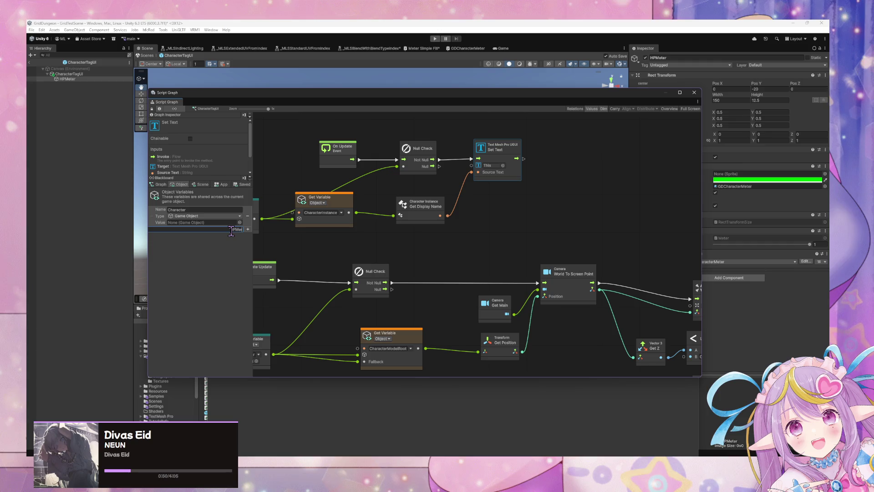
pyautogui.write('HPMeter')
pyautogui.press('Return')
pyautogui.click(216, 237)
pyautogui.write('gameob')
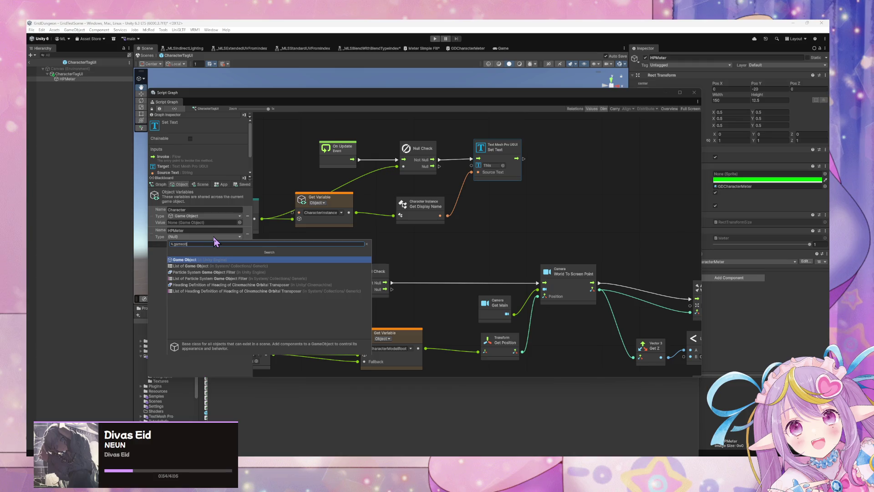
pyautogui.press('Return')
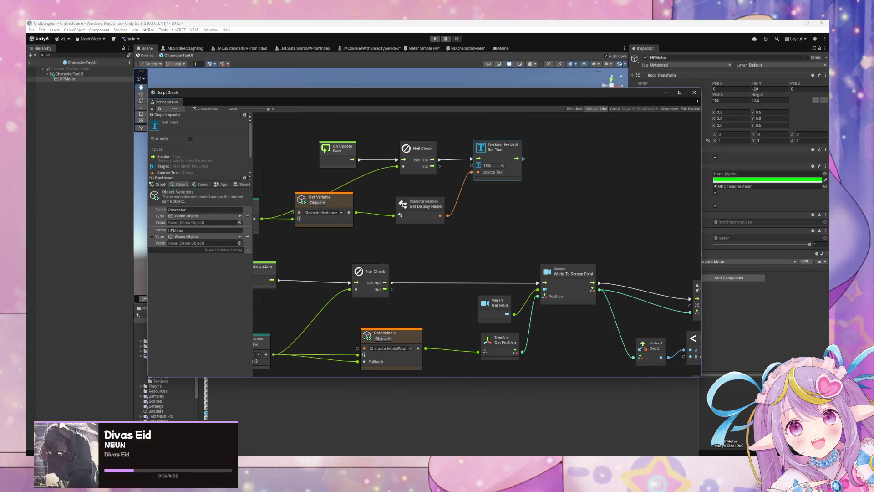
pyautogui.moveTo(643, 102)
pyautogui.mouseDown()
pyautogui.moveTo(534, 134)
pyautogui.moveTo(547, 125)
pyautogui.moveTo(553, 133)
pyautogui.mouseUp()
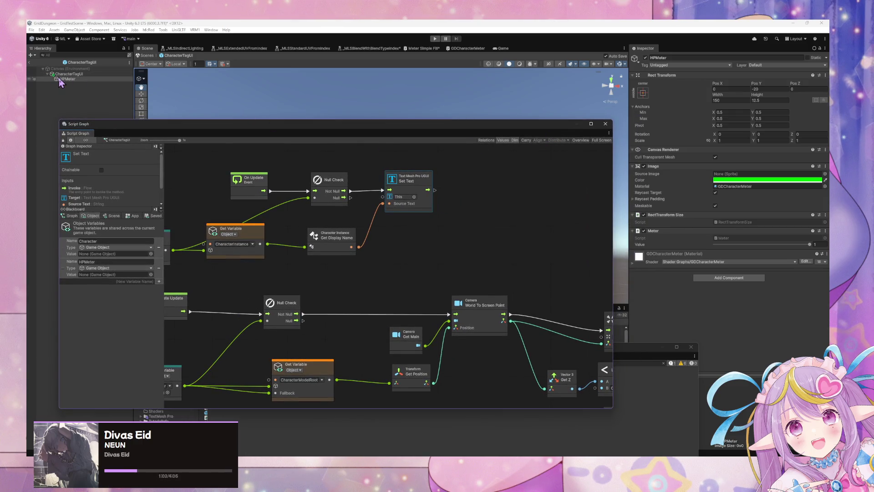
# Step: Assign the HPMeter object to the HPMeter variable's Value and search nodes for 'meter'
pyautogui.moveTo(64, 79); pyautogui.dragTo(100, 275)
pyautogui.rightClick(449, 196)
pyautogui.click(469, 195)
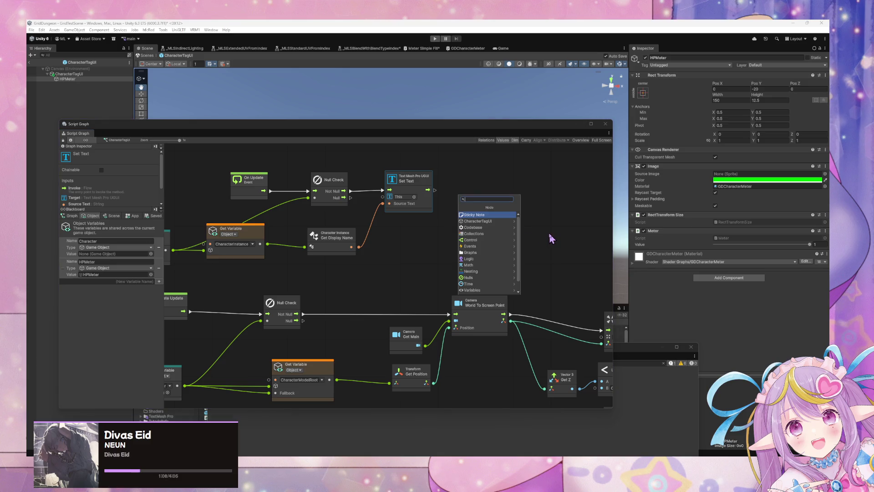
pyautogui.write('meter')
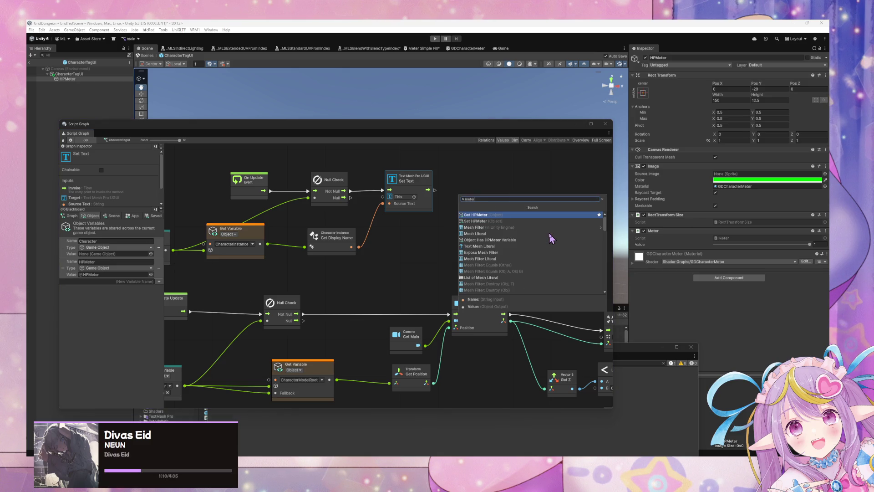
pyautogui.press('Down')
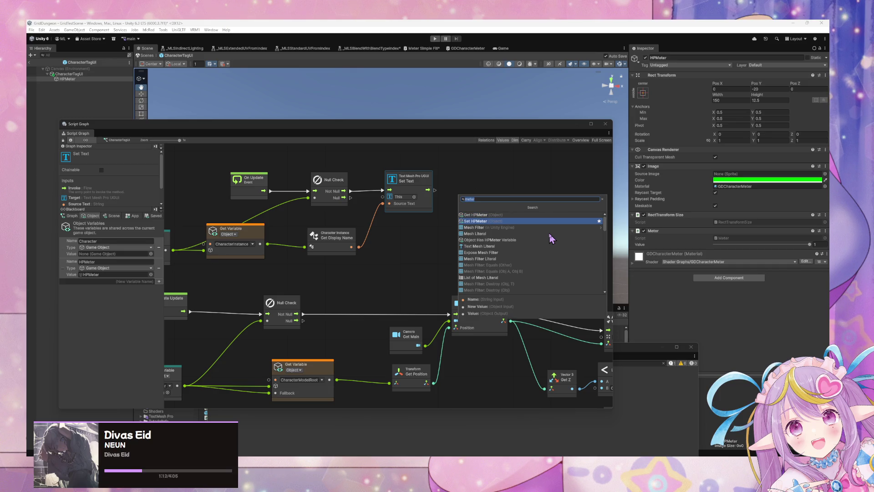
pyautogui.press('BackSpace')
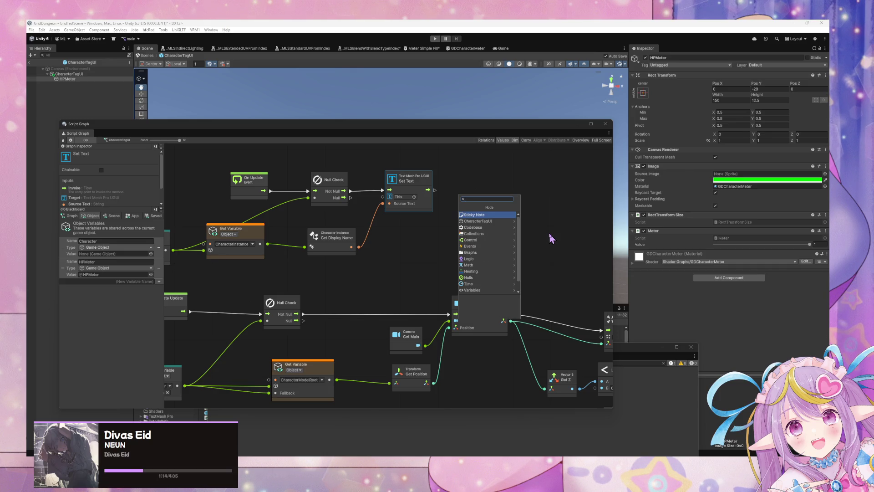
# Step: Search nodes for 'value', dismiss the finder, and expand the Meter component's Value
pyautogui.write('value')
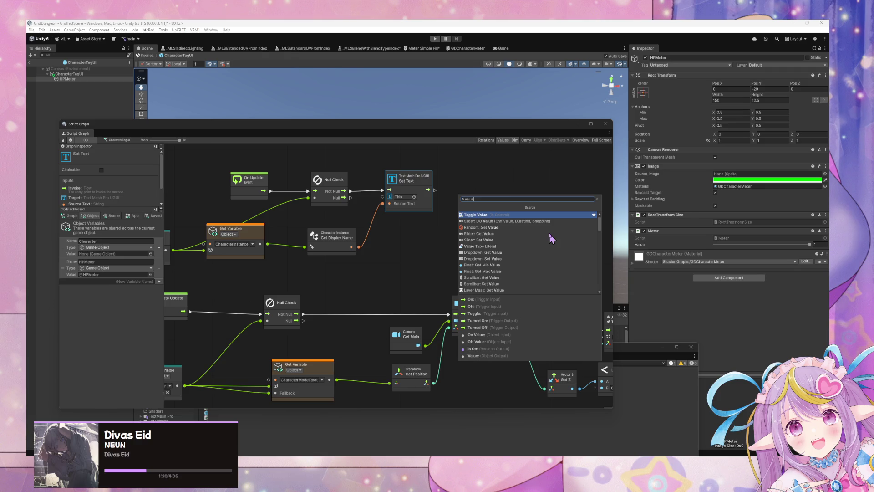
pyautogui.hotkey('ctrl', 'a')
pyautogui.press('BackSpace')
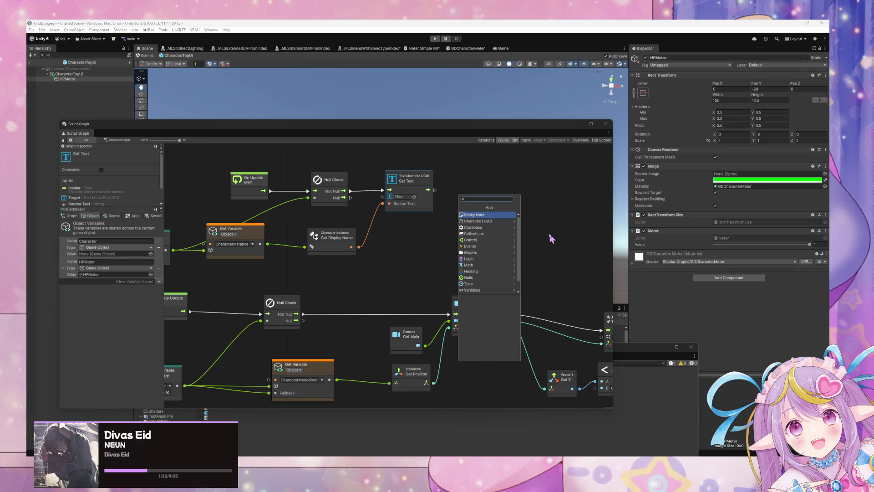
pyautogui.click(655, 230)
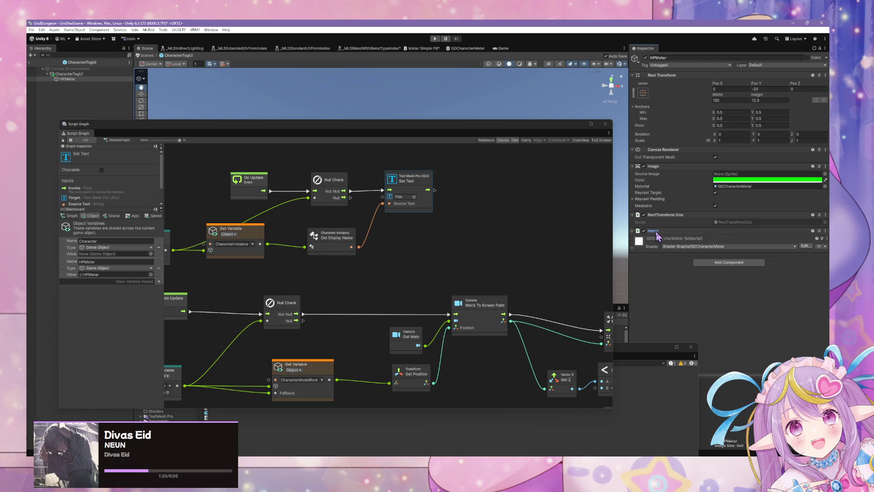
pyautogui.click(657, 233)
pyautogui.moveTo(488, 136)
pyautogui.mouseDown()
pyautogui.moveTo(548, 268)
pyautogui.moveTo(523, 244)
pyautogui.moveTo(516, 330)
pyautogui.mouseUp()
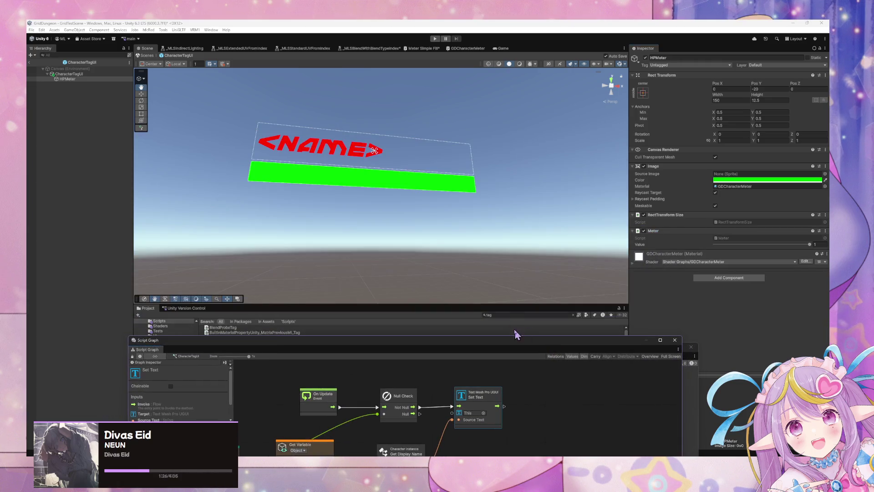
# Step: Close the Console, move the Script Graph aside, and enlarge the Project file list
pyautogui.click(519, 322)
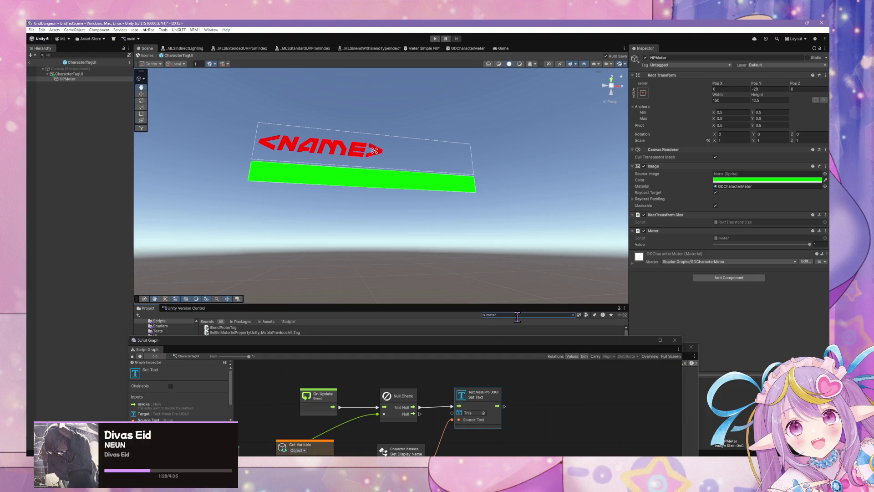
pyautogui.moveTo(290, 351); pyautogui.dragTo(414, 404)
pyautogui.moveTo(289, 350)
pyautogui.mouseDown()
pyautogui.moveTo(385, 373)
pyautogui.moveTo(443, 410)
pyautogui.mouseUp()
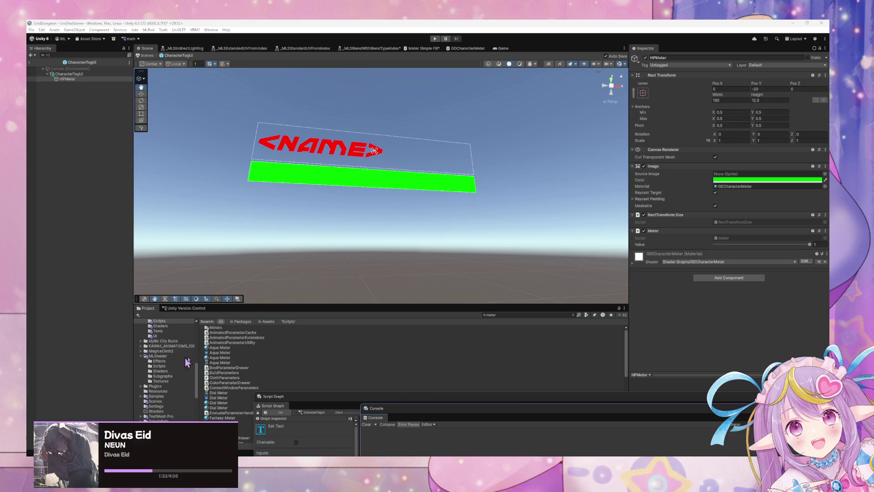
pyautogui.click(642, 233)
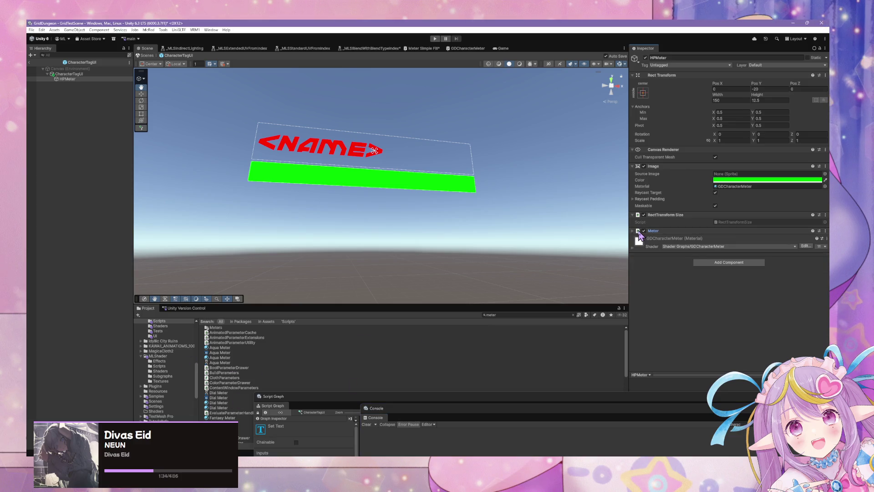
pyautogui.scroll(-10, 259, 376)
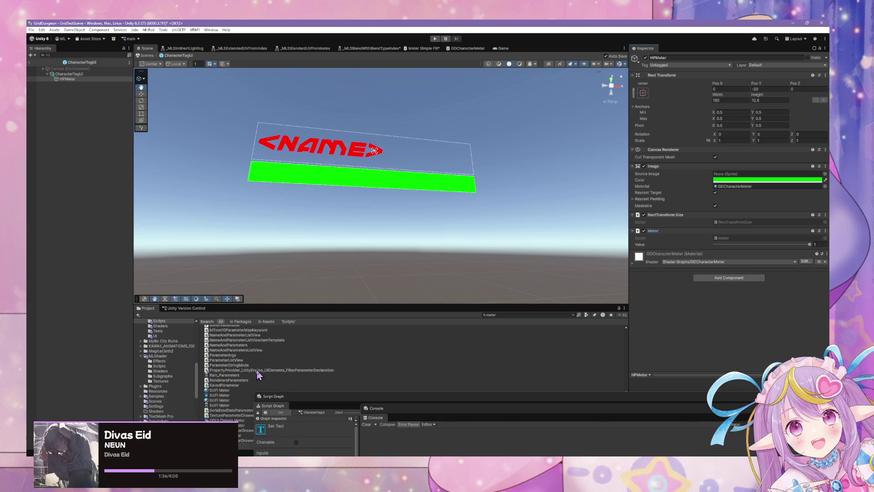
pyautogui.doubleClick(301, 400)
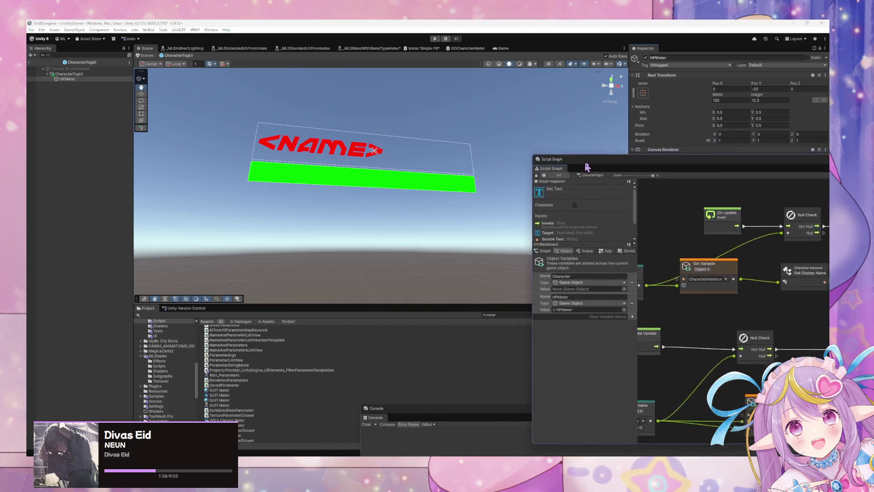
pyautogui.doubleClick(404, 410)
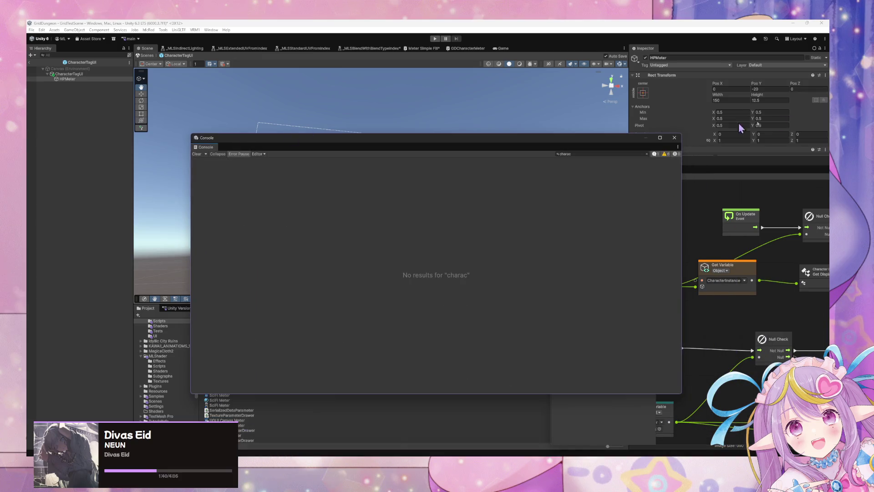
pyautogui.click(668, 176)
pyautogui.moveTo(667, 162); pyautogui.dragTo(733, 346)
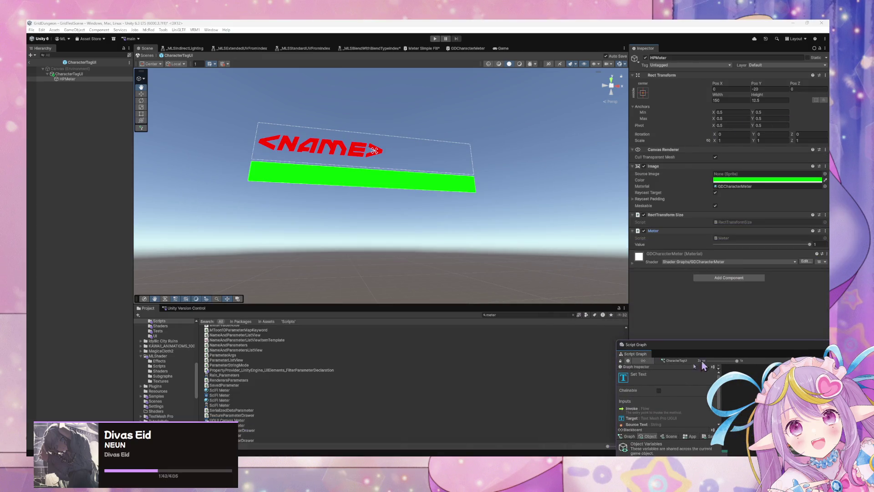
pyautogui.moveTo(372, 305); pyautogui.dragTo(373, 187)
pyautogui.scroll(2, 311, 277)
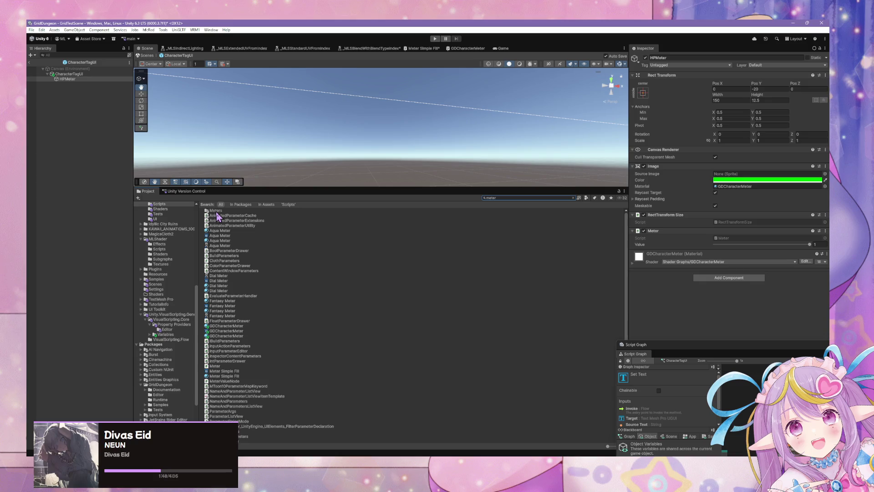
# Step: Inspect the Fantasy Meter and Meter Simple Fill shader, material and sub graph assets
pyautogui.click(225, 306)
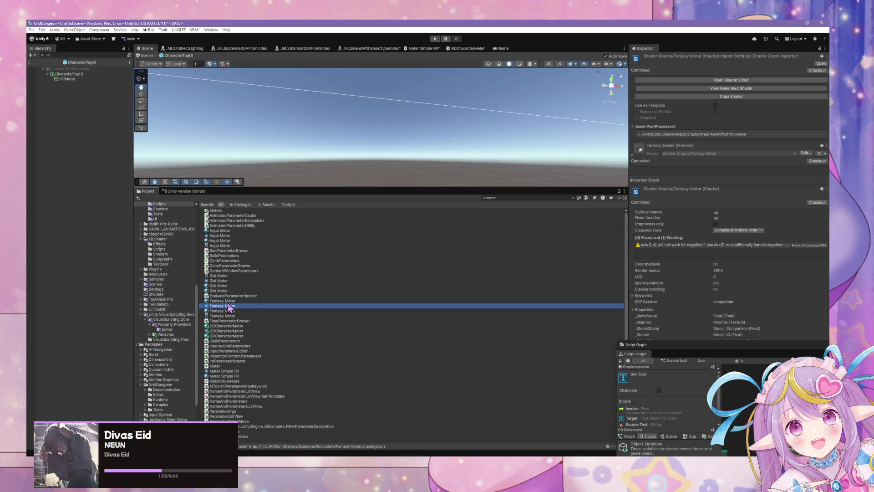
pyautogui.press('Up')
pyautogui.click(228, 305)
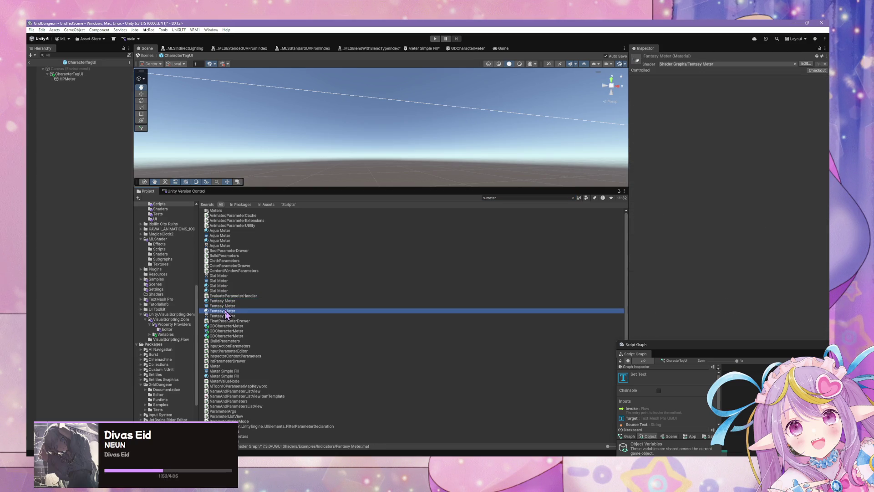
pyautogui.click(239, 316)
pyautogui.scroll(-3, 241, 314)
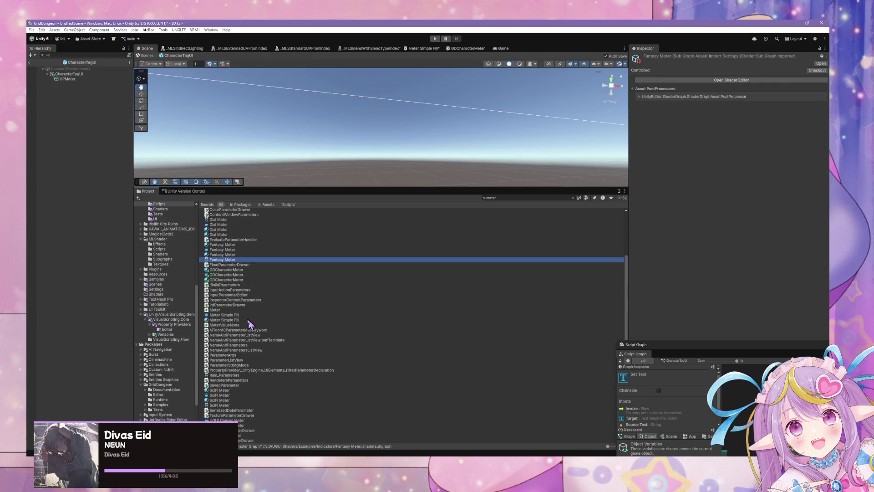
pyautogui.click(234, 315)
pyautogui.click(231, 320)
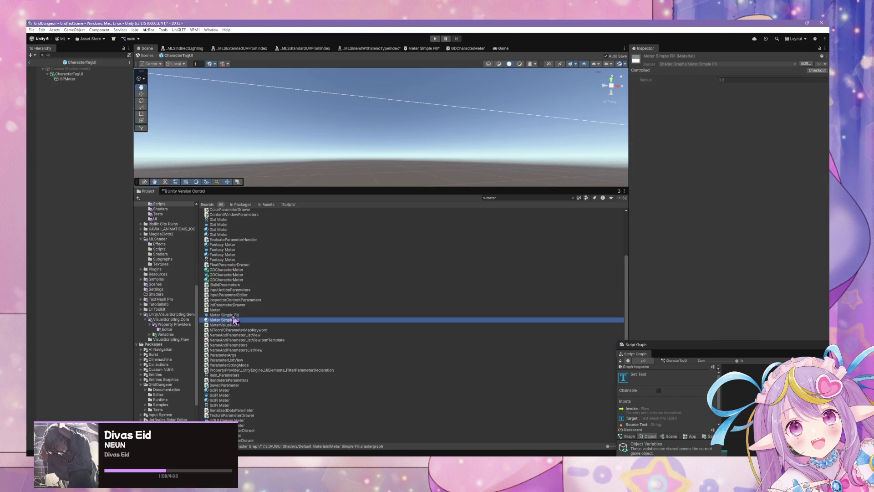
pyautogui.click(232, 316)
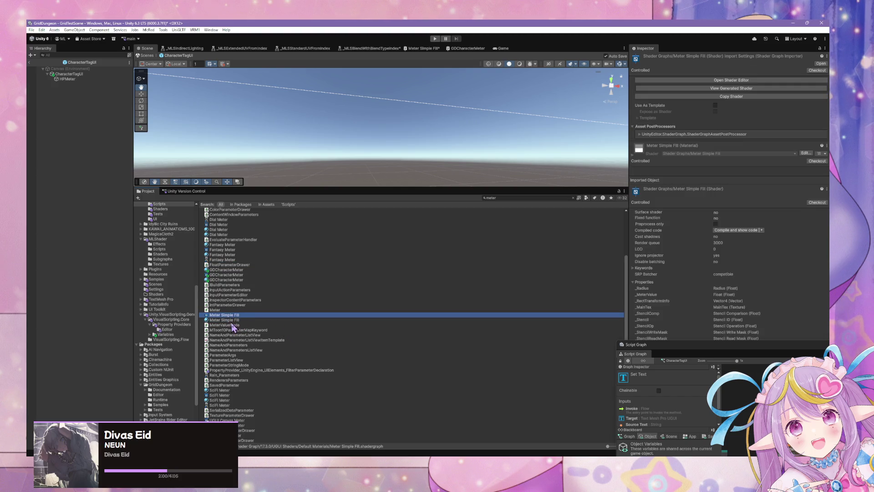
# Step: Show the Meter script's code in the Inspector and select the Unity.UI.Shaders.Sample namespace
pyautogui.click(222, 310)
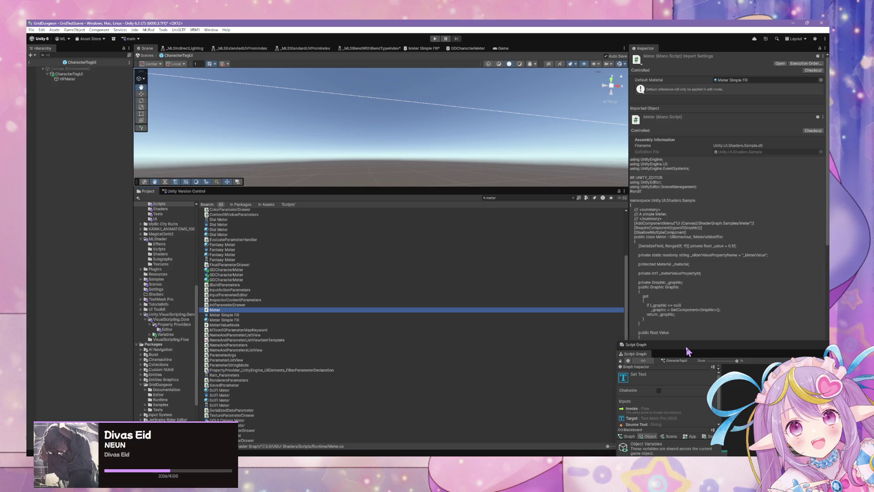
pyautogui.click(653, 200)
pyautogui.click(690, 206)
pyautogui.moveTo(709, 353)
pyautogui.mouseDown()
pyautogui.moveTo(232, 187)
pyautogui.moveTo(418, 196)
pyautogui.moveTo(416, 204)
pyautogui.mouseUp()
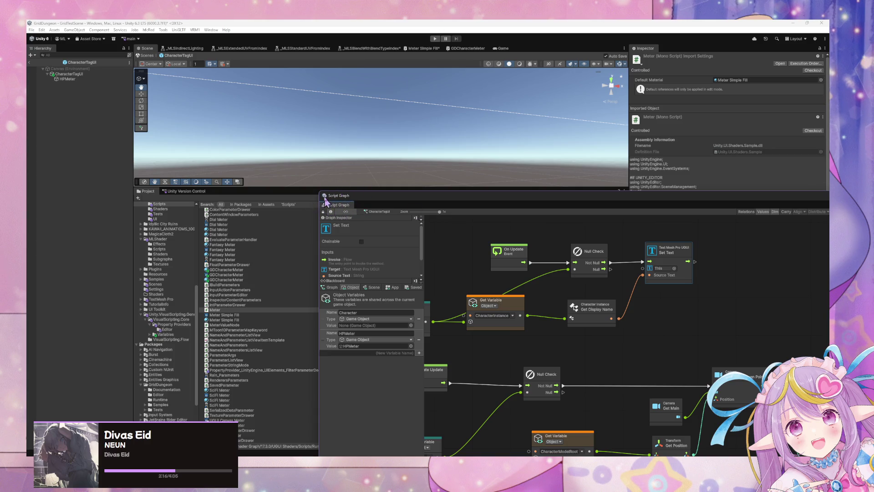
pyautogui.moveTo(319, 190)
pyautogui.mouseDown()
pyautogui.moveTo(370, 244)
pyautogui.moveTo(407, 308)
pyautogui.mouseUp()
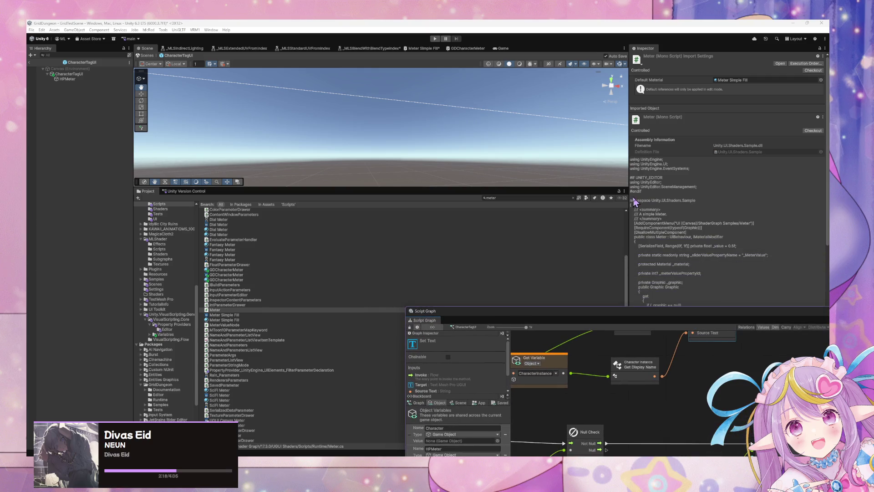
pyautogui.click(701, 200)
pyautogui.click(656, 200)
pyautogui.moveTo(653, 200)
pyautogui.mouseDown()
pyautogui.moveTo(695, 203)
pyautogui.moveTo(652, 204)
pyautogui.mouseUp()
# Step: Open Edit > Project Settings > Visual Scripting and scroll through the expanded Node Library assemblies
pyautogui.click(682, 200)
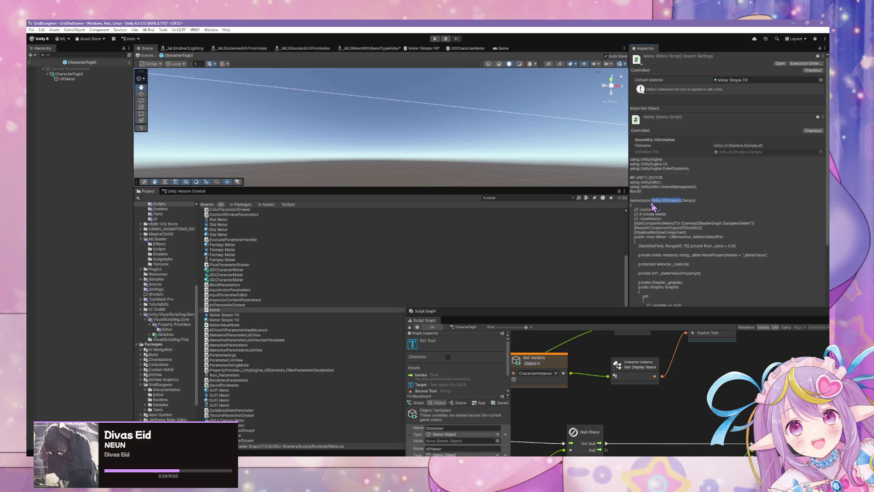
pyautogui.click(41, 29)
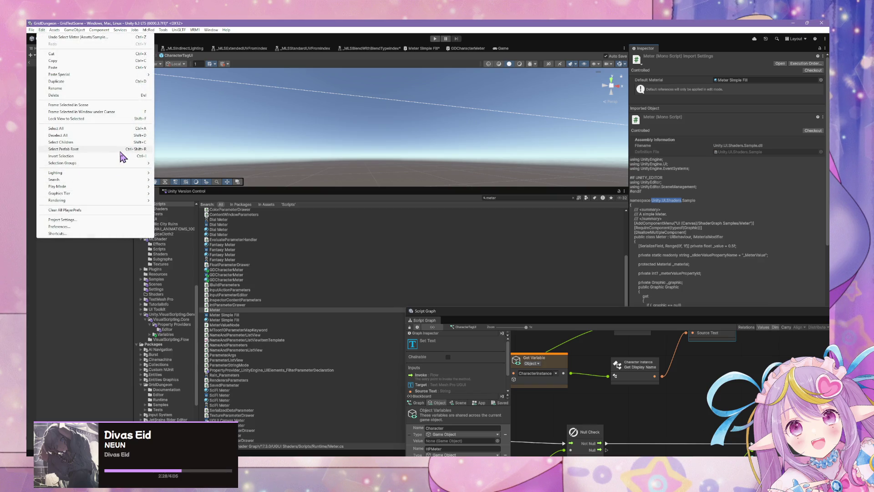
pyautogui.click(102, 221)
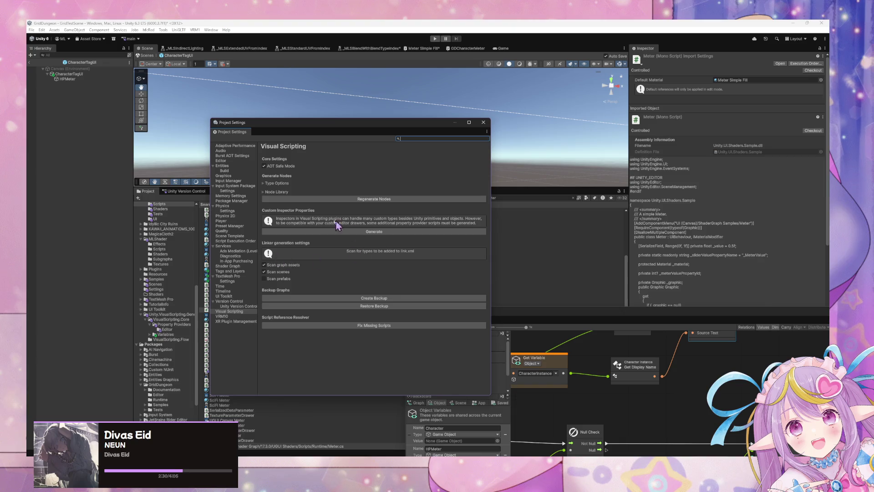
pyautogui.click(270, 192)
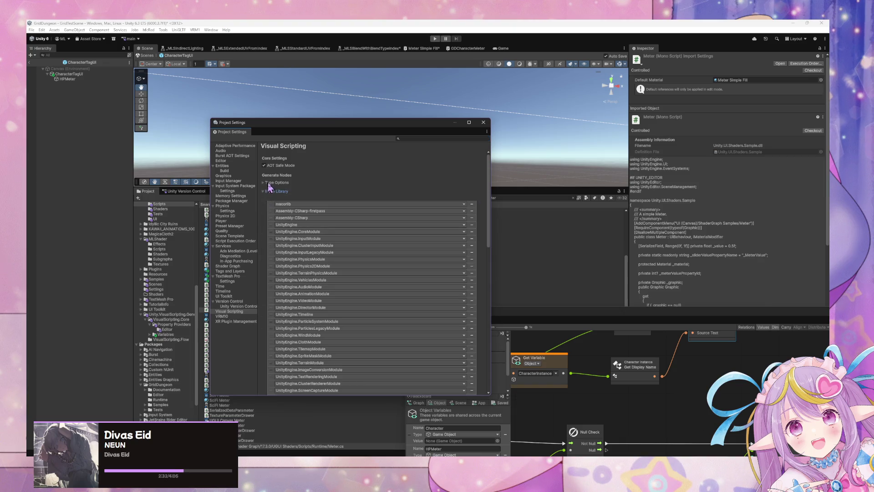
pyautogui.scroll(-10, 386, 246)
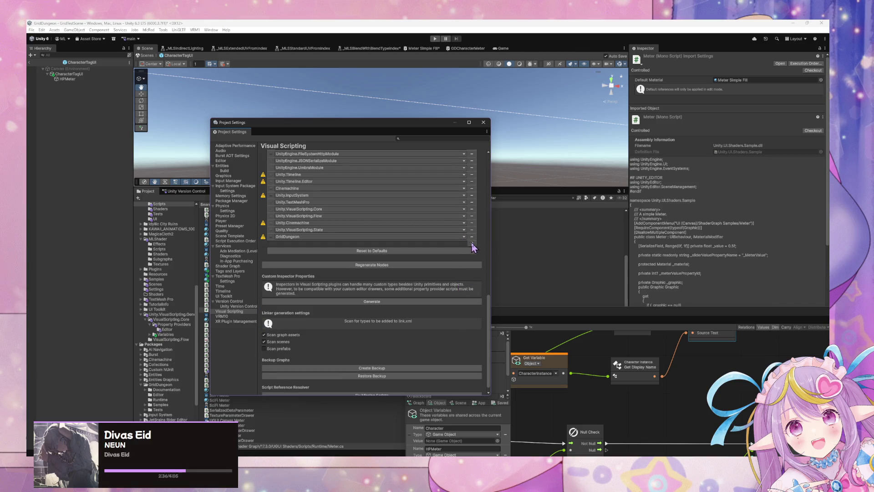
pyautogui.scroll(5, 463, 230)
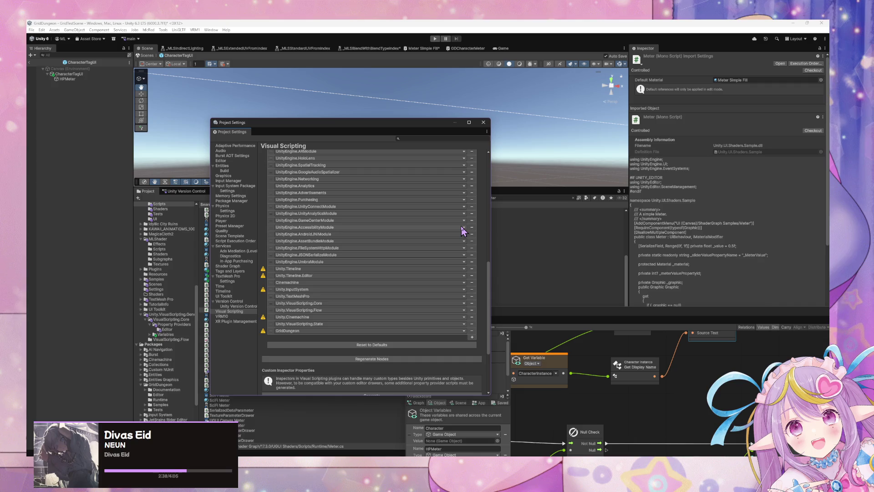
pyautogui.scroll(8, 463, 230)
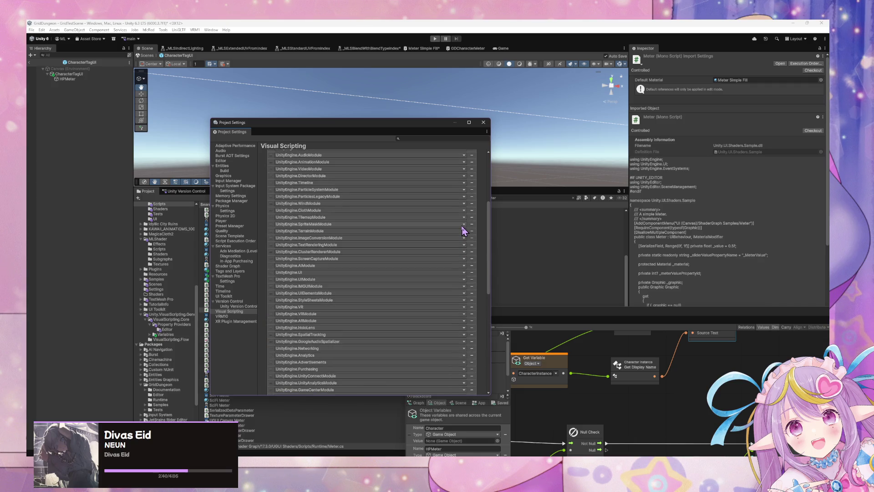
pyautogui.scroll(5, 463, 230)
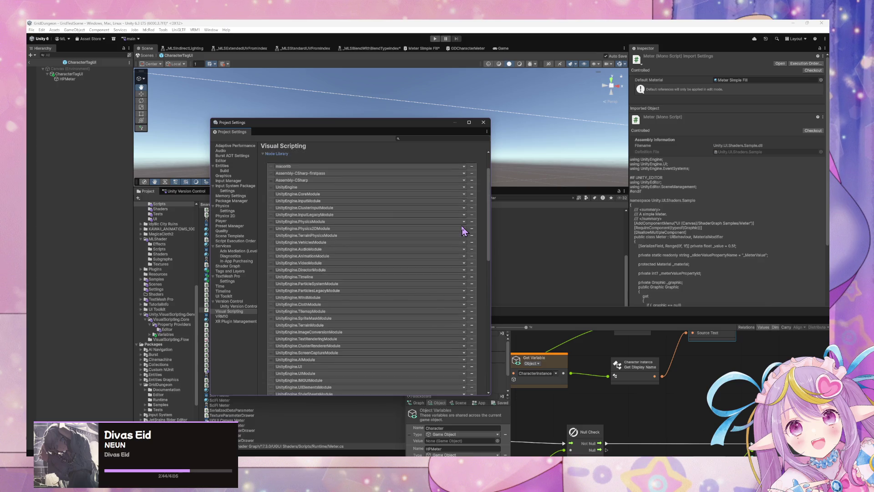
pyautogui.scroll(-4, 463, 230)
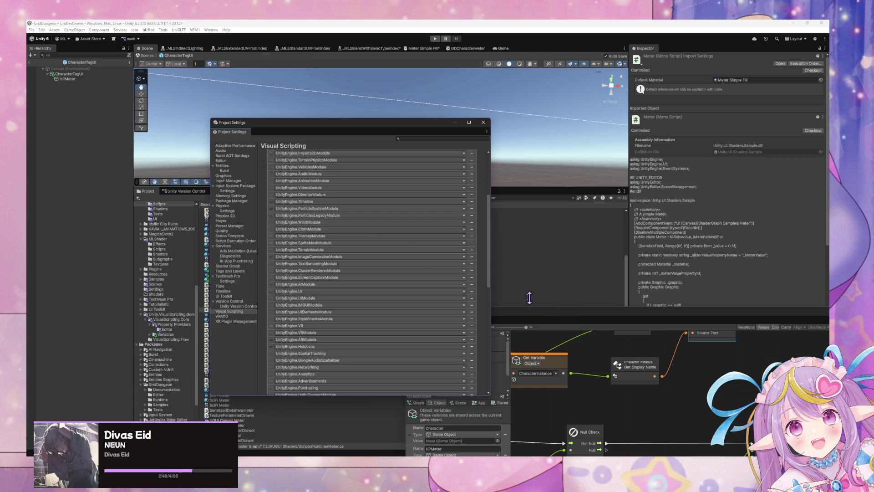
pyautogui.scroll(-9, 391, 239)
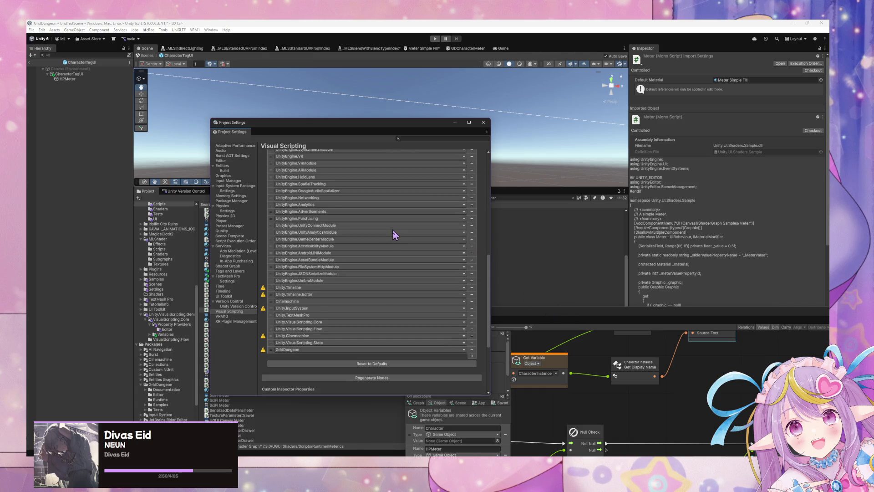
pyautogui.scroll(-1, 394, 234)
pyautogui.moveTo(353, 128); pyautogui.dragTo(595, 143)
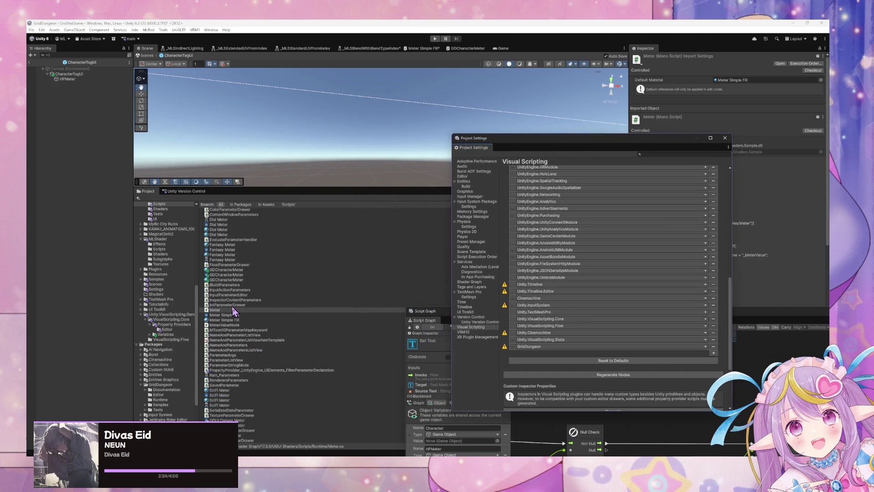
# Step: In the GridDungeon Shaders folder, rename the Meter script copy to GDCharacterMeter
pyautogui.click(232, 310)
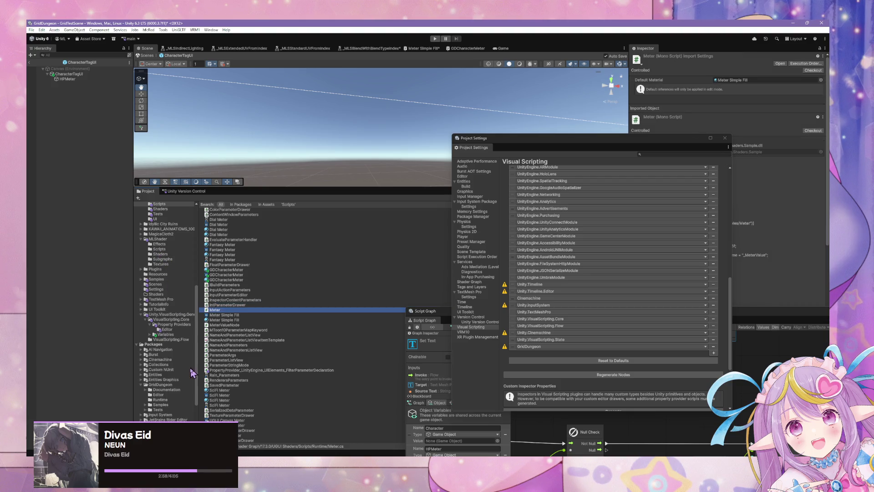
pyautogui.click(152, 295)
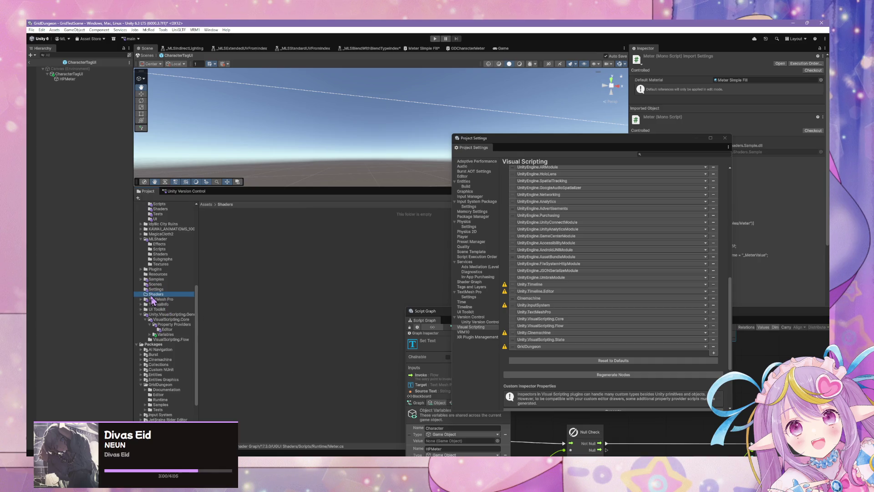
pyautogui.click(166, 254)
pyautogui.scroll(2, 168, 259)
pyautogui.click(159, 228)
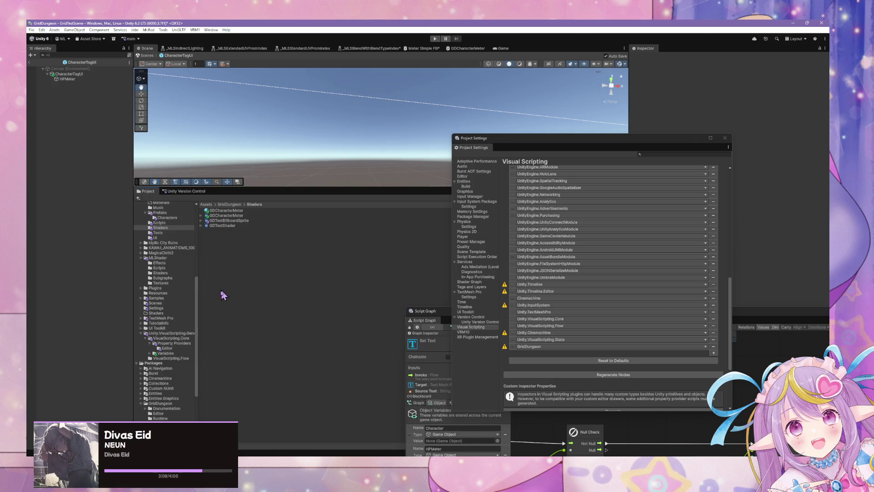
pyautogui.click(224, 231)
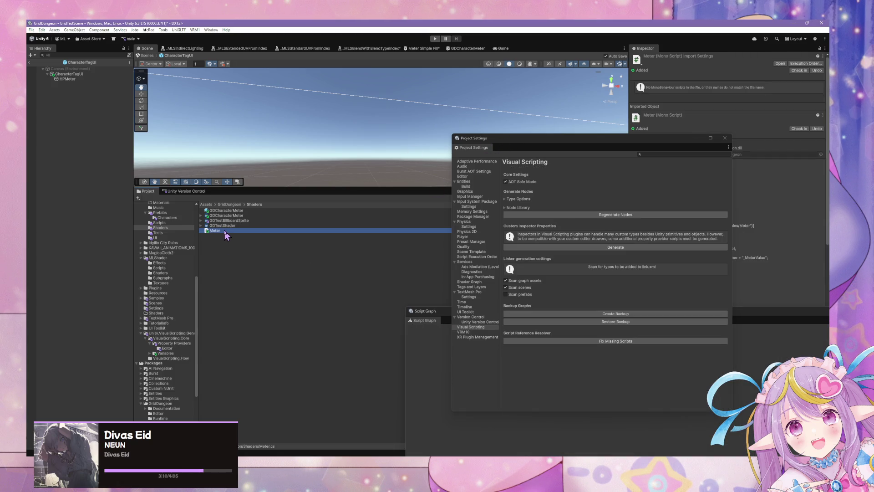
pyautogui.click(223, 233)
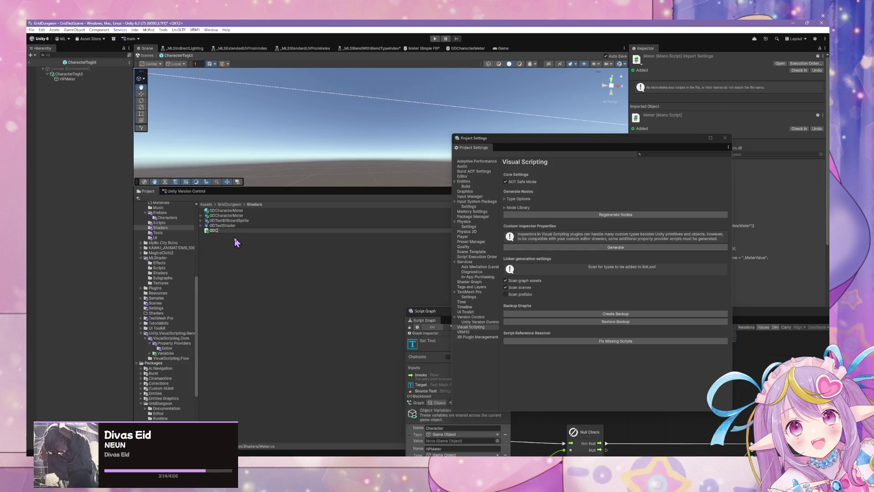
pyautogui.write('haracterMeter')
pyautogui.press('Return')
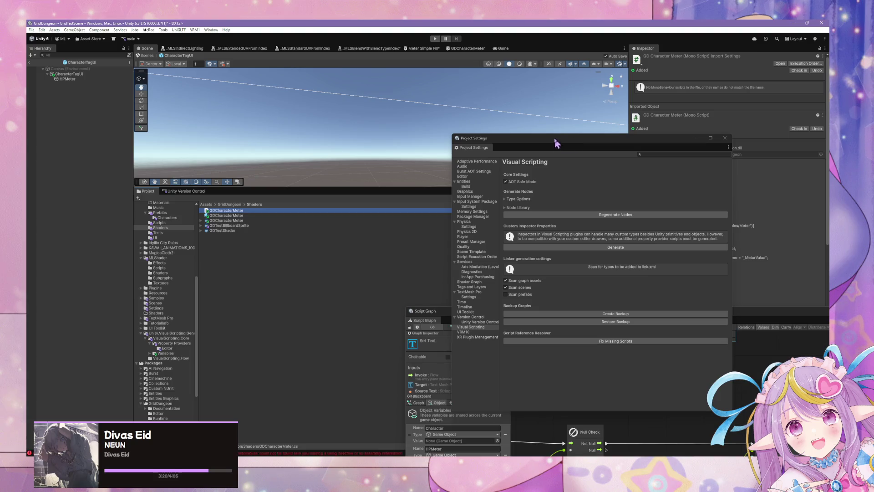
# Step: Select HPMeter and open its Meter component's script in the code editor
pyautogui.moveTo(549, 142); pyautogui.dragTo(487, 199)
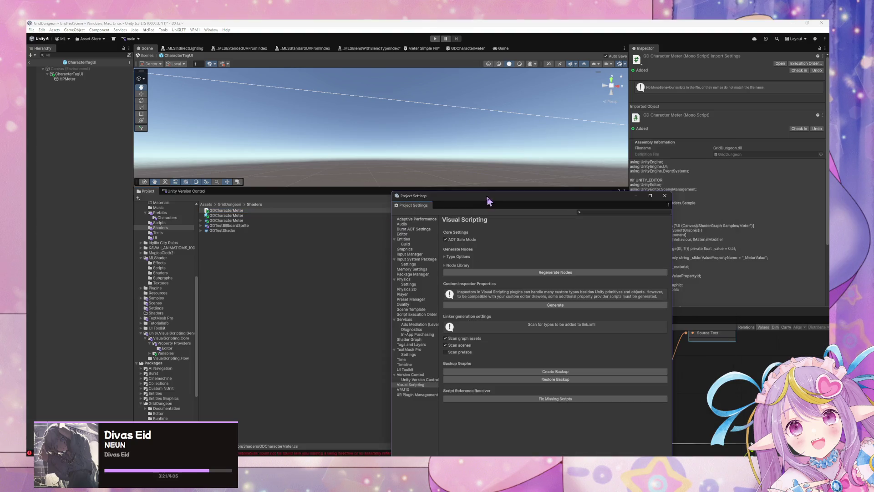
pyautogui.click(68, 79)
pyautogui.moveTo(600, 205); pyautogui.dragTo(472, 218)
pyautogui.click(825, 230)
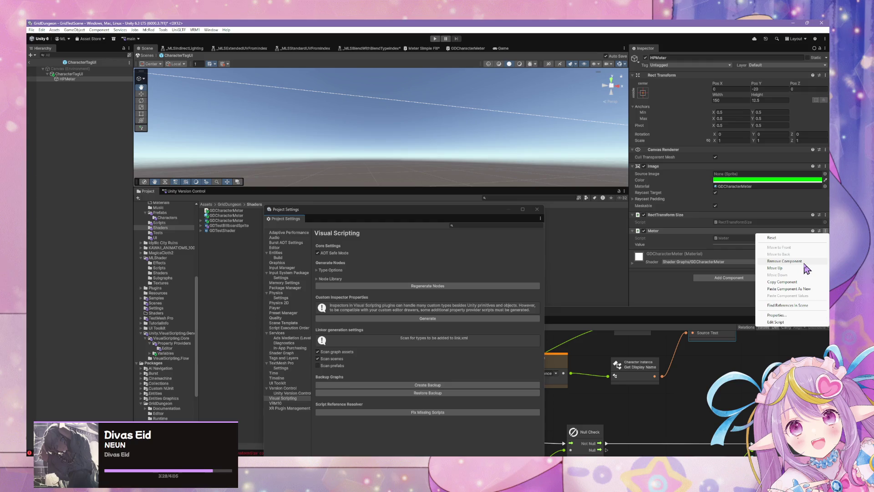
pyautogui.click(710, 229)
pyautogui.doubleClick(728, 238)
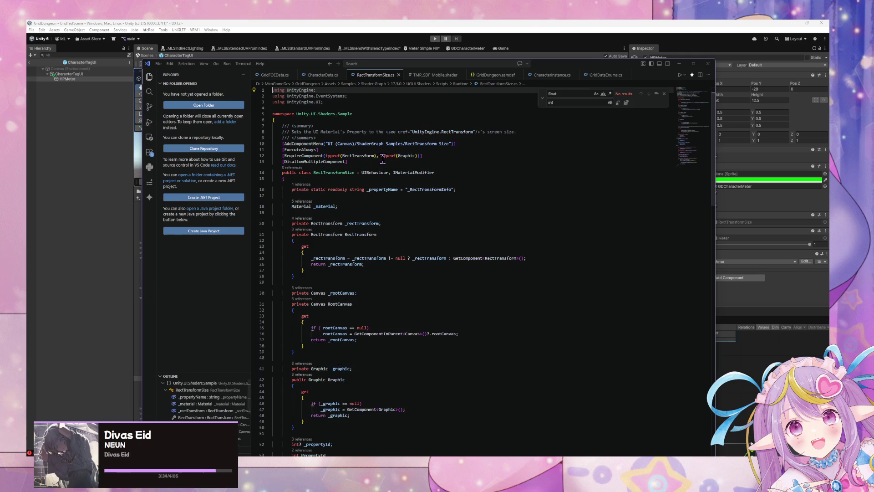
# Step: Close the RectTransformSize.cs tab in VS Code and minimize the editor
pyautogui.scroll(-5, 385, 157)
pyautogui.scroll(-3, 386, 162)
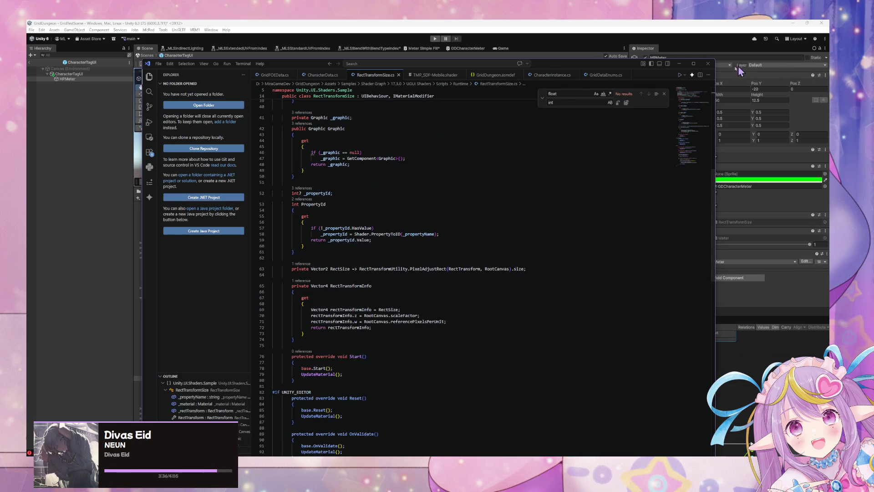
pyautogui.click(398, 75)
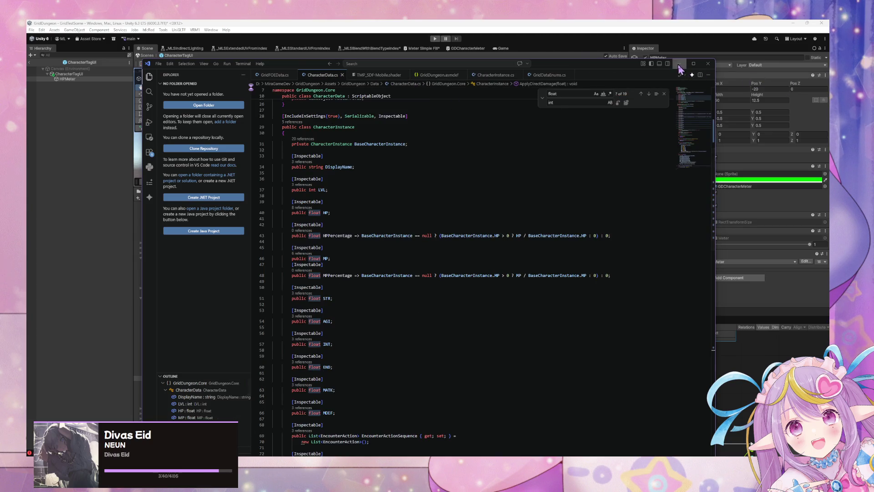
pyautogui.click(678, 64)
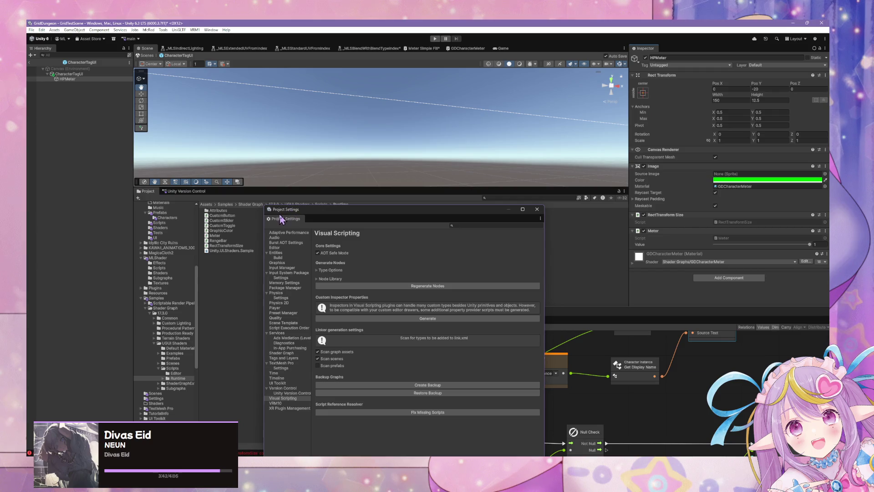
# Step: Review the CS0246 RectTransformSize error in the Console, then select the GDCharacterMeter script
pyautogui.hotkey('ctrl', 'shift', 'c')
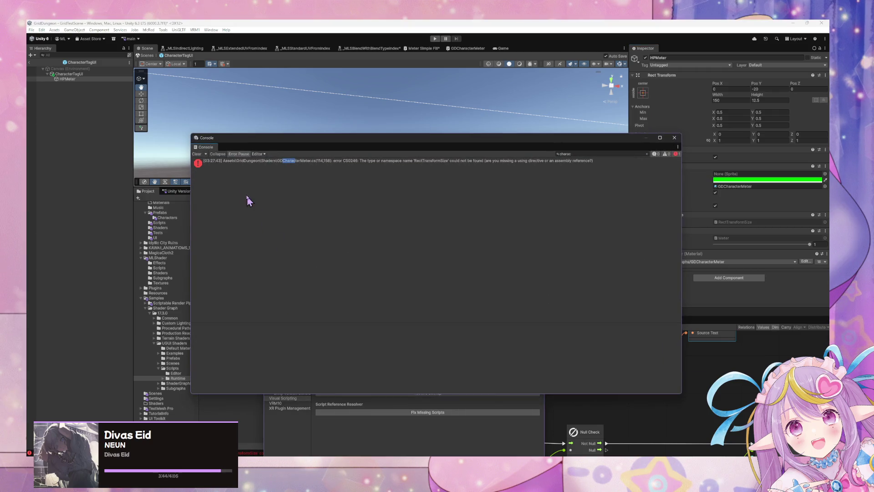
pyautogui.click(334, 163)
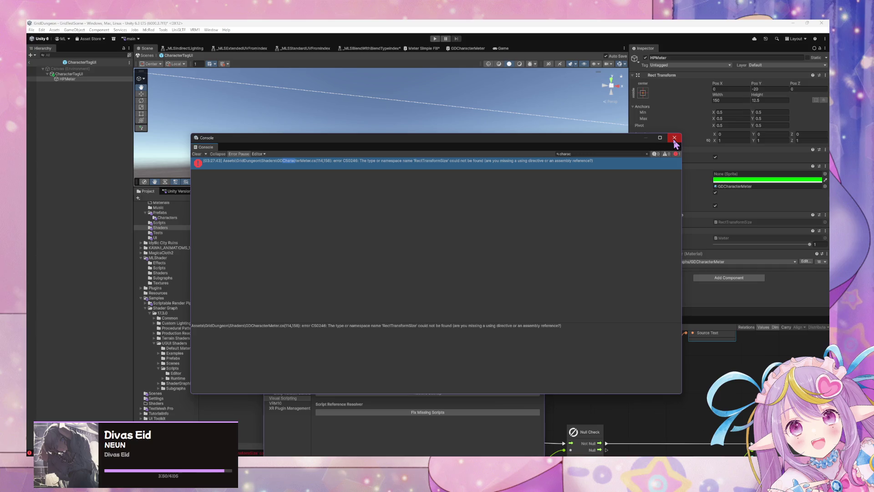
pyautogui.click(674, 139)
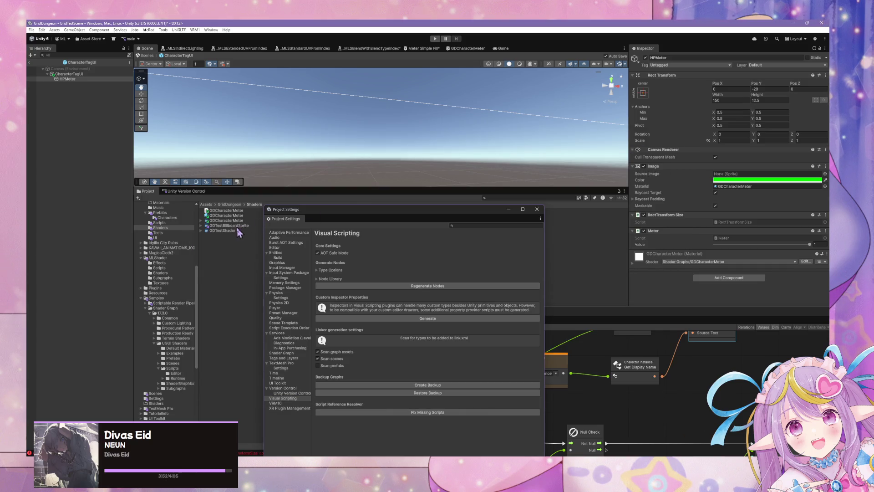
pyautogui.click(226, 211)
pyautogui.doubleClick(226, 212)
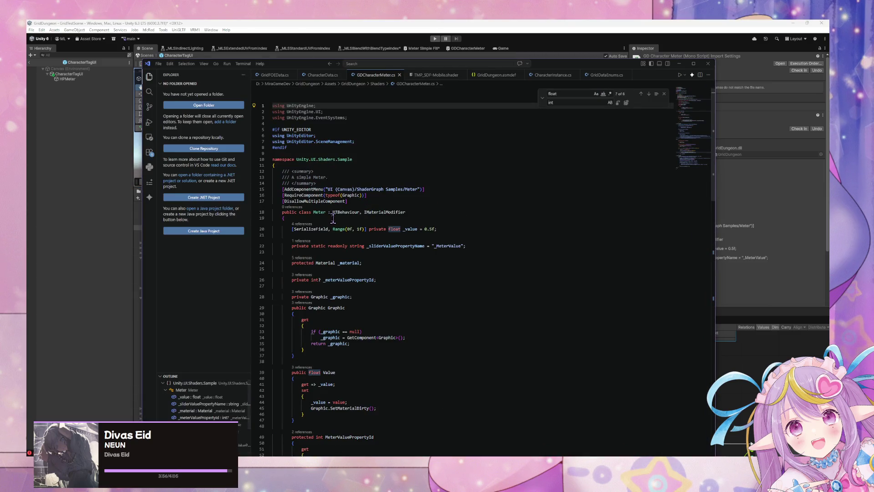
pyautogui.scroll(-5, 335, 195)
pyautogui.scroll(-20, 333, 222)
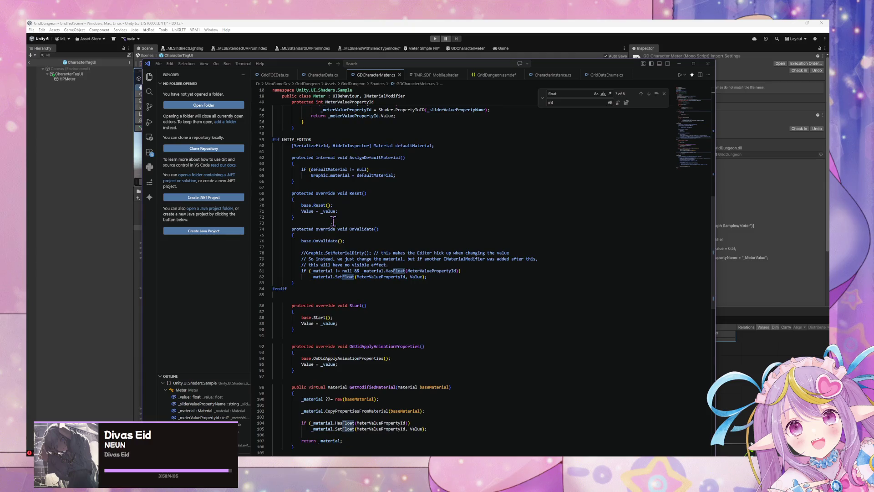
pyautogui.scroll(19, 335, 225)
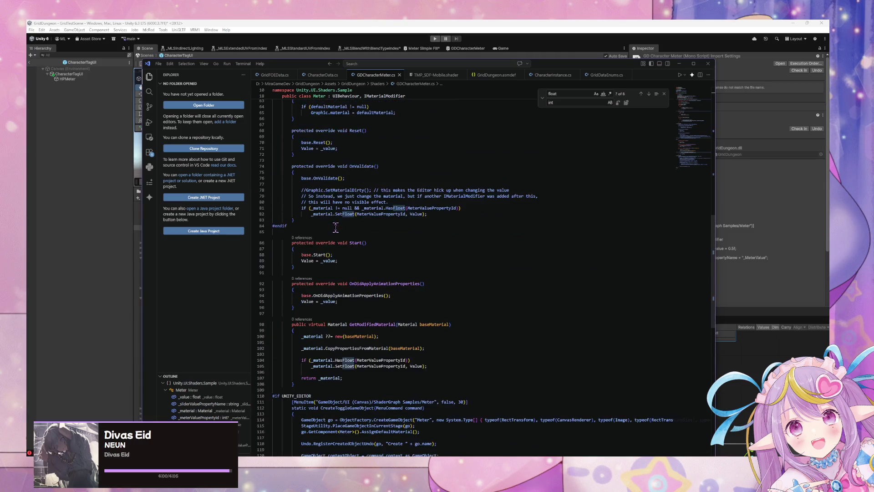
pyautogui.hotkey('ctrl', 'Home')
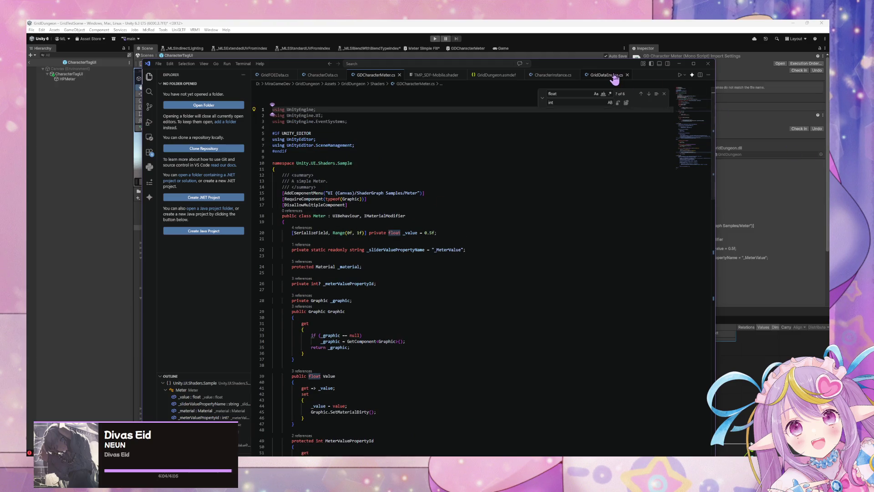
pyautogui.click(678, 63)
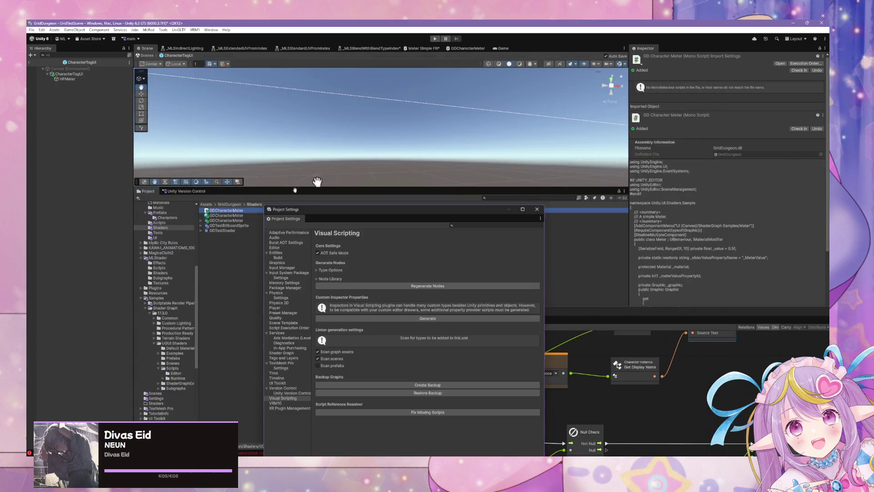
# Step: Delete the GDCharacterMeter script, confirm, and after recompiling expand the Node Library list
pyautogui.click(234, 216)
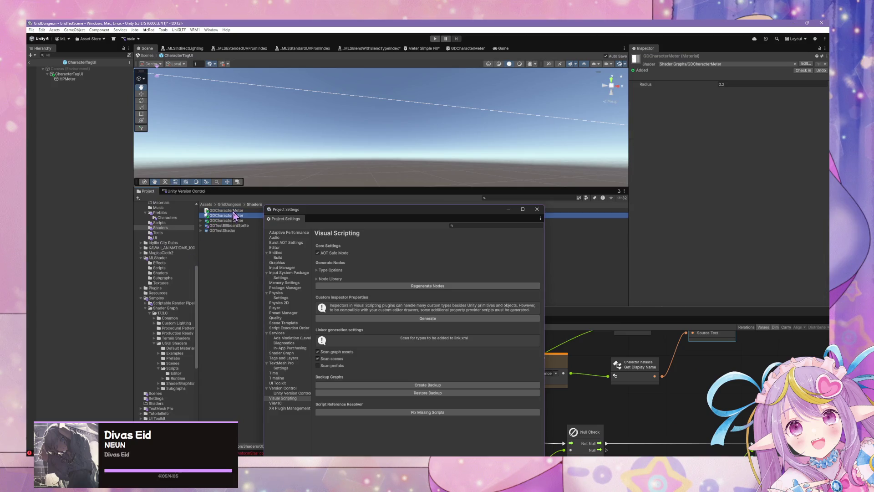
pyautogui.click(234, 211)
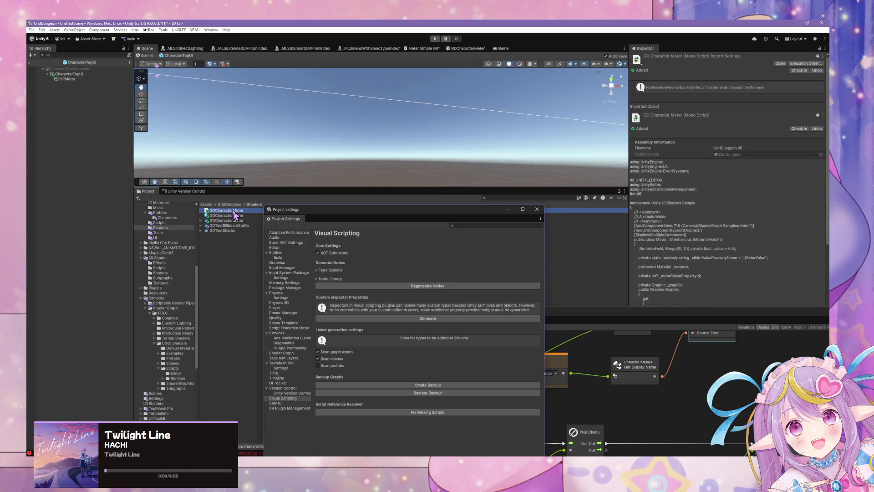
pyautogui.press('Delete')
pyautogui.click(438, 252)
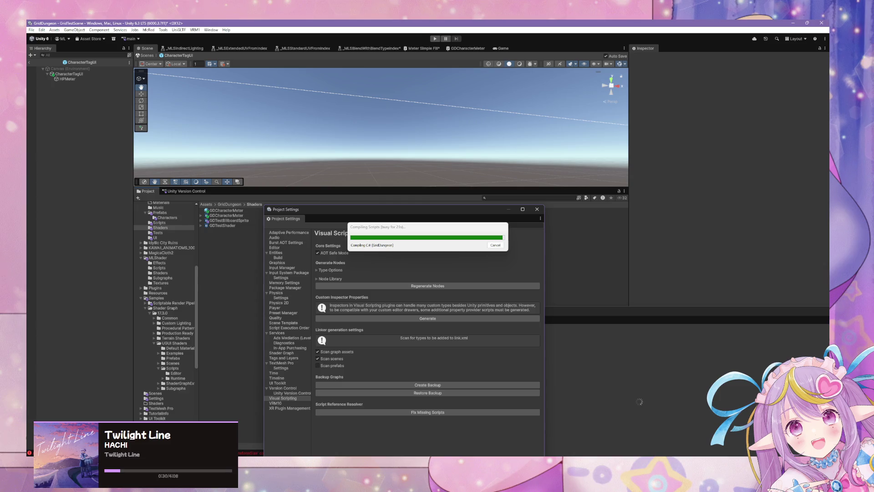
pyautogui.click(455, 238)
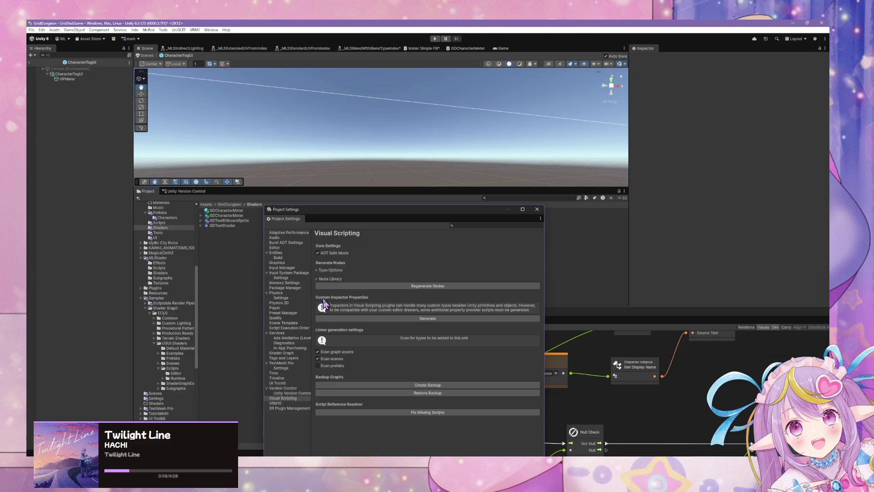
pyautogui.click(320, 278)
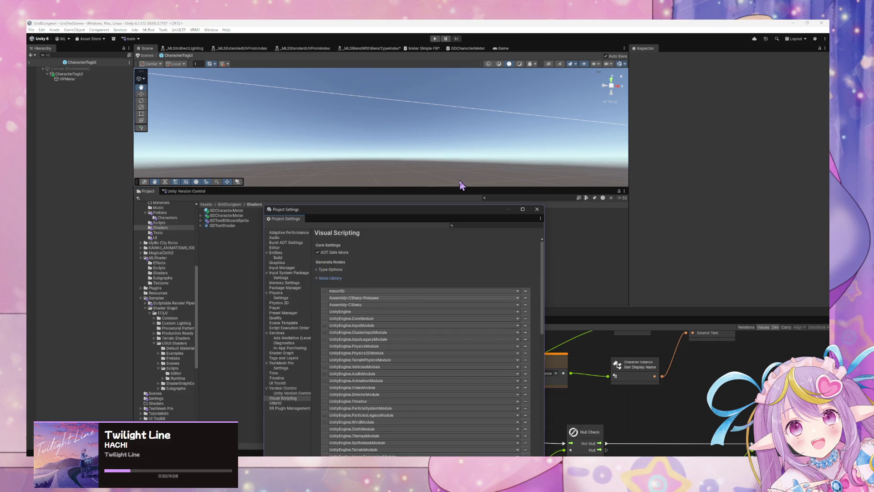
# Step: Add a Node Library entry for Unity.UI.Shaders.Sample and click Regenerate Nodes
pyautogui.moveTo(437, 214); pyautogui.dragTo(403, 173)
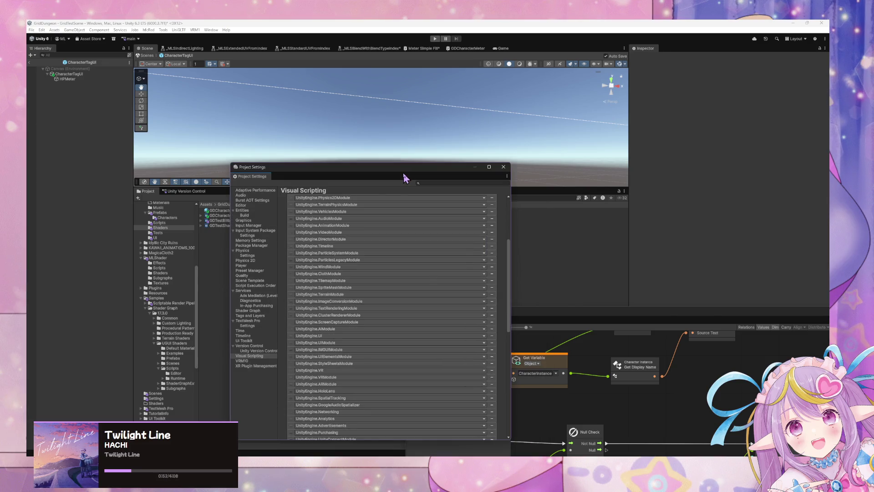
pyautogui.scroll(-5, 427, 279)
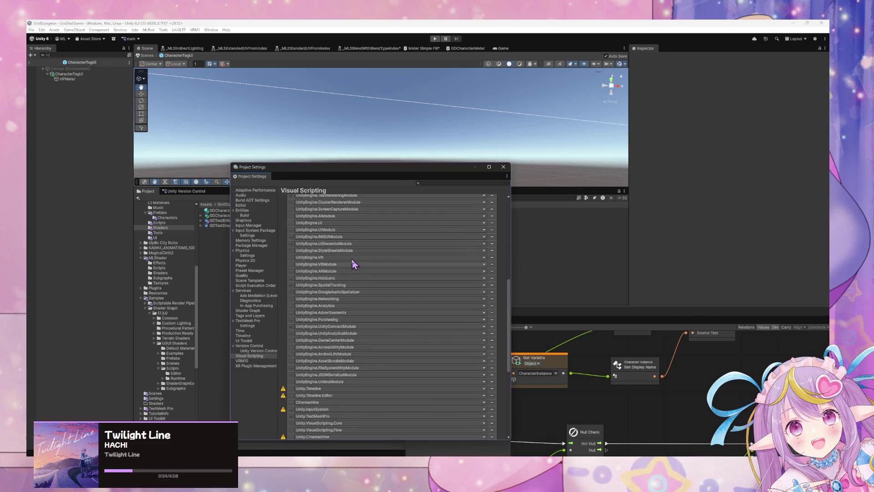
pyautogui.scroll(-10, 472, 360)
pyautogui.click(492, 280)
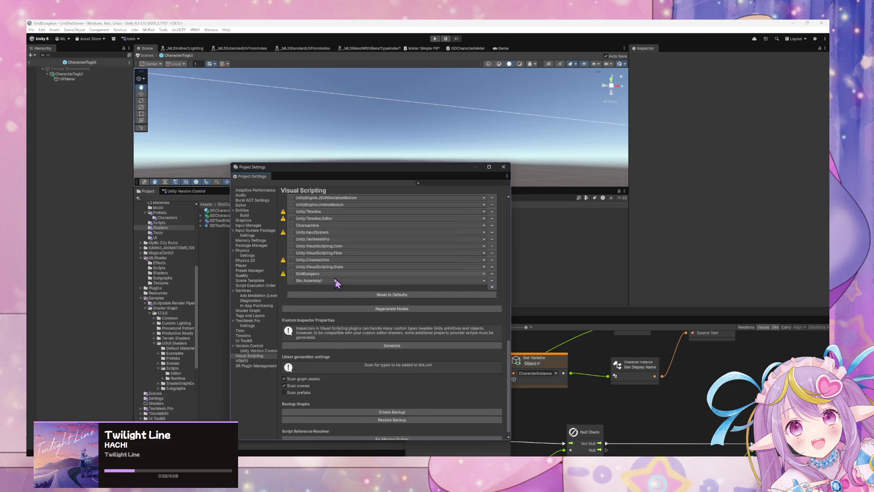
pyautogui.click(329, 280)
pyautogui.write('sample')
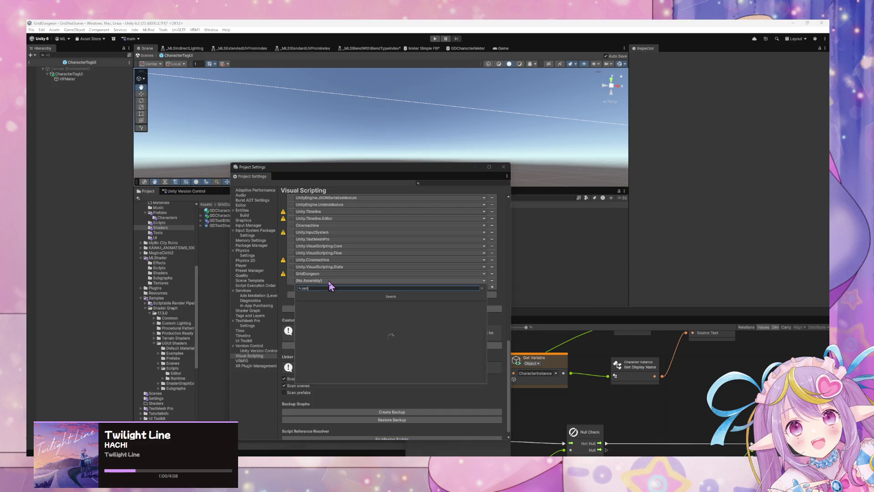
pyautogui.press('Down')
pyautogui.press('Down')
pyautogui.press('Down')
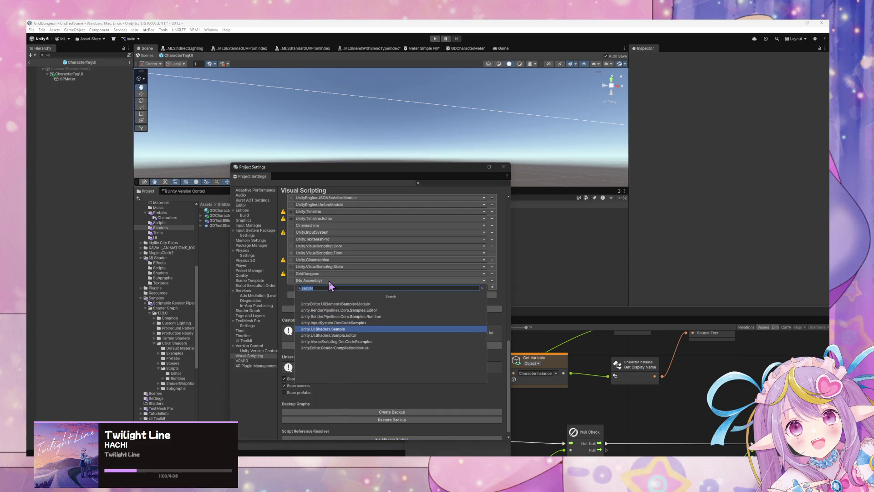
pyautogui.press('Return')
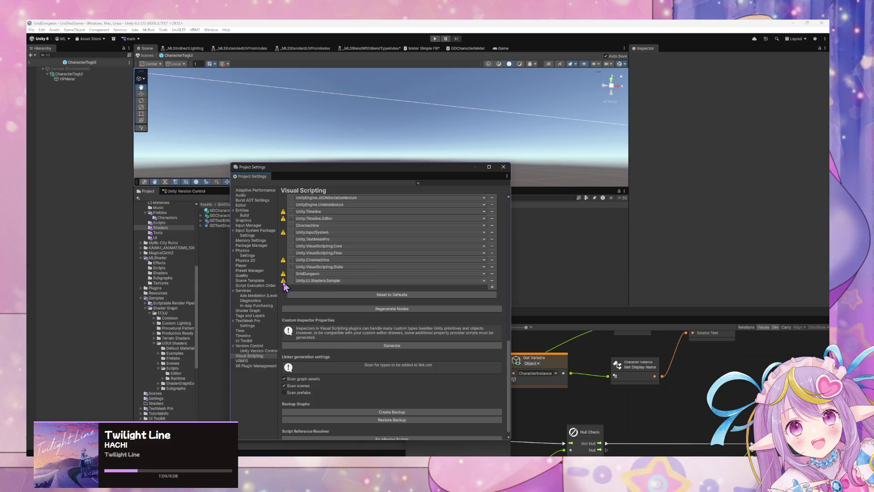
pyautogui.click(392, 309)
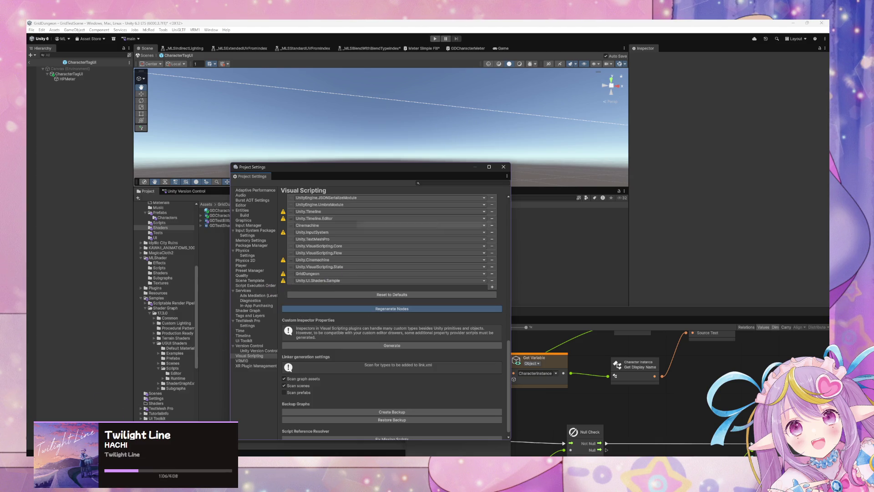
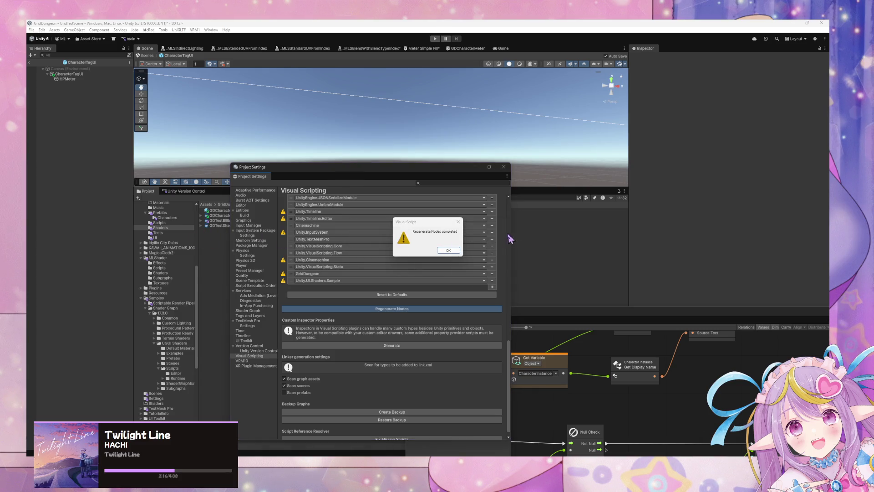
# Step: Dismiss the Regenerate Nodes dialog and add a Meter > Set Value node after Set Text
pyautogui.click(439, 250)
pyautogui.click(610, 311)
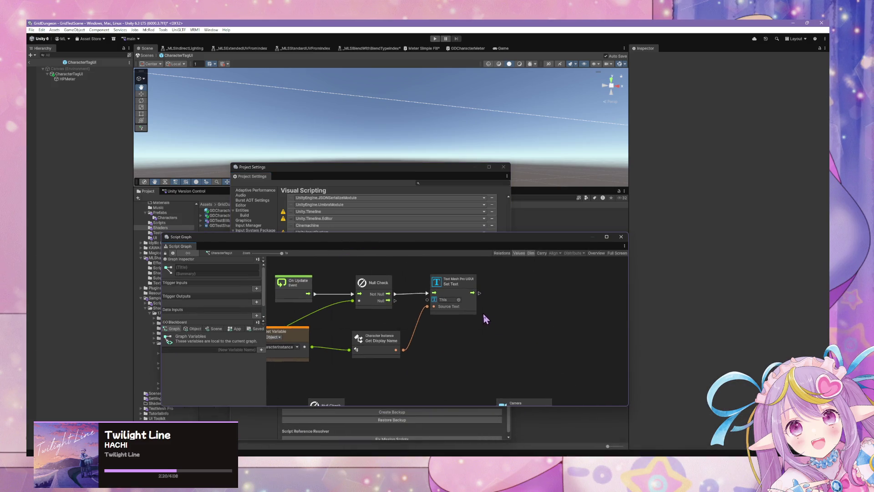
pyautogui.moveTo(480, 294); pyautogui.dragTo(515, 294)
pyautogui.write('ms')
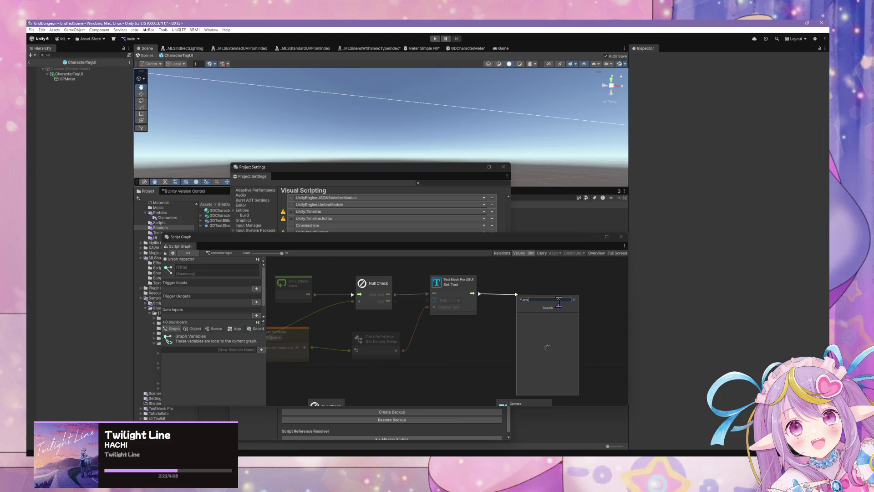
pyautogui.press('Down')
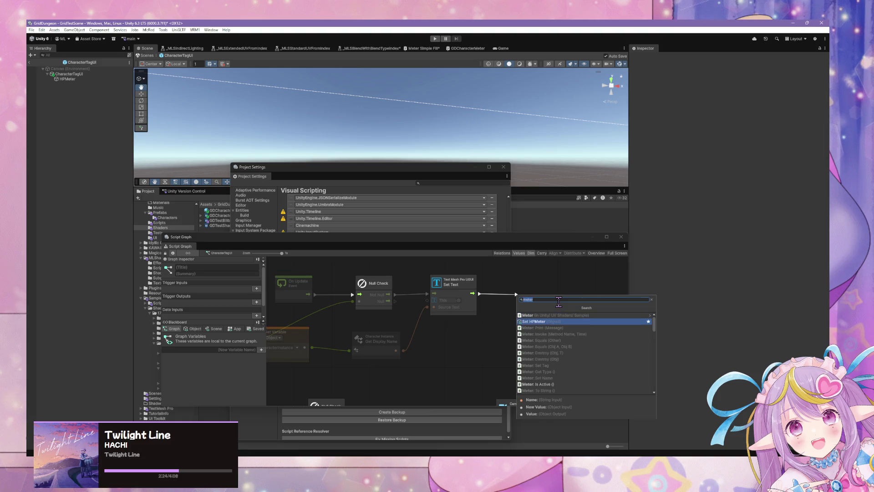
pyautogui.press('Up')
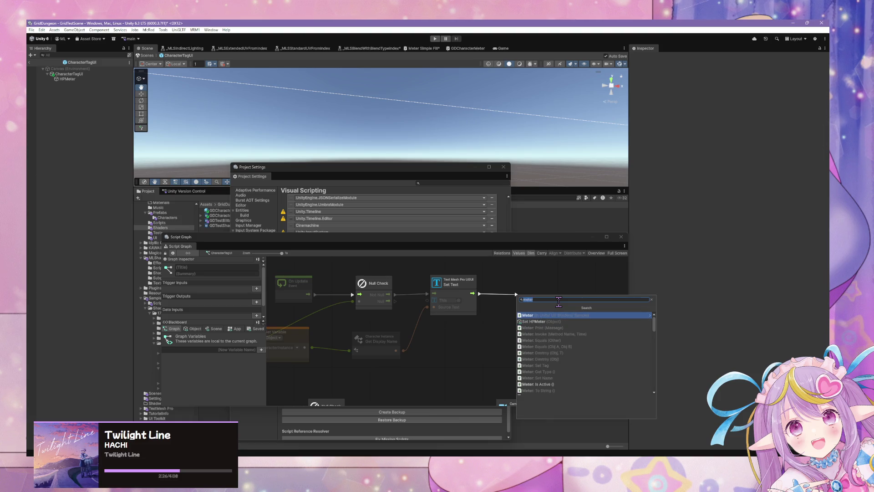
pyautogui.press('Return')
pyautogui.press('Down')
pyautogui.press('Down')
pyautogui.press('Down')
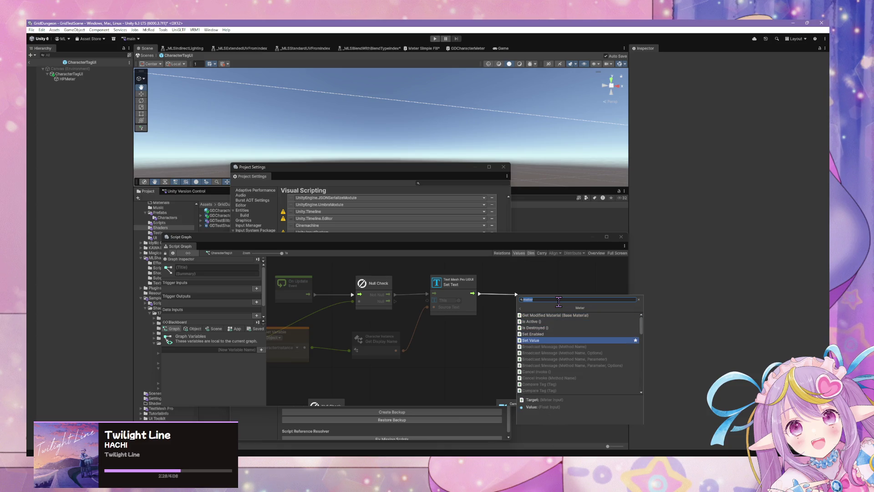
pyautogui.press('Return')
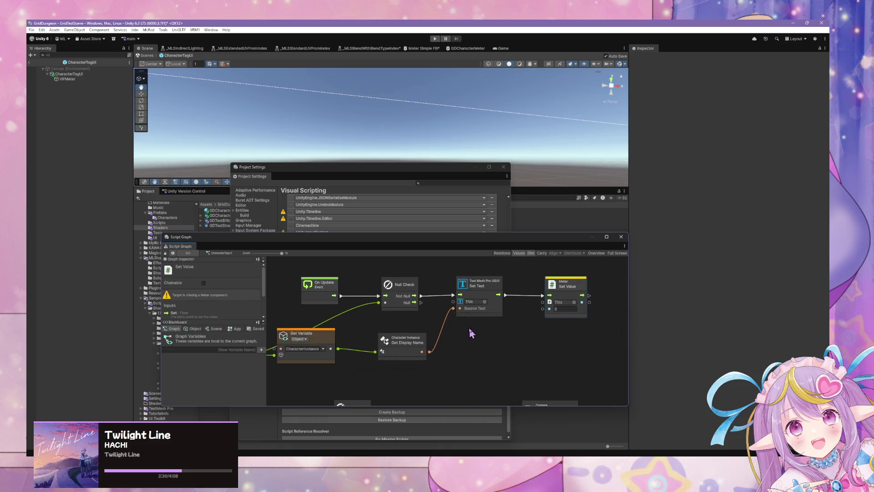
pyautogui.moveTo(552, 285); pyautogui.dragTo(548, 281)
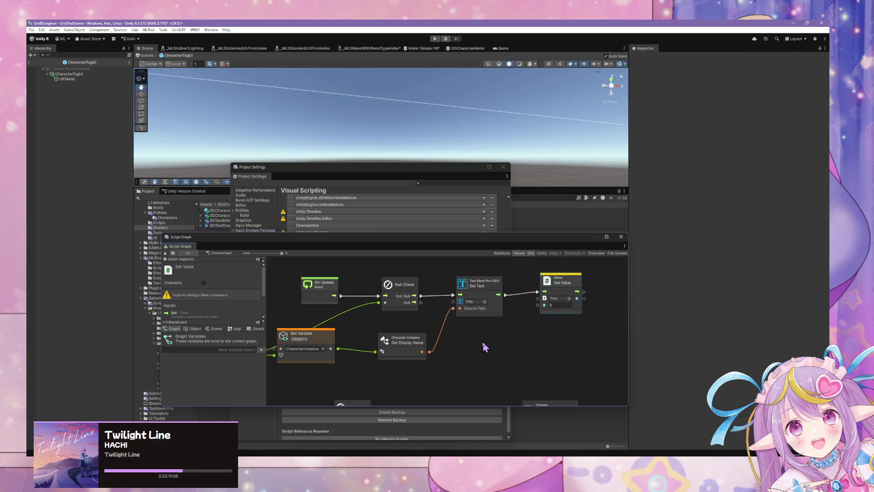
# Step: Drop HPMeter from the Object blackboard as a Get Variable feeding Set Value's target
pyautogui.click(193, 329)
pyautogui.moveTo(169, 390)
pyautogui.mouseDown()
pyautogui.moveTo(483, 342)
pyautogui.moveTo(482, 357)
pyautogui.moveTo(537, 298)
pyautogui.mouseUp()
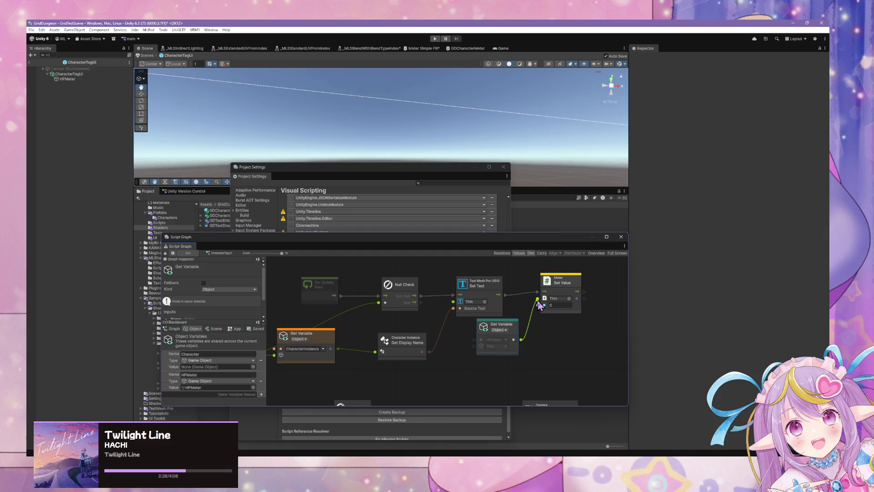
pyautogui.click(499, 330)
pyautogui.click(513, 327)
pyautogui.scroll(5, 514, 328)
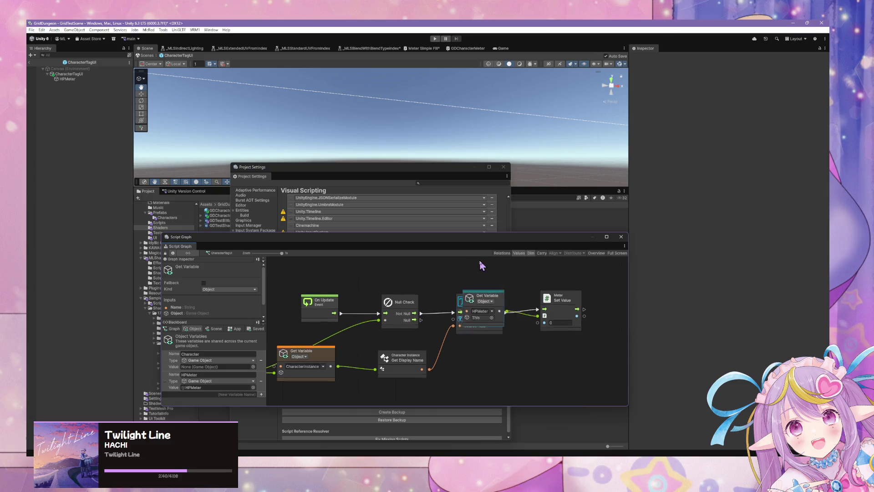
pyautogui.scroll(-5, 513, 330)
pyautogui.moveTo(426, 337)
pyautogui.mouseDown()
pyautogui.moveTo(405, 383)
pyautogui.moveTo(450, 379)
pyautogui.mouseUp()
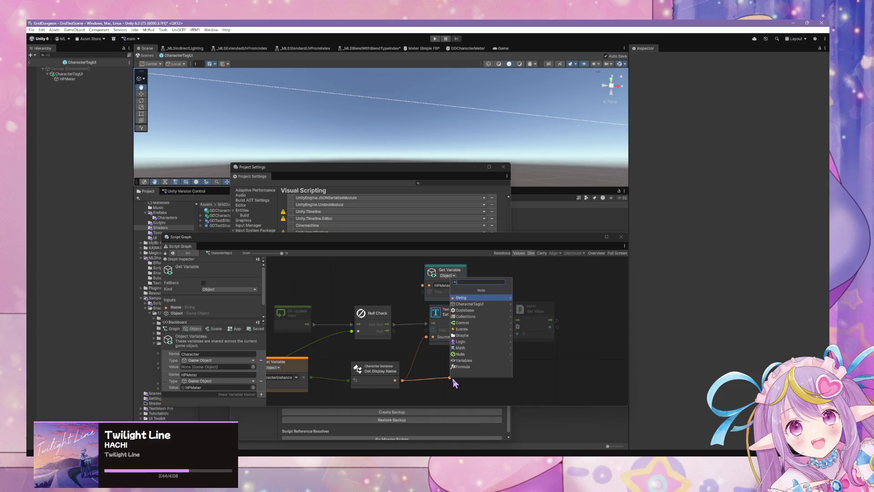
# Step: Search 'get hp per' and browse into Codebase > Grid Dungeon > Core
pyautogui.write('get hp per')
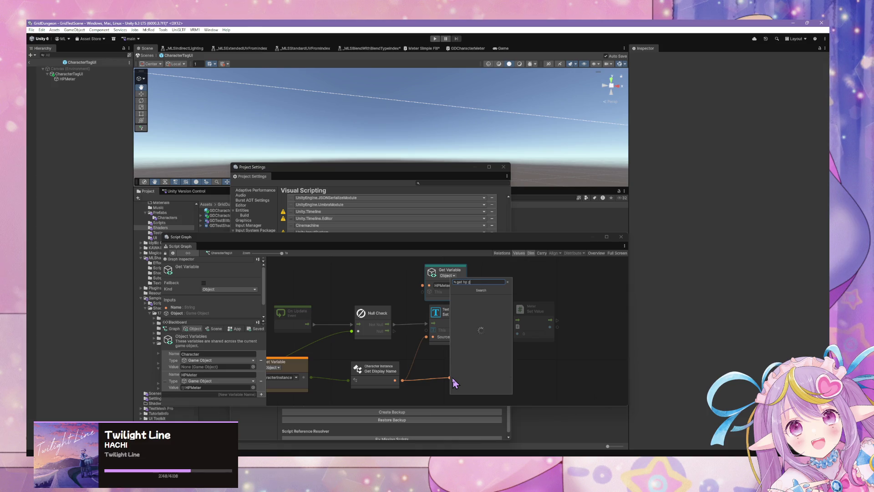
pyautogui.press('BackSpace')
pyautogui.press('BackSpace')
pyautogui.press('BackSpace')
pyautogui.press('BackSpace')
pyautogui.press('BackSpace')
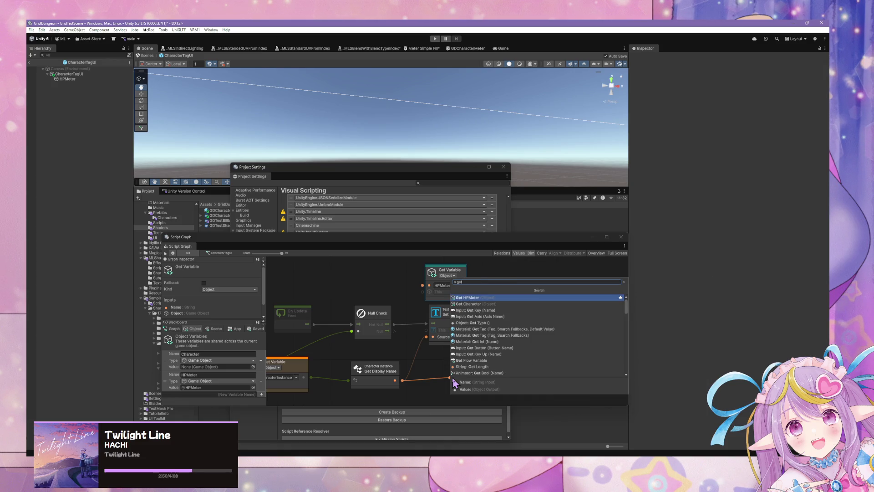
pyautogui.press('BackSpace')
pyautogui.press('BackSpace')
pyautogui.press('BackSpace')
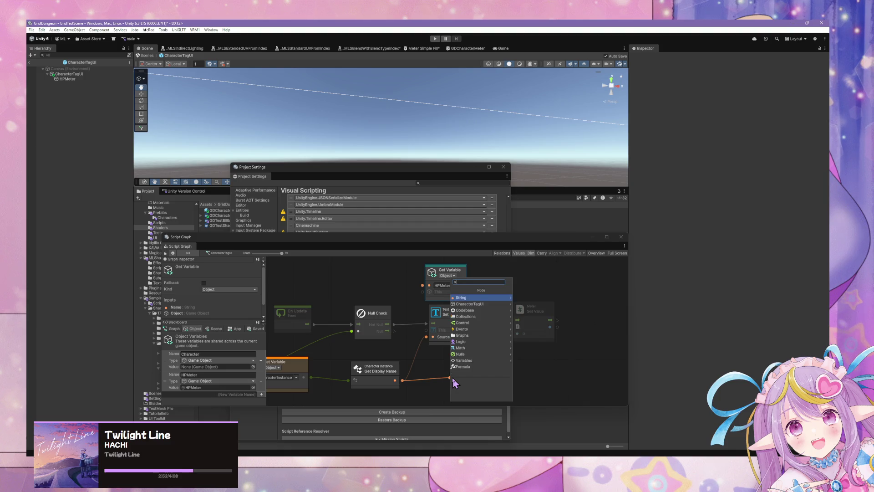
pyautogui.press('Down')
pyautogui.press('Down')
pyautogui.press('Down')
pyautogui.press('Up')
pyautogui.press('Right')
pyautogui.press('Down')
pyautogui.press('Down')
pyautogui.press('Down')
pyautogui.press('Down')
pyautogui.press('Down')
pyautogui.press('Up')
pyautogui.press('Up')
pyautogui.press('Up')
pyautogui.press('Right')
pyautogui.press('Right')
# Step: Browse the Character Instance members, then cancel the search and the dangling connection
pyautogui.press('Down')
pyautogui.press('Right')
pyautogui.press('Left')
pyautogui.press('Right')
pyautogui.press('Down')
pyautogui.press('Down')
pyautogui.press('Down')
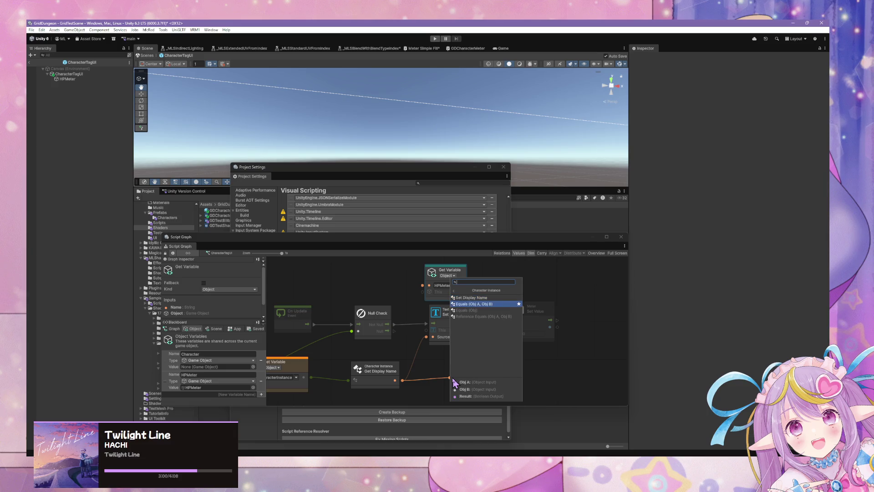
pyautogui.press('Left')
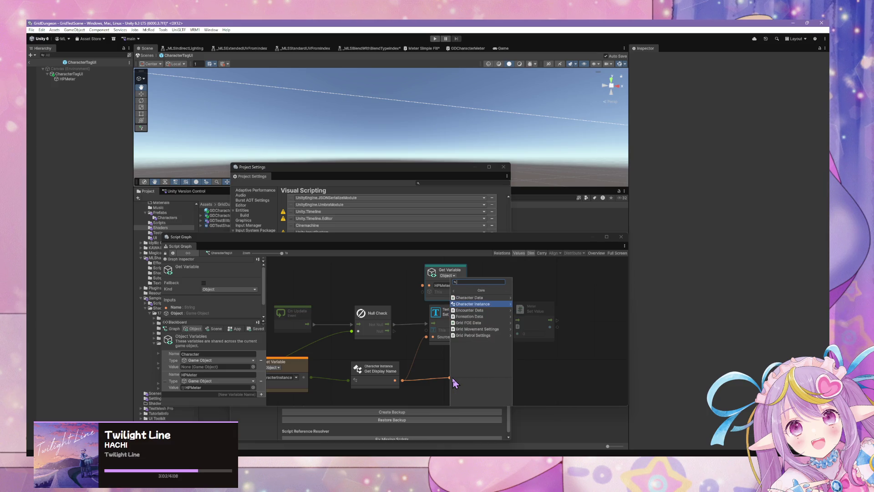
pyautogui.press('Right')
pyautogui.press('Left')
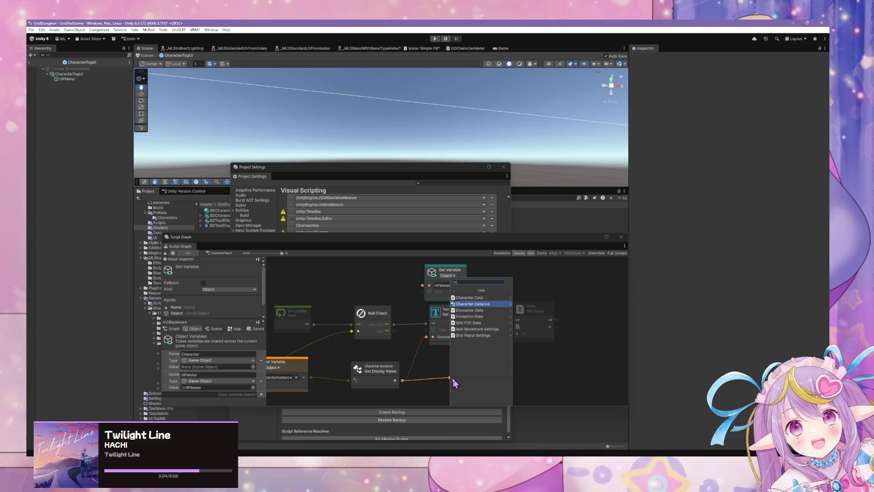
pyautogui.press('Right')
pyautogui.press('Down')
pyautogui.press('Down')
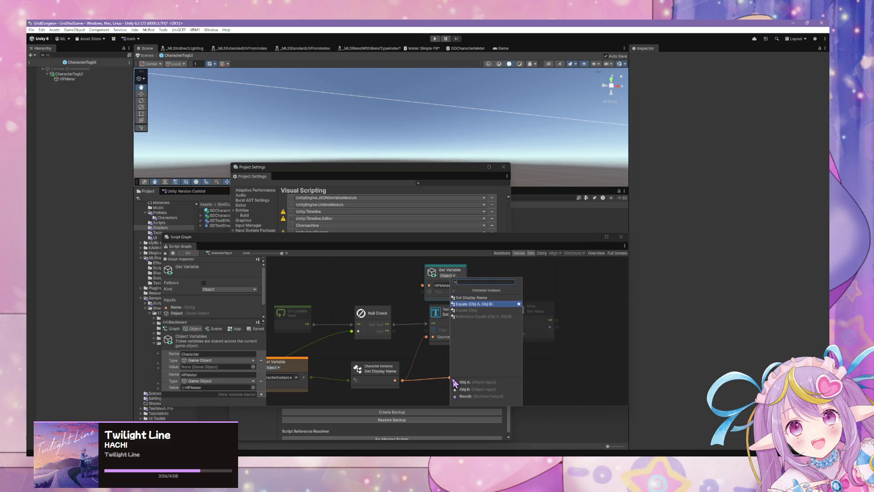
pyautogui.press('Escape')
pyautogui.click(461, 373)
# Step: Add Grid Dungeon > Core > Character Instance > Get HP Percentage from the graph's context menu
pyautogui.rightClick(460, 373)
pyautogui.click(485, 376)
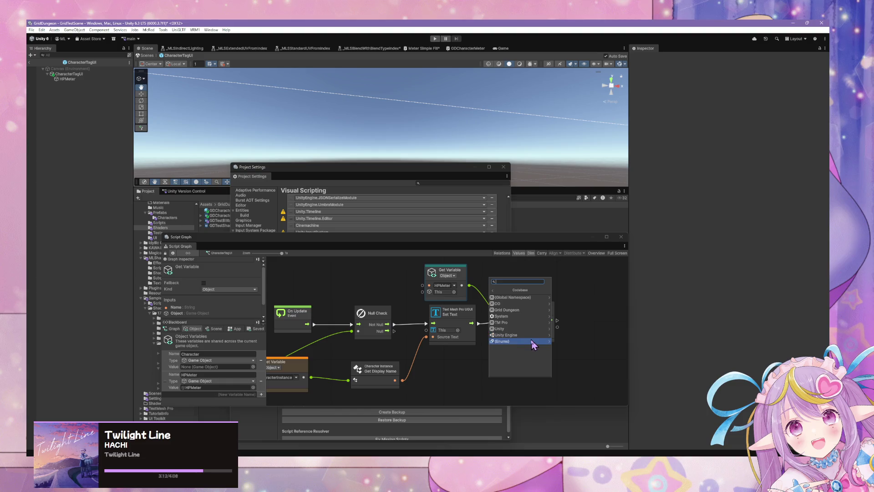
pyautogui.click(536, 313)
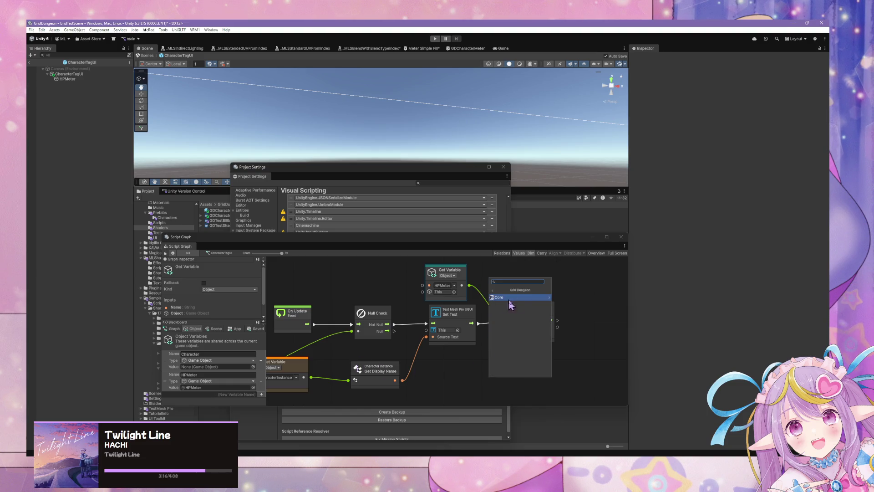
pyautogui.click(524, 310)
pyautogui.click(512, 303)
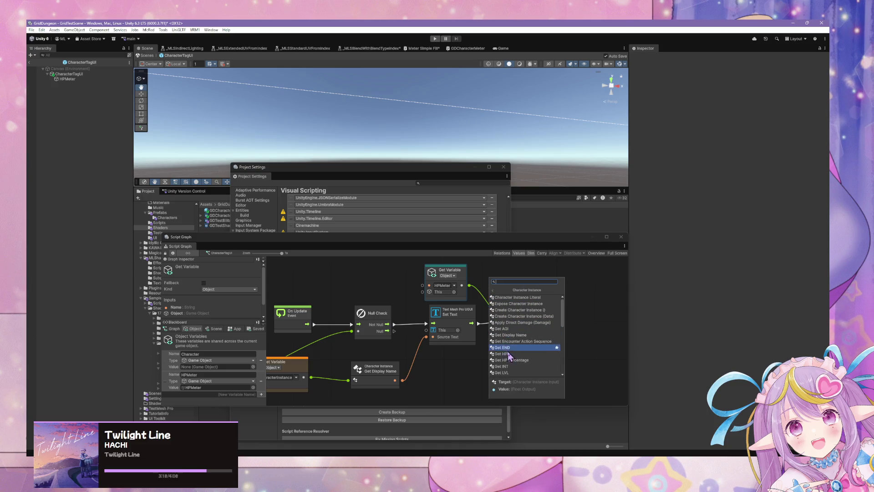
pyautogui.scroll(1, 519, 346)
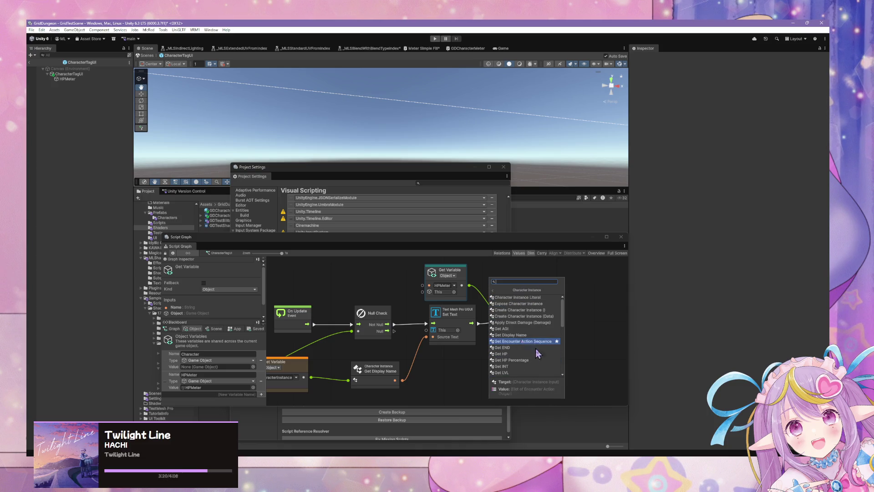
pyautogui.scroll(-5, 528, 337)
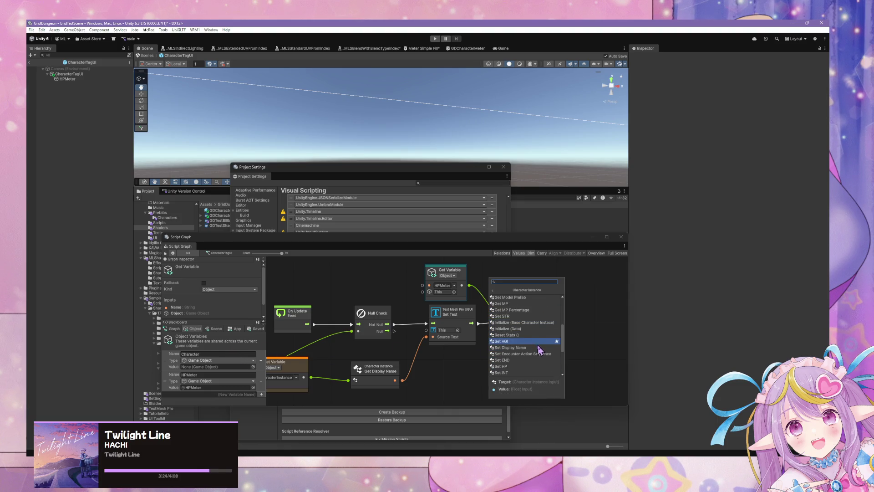
pyautogui.scroll(-4, 538, 346)
pyautogui.scroll(4, 533, 336)
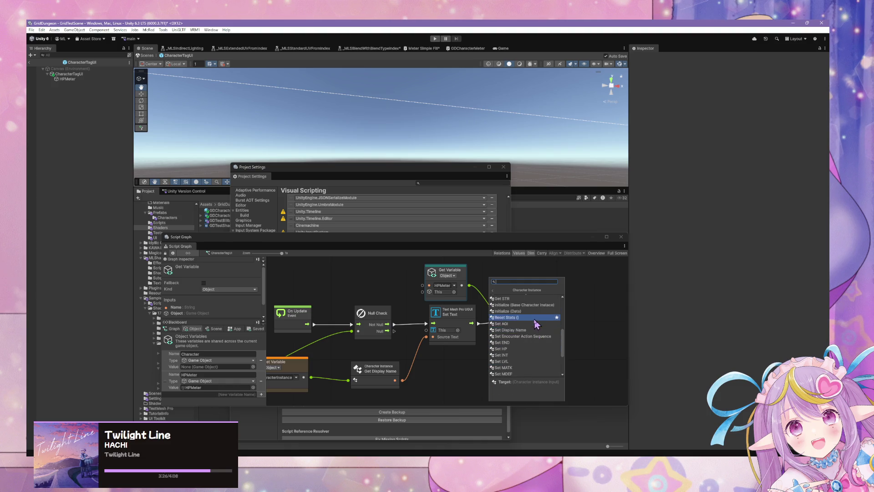
pyautogui.click(535, 306)
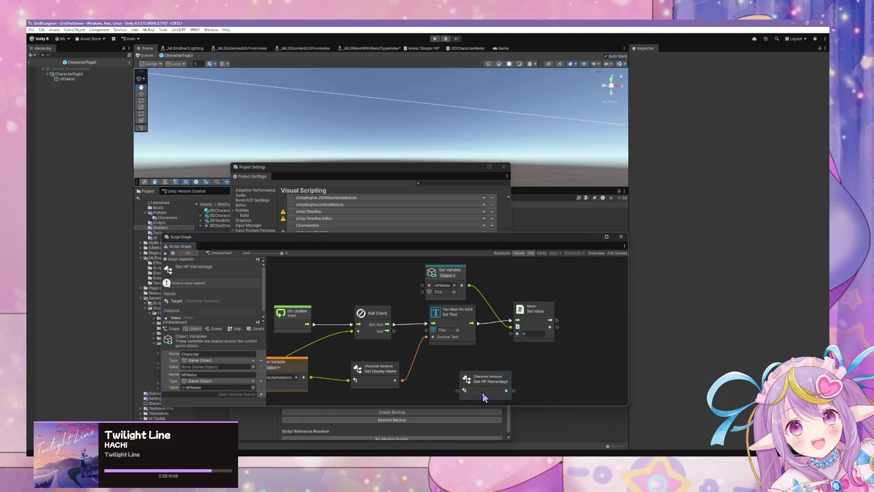
# Step: Wire Character into Get HP Percentage and its output into Set Value, then rearrange windows
pyautogui.moveTo(341, 387)
pyautogui.mouseDown()
pyautogui.moveTo(443, 382)
pyautogui.moveTo(511, 333)
pyautogui.mouseUp()
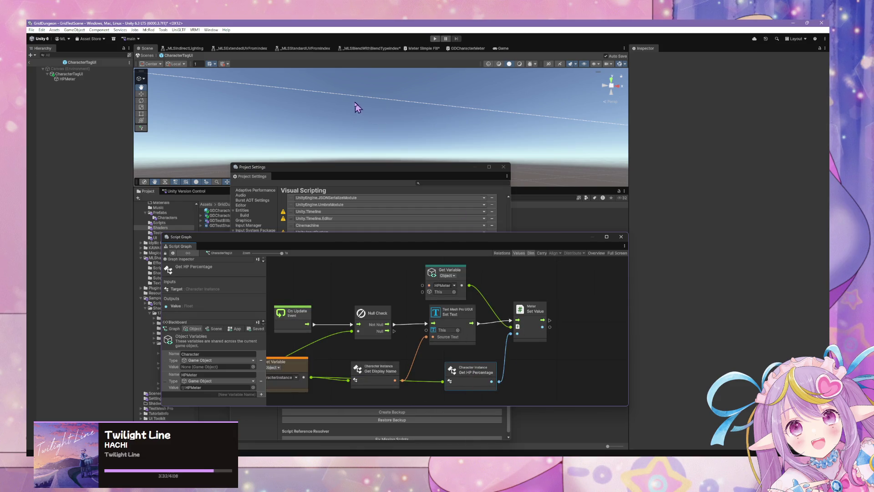
pyautogui.moveTo(397, 169)
pyautogui.mouseDown()
pyautogui.moveTo(498, 197)
pyautogui.moveTo(712, 197)
pyautogui.mouseUp()
pyautogui.moveTo(463, 248)
pyautogui.mouseDown()
pyautogui.moveTo(623, 223)
pyautogui.moveTo(674, 291)
pyautogui.mouseUp()
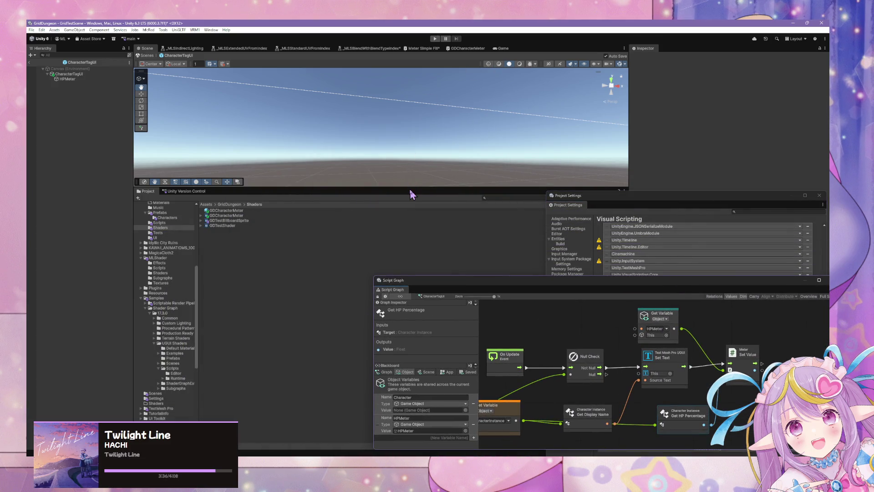
# Step: Enlarge the Scene view, exit prefab mode back to GridTestScene, and enter Play mode
pyautogui.moveTo(410, 188); pyautogui.dragTo(410, 324)
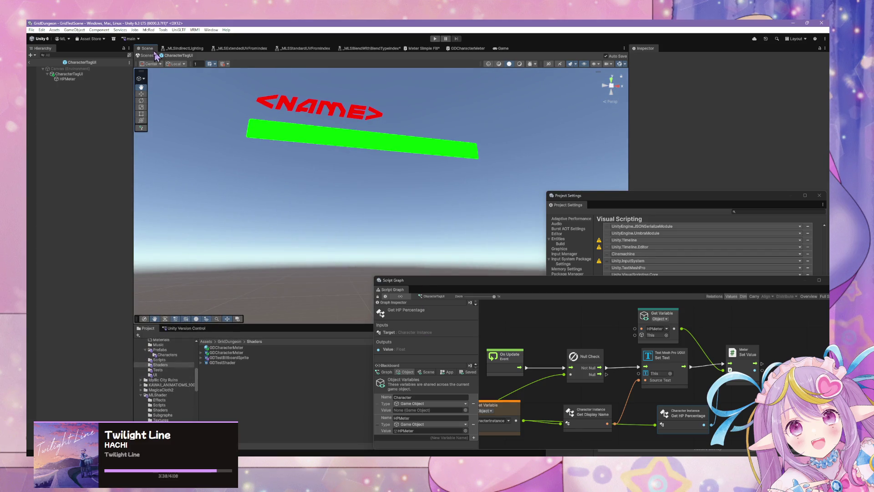
pyautogui.click(154, 56)
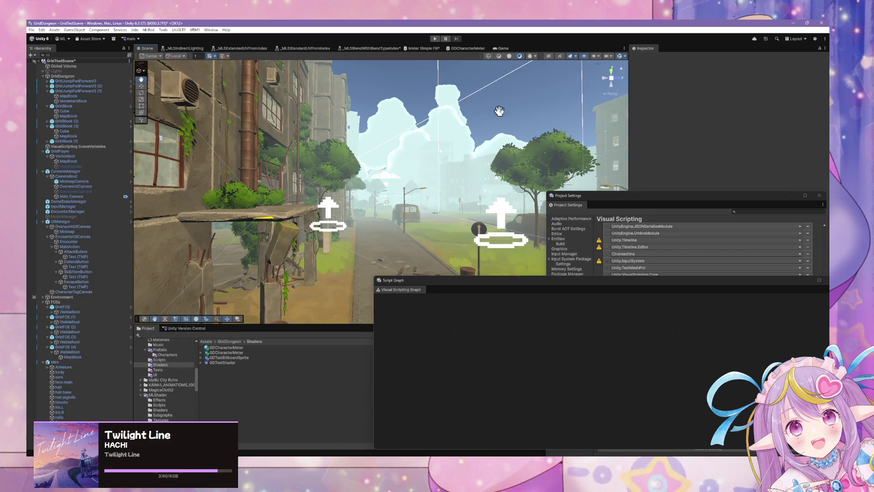
pyautogui.click(435, 38)
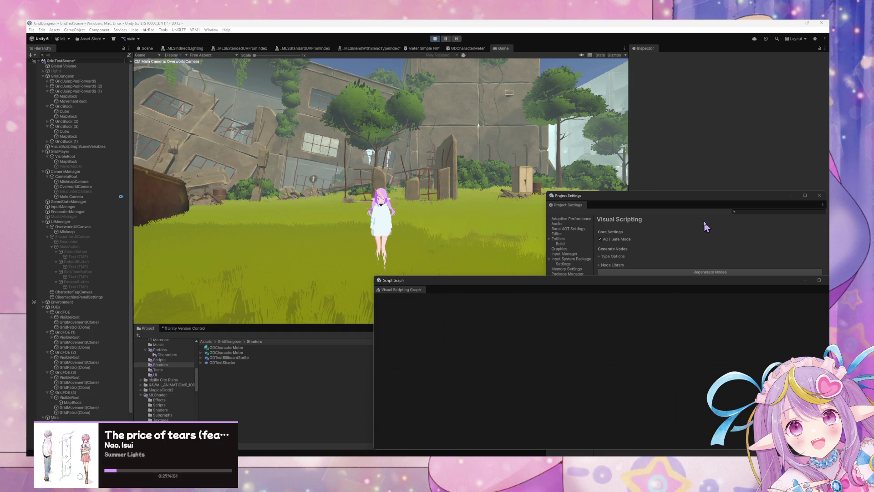
# Step: Expand GridFOE (1) > Party(Clone) > Formation(Clone) > 3ColumnRow(Clone) down to the Left slot
pyautogui.click(364, 78)
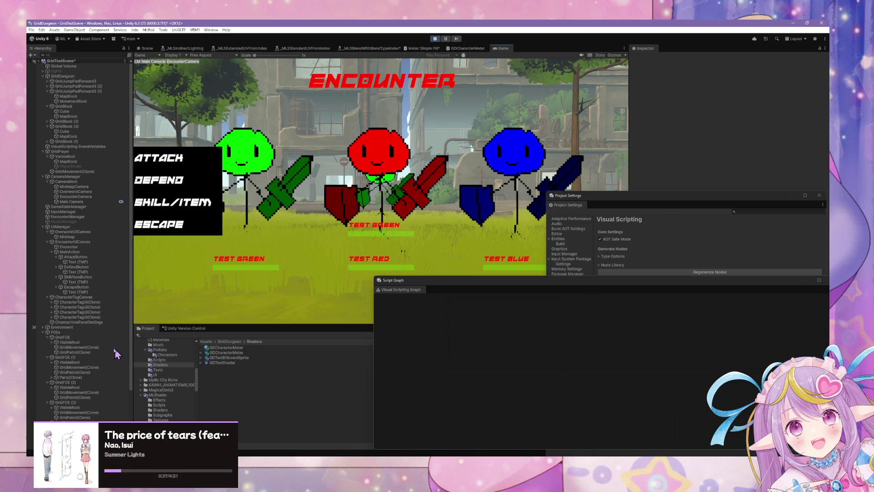
pyautogui.scroll(-4, 118, 353)
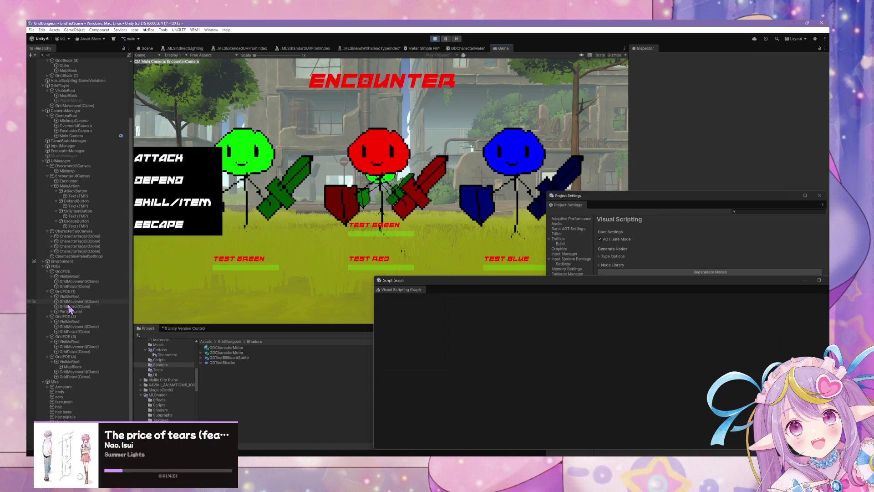
pyautogui.click(52, 296)
pyautogui.click(62, 306)
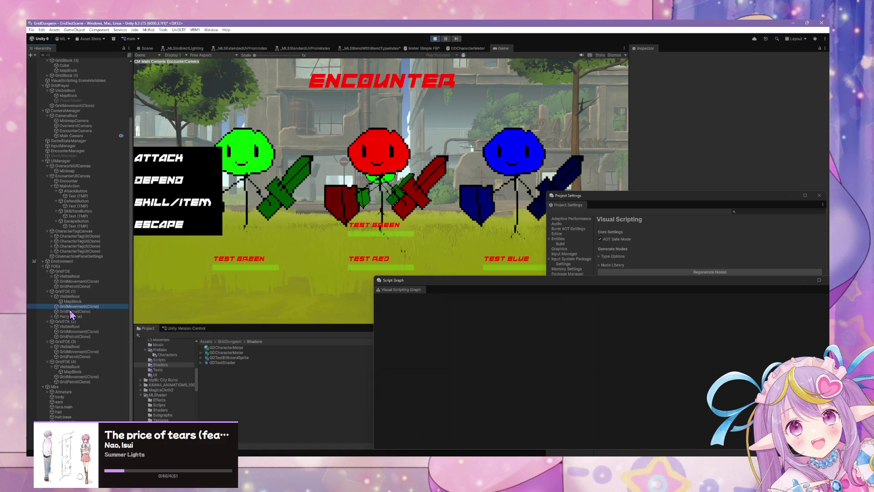
pyautogui.click(71, 311)
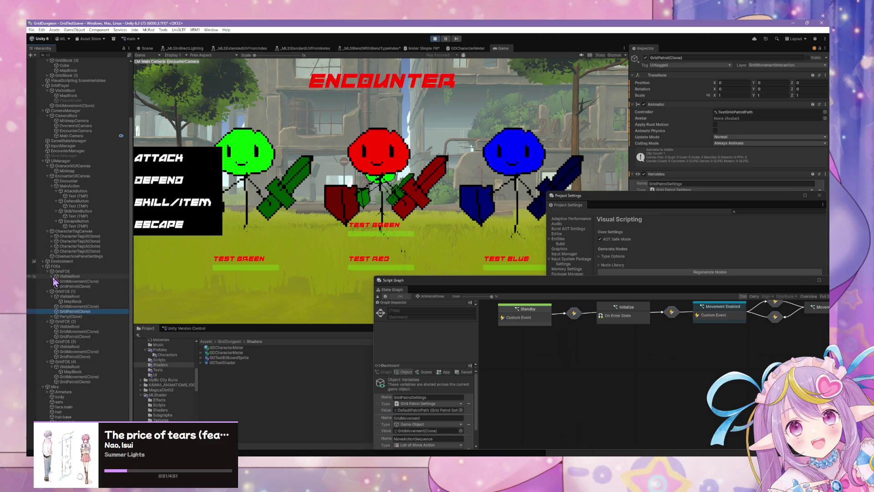
pyautogui.click(52, 316)
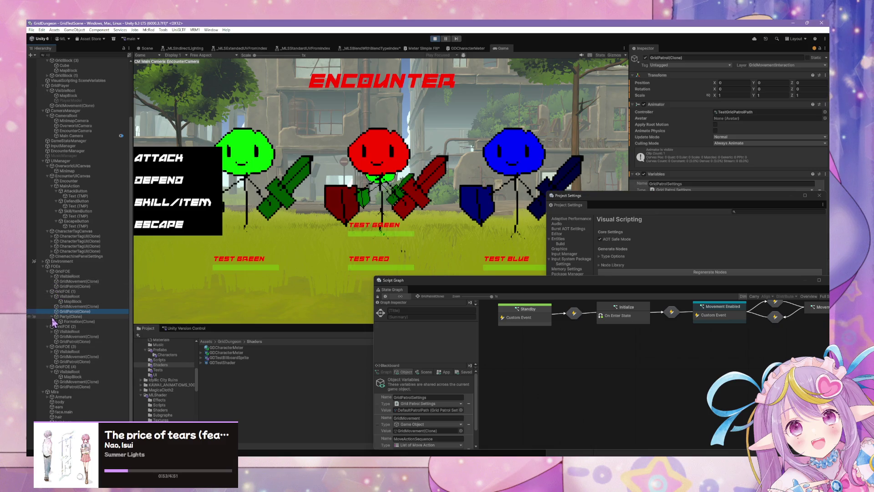
pyautogui.click(56, 322)
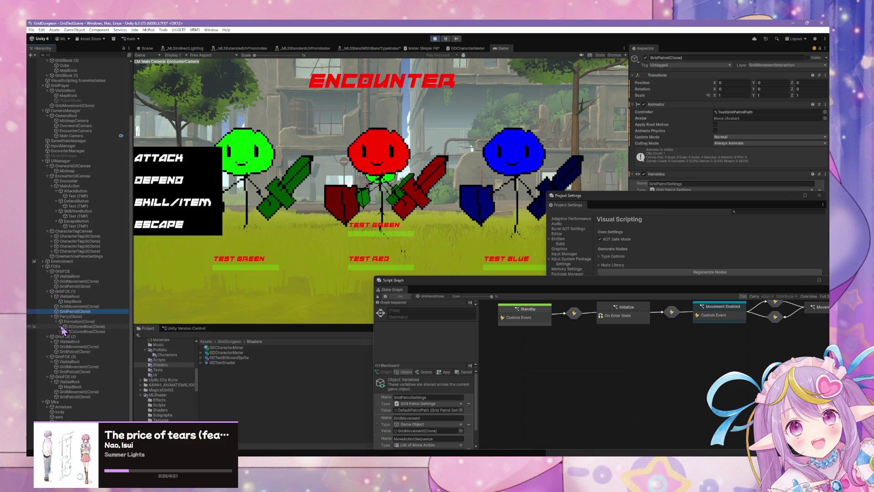
pyautogui.click(61, 327)
pyautogui.click(71, 331)
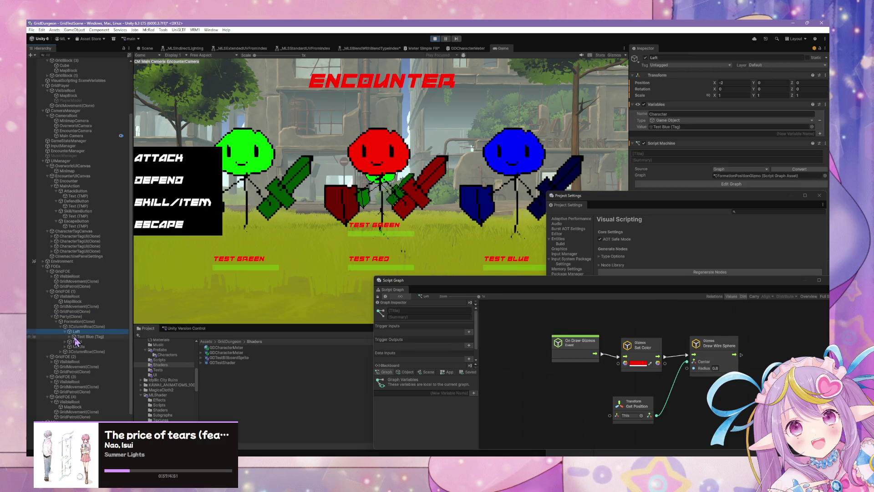
# Step: Select Test Blue, open its Initialize graph, widen the Inspector to read HP 10, then stop Play
pyautogui.click(84, 337)
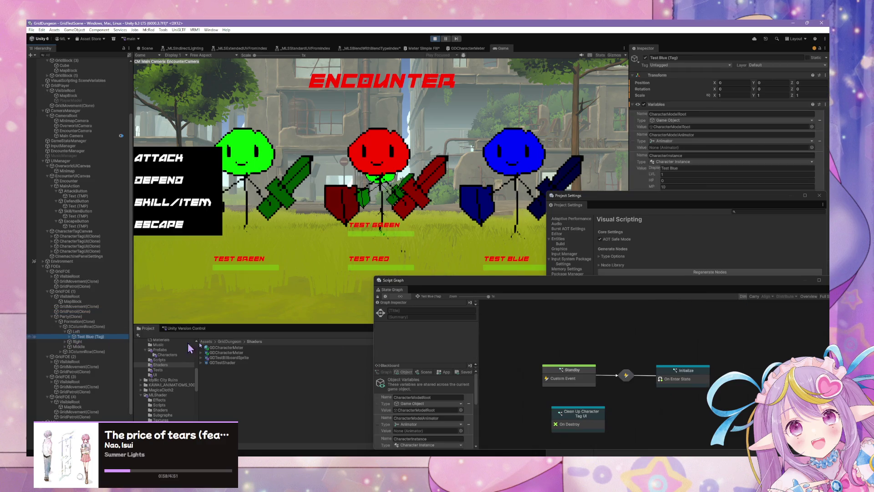
pyautogui.click(610, 290)
pyautogui.doubleClick(685, 379)
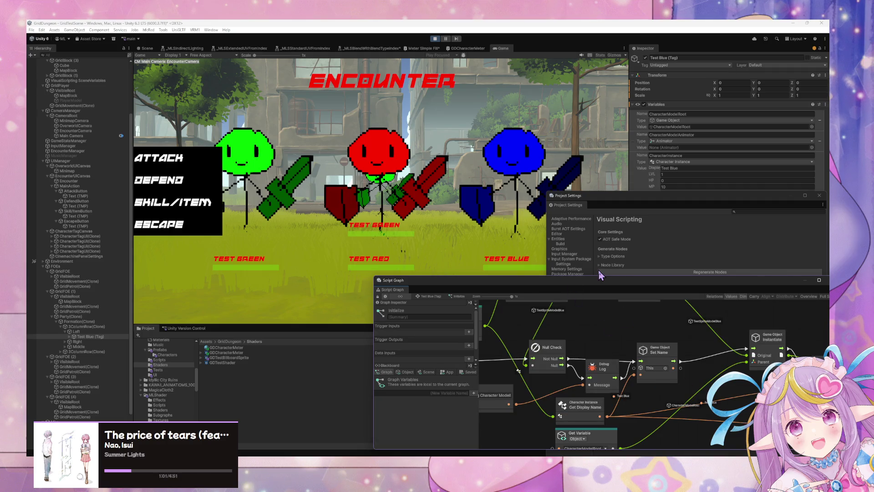
pyautogui.moveTo(589, 289); pyautogui.dragTo(468, 324)
pyautogui.moveTo(659, 202); pyautogui.dragTo(657, 365)
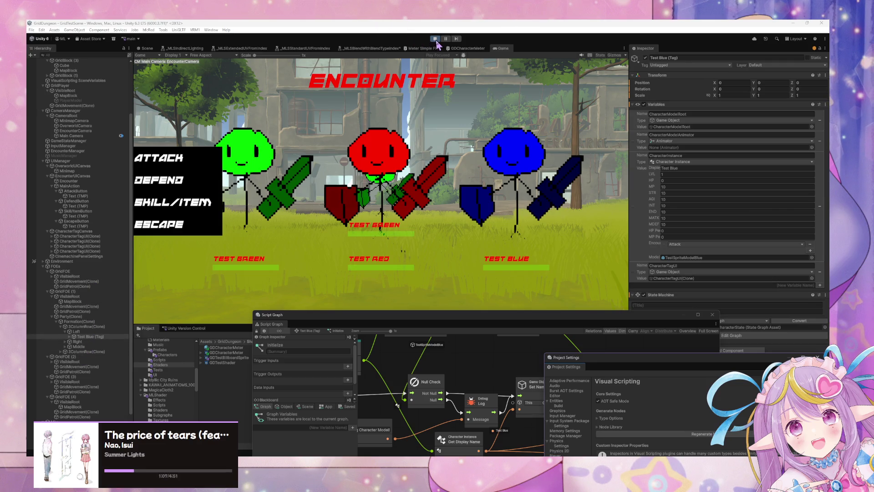
pyautogui.moveTo(629, 184)
pyautogui.mouseDown()
pyautogui.moveTo(514, 179)
pyautogui.moveTo(528, 177)
pyautogui.mouseUp()
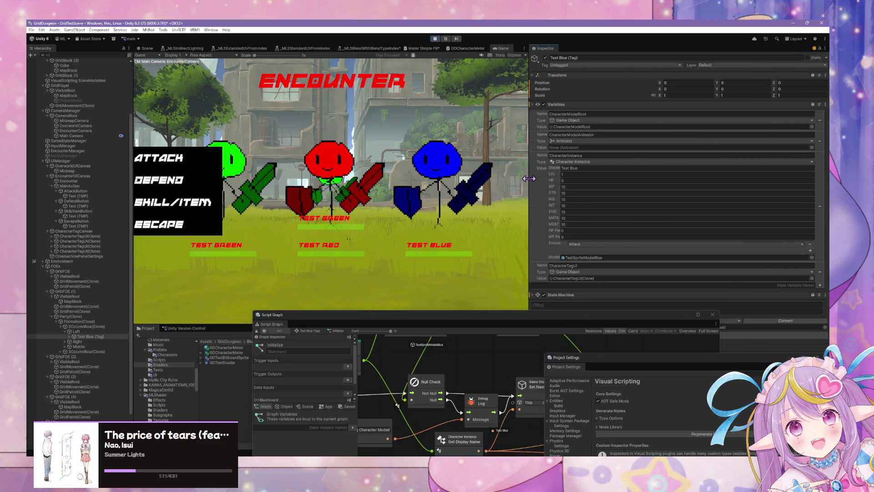
pyautogui.click(434, 39)
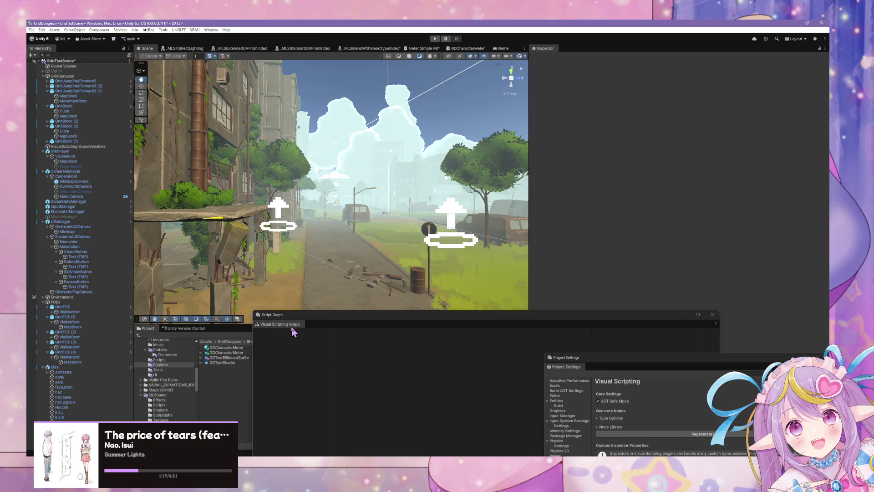
# Step: Open Data/CharactersData, select all four character data assets, and click their shared HP field
pyautogui.scroll(3, 173, 369)
pyautogui.scroll(6, 174, 369)
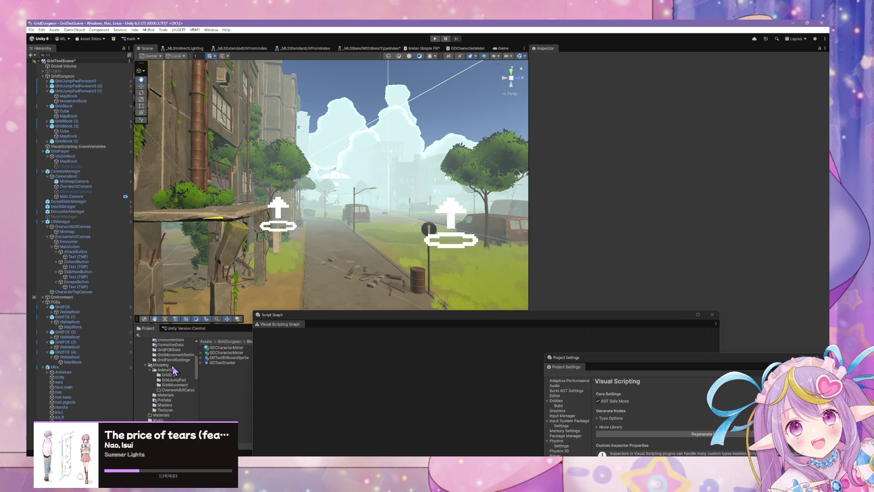
pyautogui.click(173, 374)
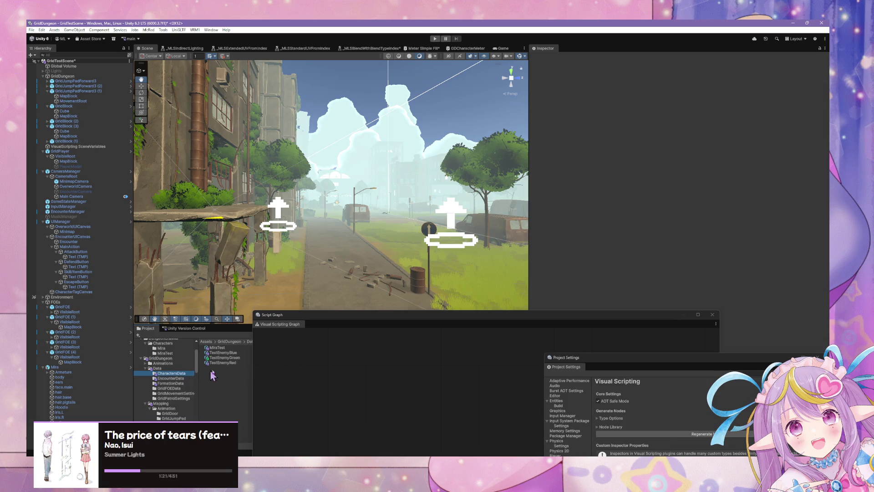
pyautogui.click(229, 363)
pyautogui.keyDown('shift'); pyautogui.click(234, 348); pyautogui.keyUp('shift')
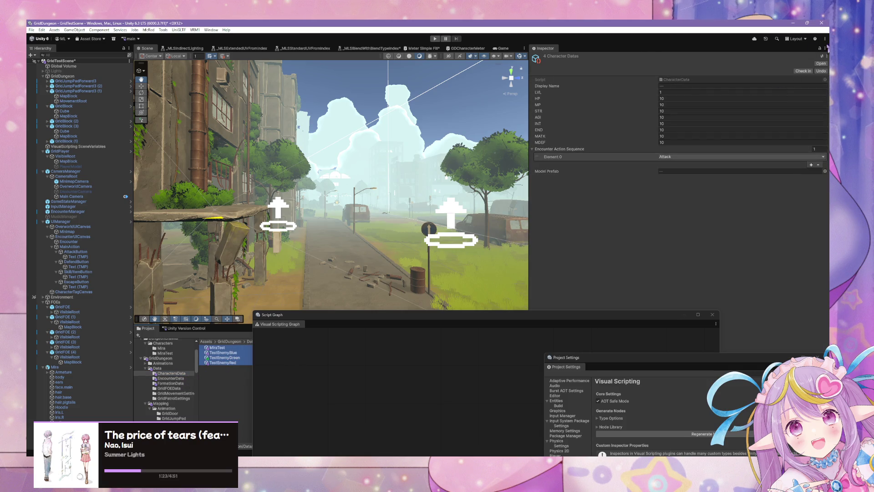
pyautogui.click(671, 98)
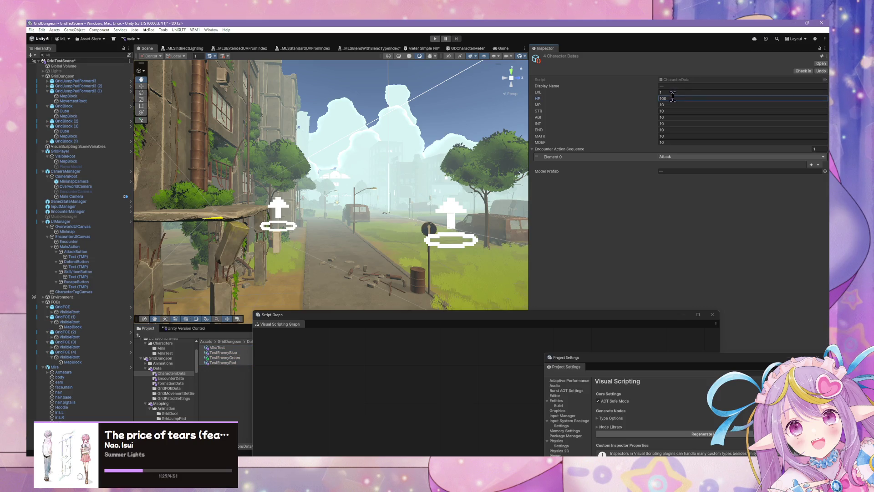
# Step: Run the game with 100 HP and focus the Game view to reach an encounter
pyautogui.click(435, 39)
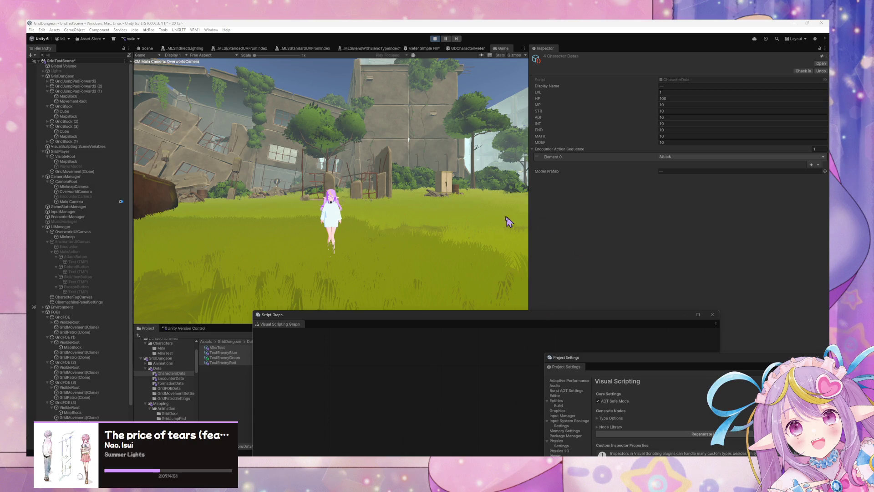
pyautogui.click(476, 224)
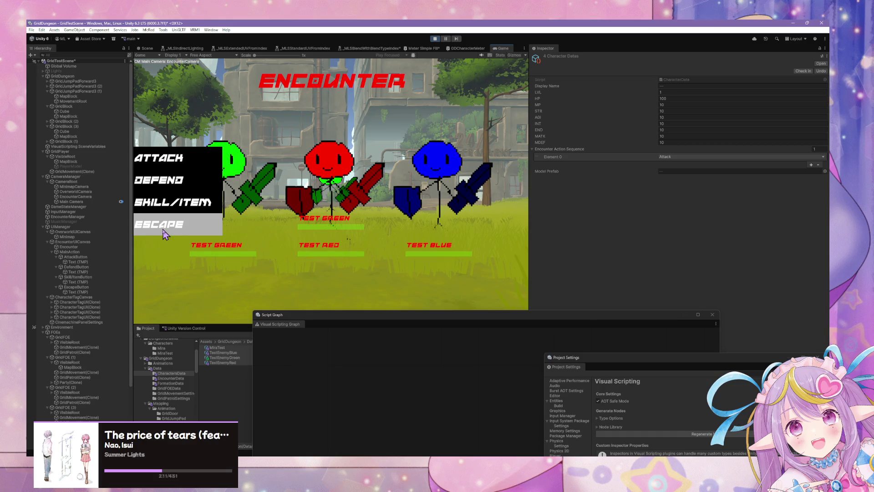
# Step: Expand Party(Clone) under GridFOE (1) and select Formation(Clone) to show its state graph
pyautogui.scroll(-2, 74, 277)
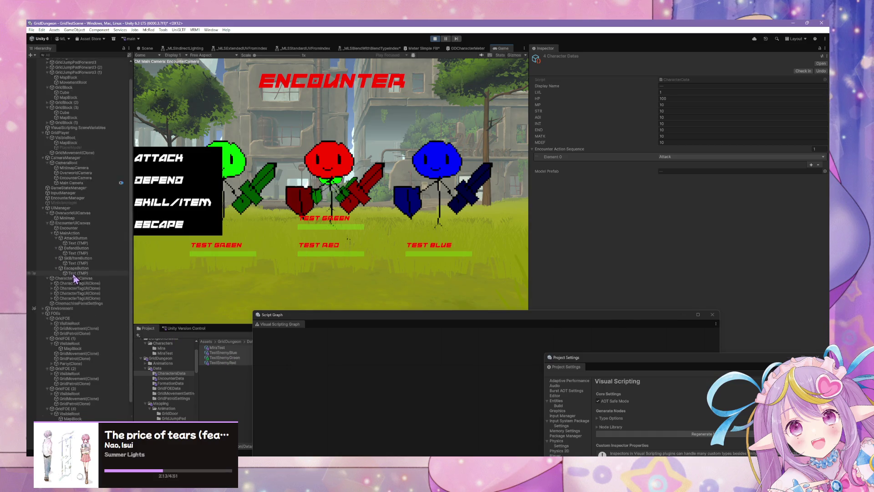
pyautogui.scroll(-5, 75, 276)
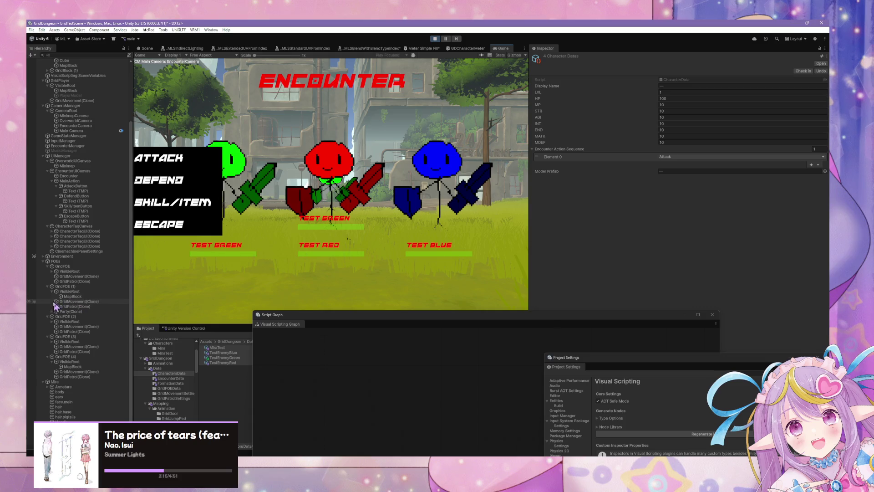
pyautogui.click(52, 311)
pyautogui.click(60, 316)
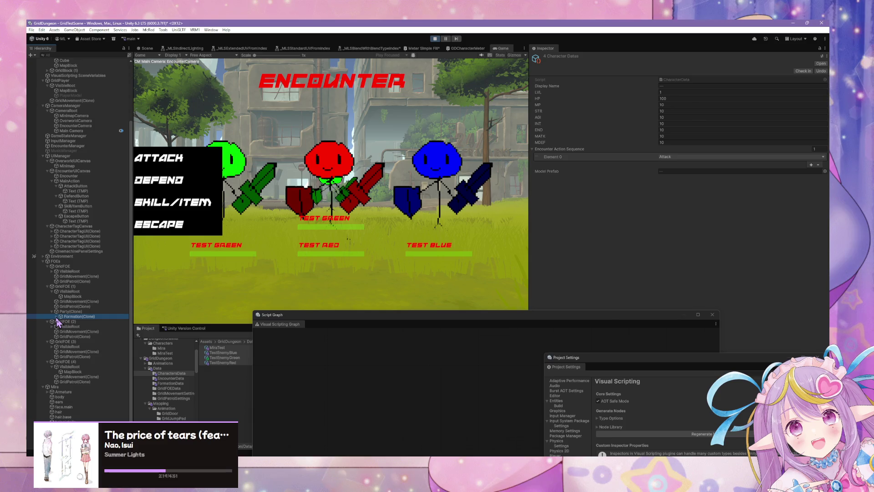
pyautogui.click(75, 317)
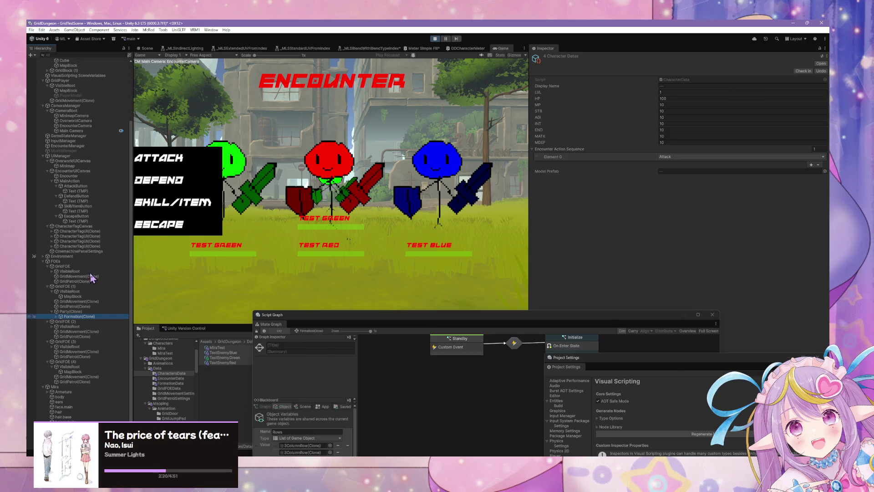
# Step: Expand the formation row to Test Blue in the Left slot and attack it to test damage
pyautogui.click(57, 317)
pyautogui.click(61, 322)
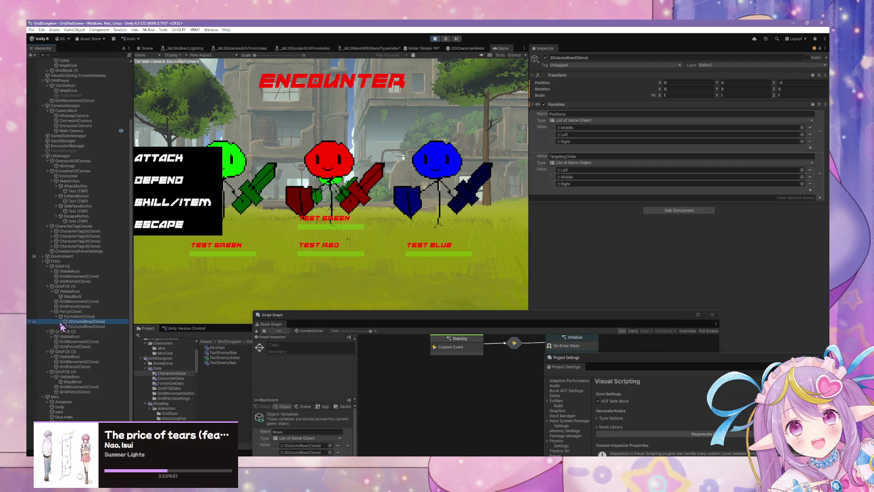
pyautogui.click(65, 321)
pyautogui.click(76, 326)
pyautogui.click(65, 327)
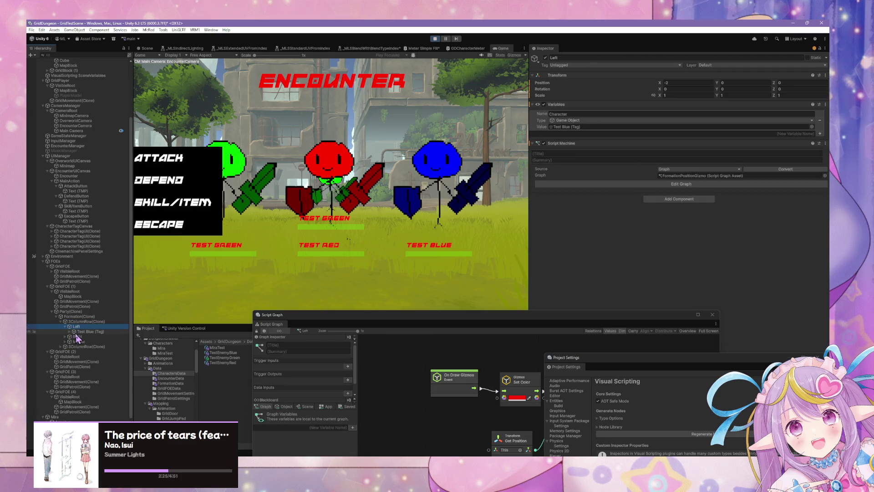
pyautogui.click(77, 332)
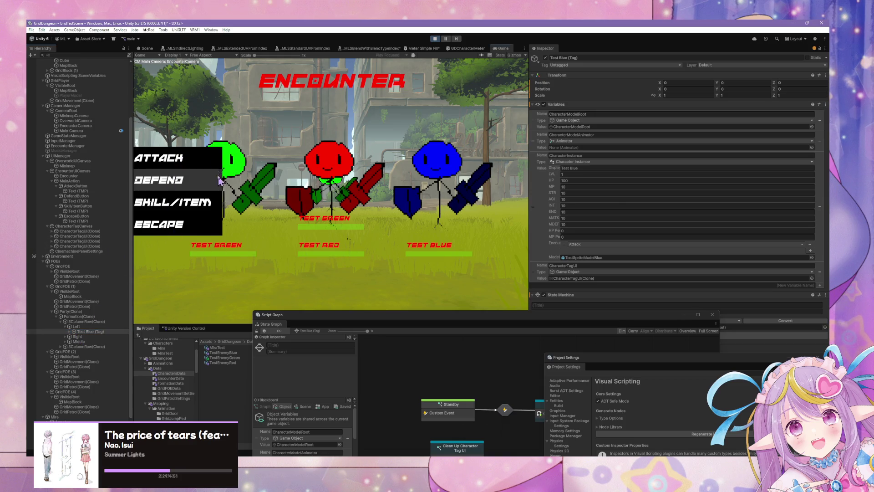
pyautogui.click(211, 161)
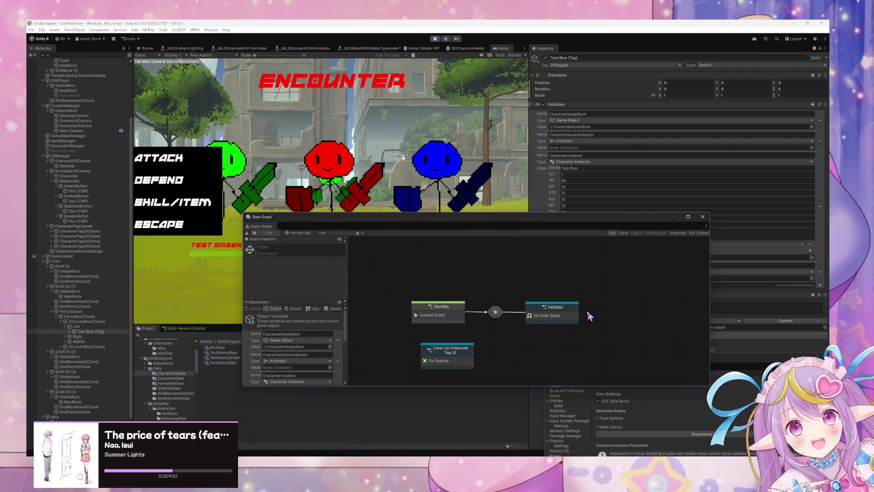
# Step: Open Test Blue's Initialize graph, pan to Get Component and Set Variable, then select CharacterTagUI(Clone)
pyautogui.doubleClick(562, 315)
pyautogui.scroll(-5, 496, 310)
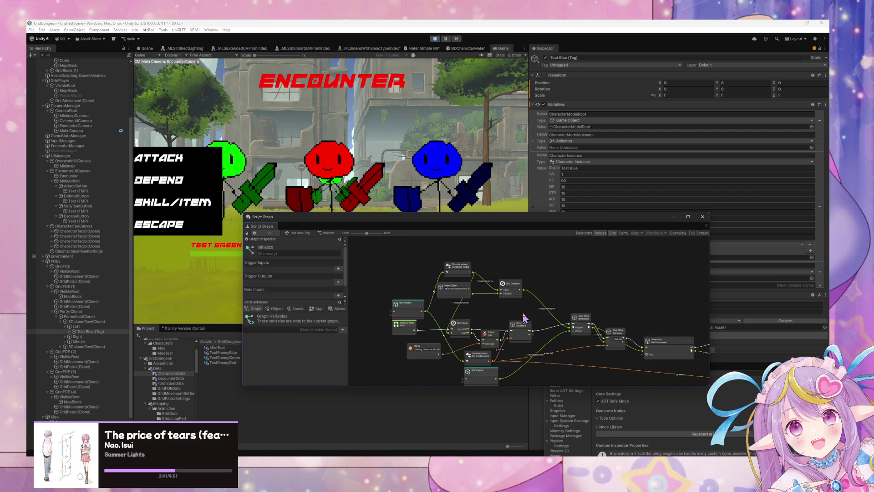
pyautogui.scroll(-3, 485, 328)
pyautogui.moveTo(564, 341); pyautogui.dragTo(422, 268)
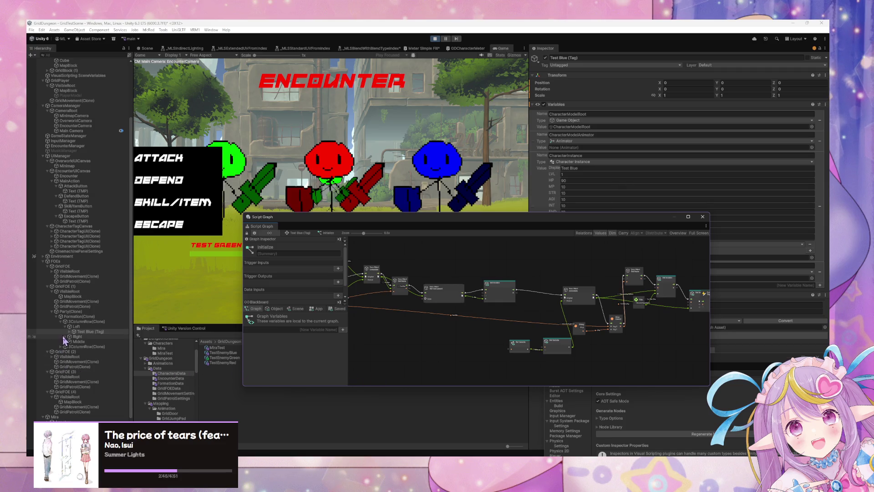
pyautogui.click(87, 332)
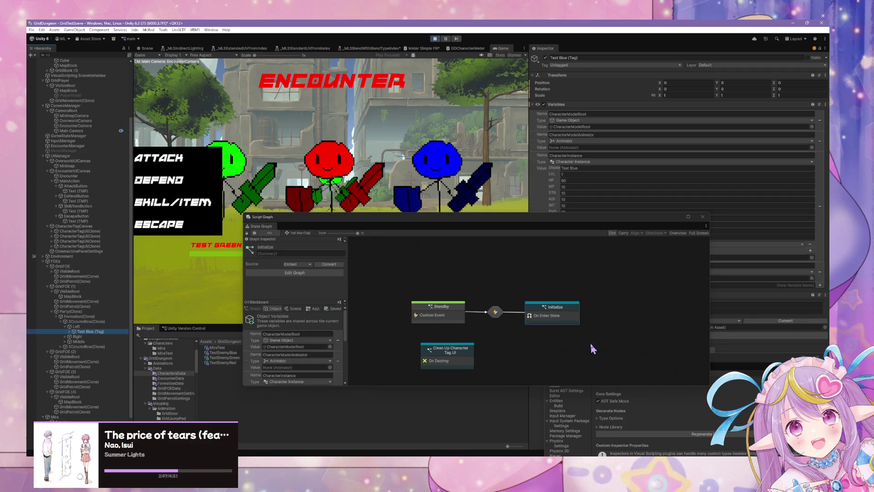
pyautogui.doubleClick(554, 315)
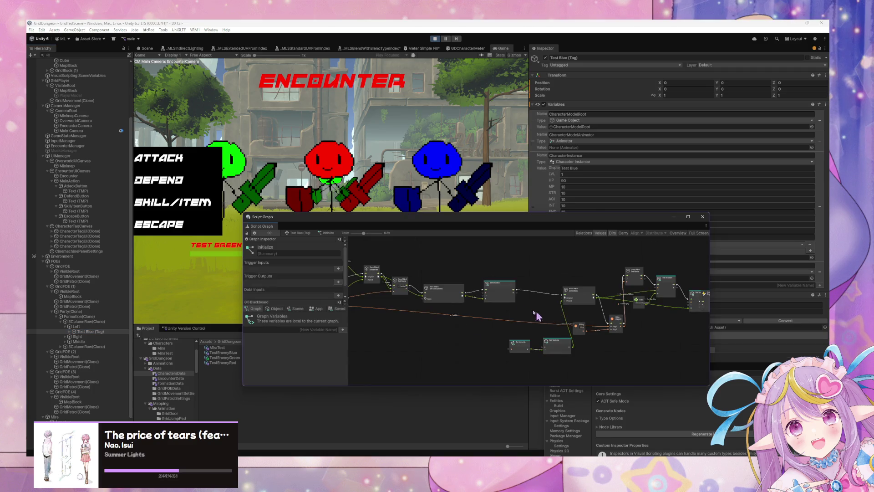
pyautogui.moveTo(559, 333); pyautogui.dragTo(590, 283)
pyautogui.scroll(1, 589, 284)
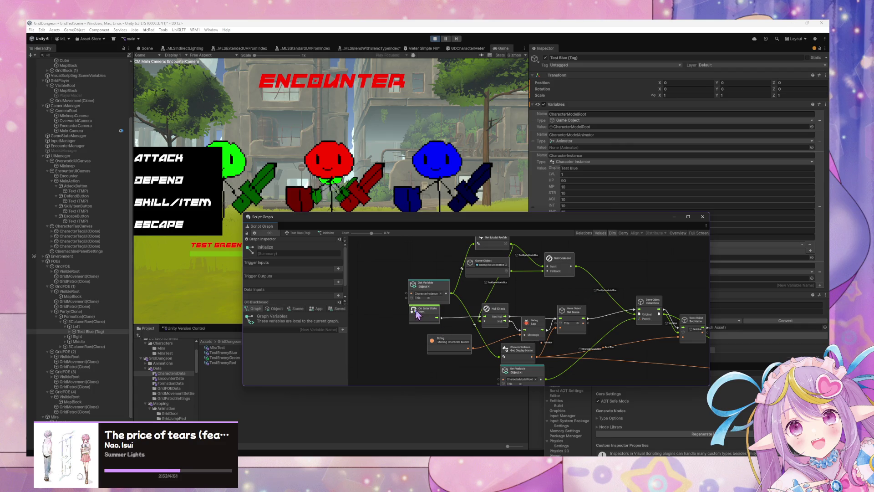
pyautogui.moveTo(483, 295); pyautogui.dragTo(458, 285)
pyautogui.moveTo(625, 316); pyautogui.dragTo(442, 298)
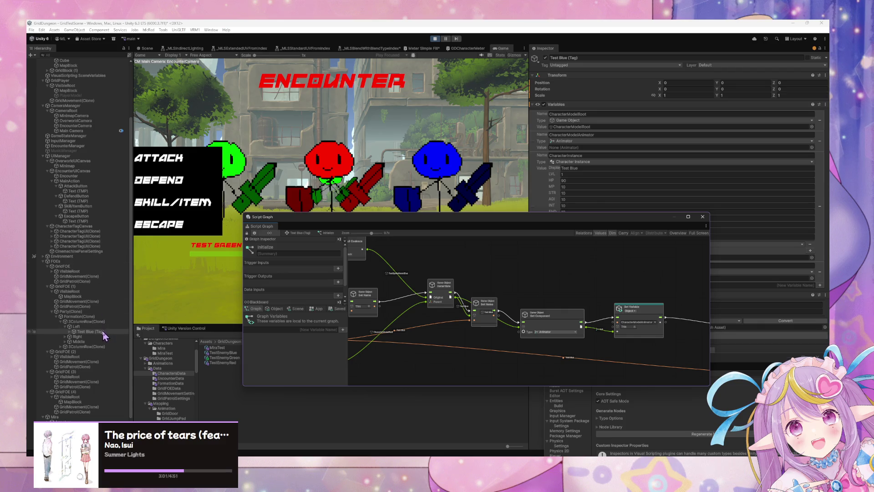
pyautogui.click(103, 232)
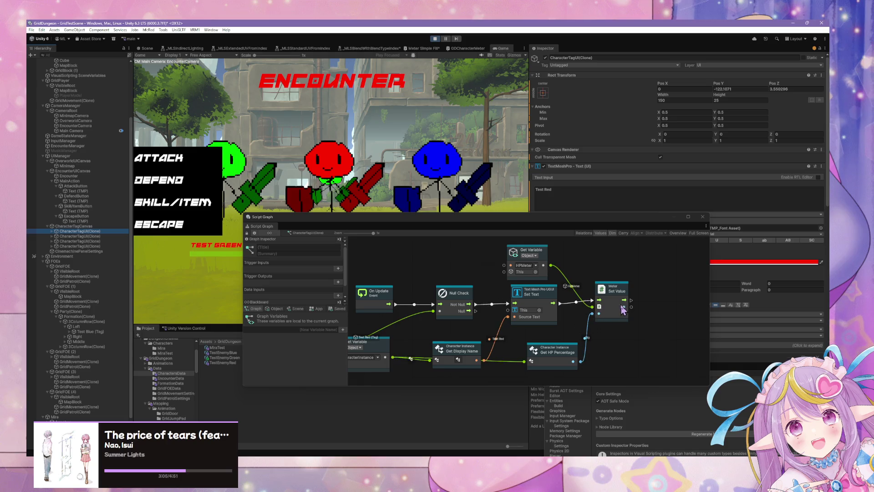
# Step: Reposition Set Value, Get Display Name and Get HP Percentage nodes, then drag from Get Variable's output
pyautogui.click(621, 303)
pyautogui.moveTo(621, 303); pyautogui.dragTo(641, 307)
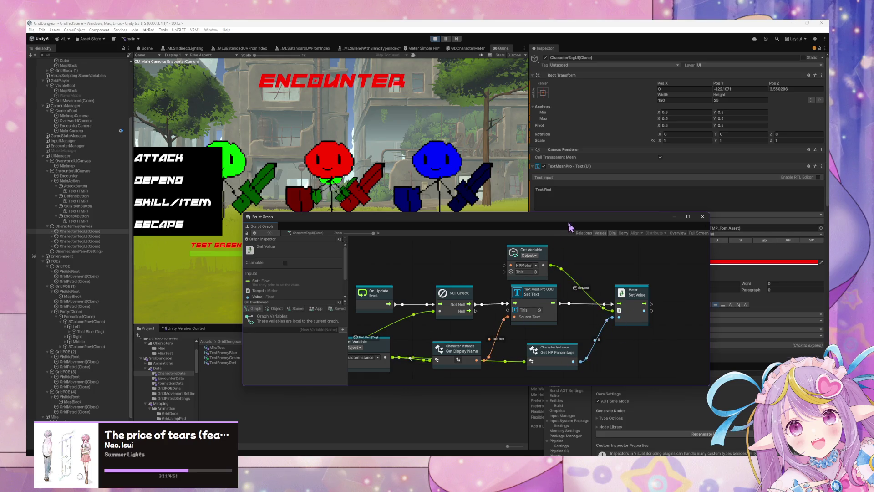
pyautogui.moveTo(569, 226); pyautogui.dragTo(525, 227)
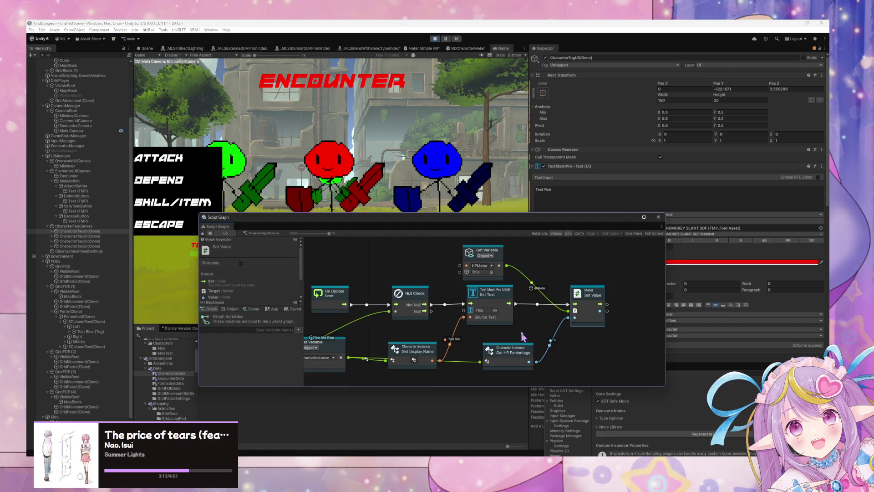
pyautogui.scroll(-2, 522, 340)
pyautogui.moveTo(505, 321); pyautogui.dragTo(458, 352)
pyautogui.hscroll(-3, 458, 352)
pyautogui.moveTo(474, 308); pyautogui.dragTo(468, 296)
pyautogui.moveTo(526, 342); pyautogui.dragTo(521, 336)
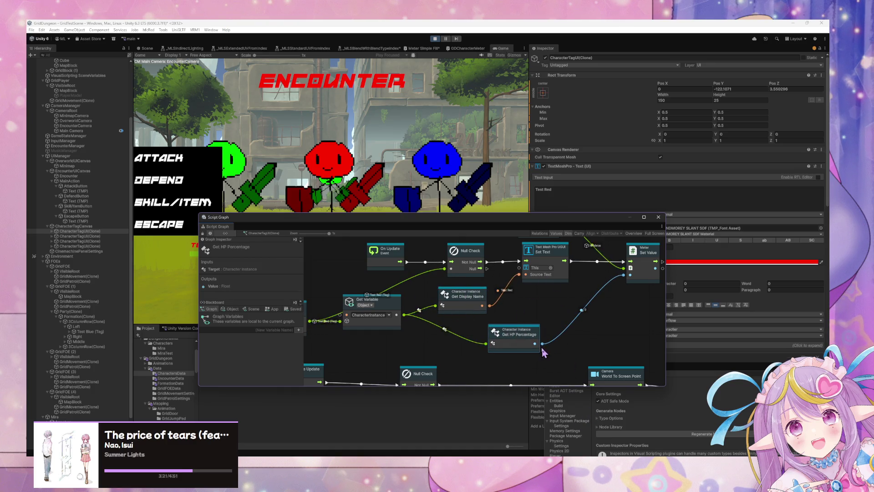
pyautogui.click(398, 320)
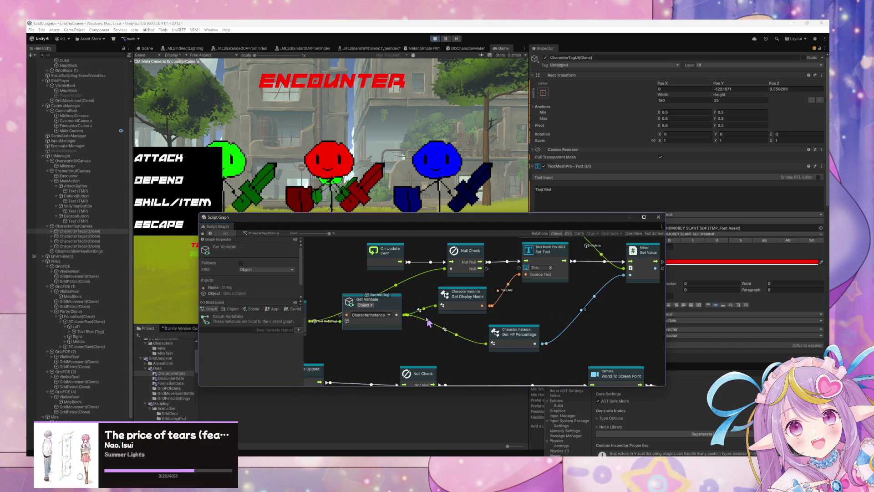
pyautogui.moveTo(404, 314); pyautogui.dragTo(535, 318)
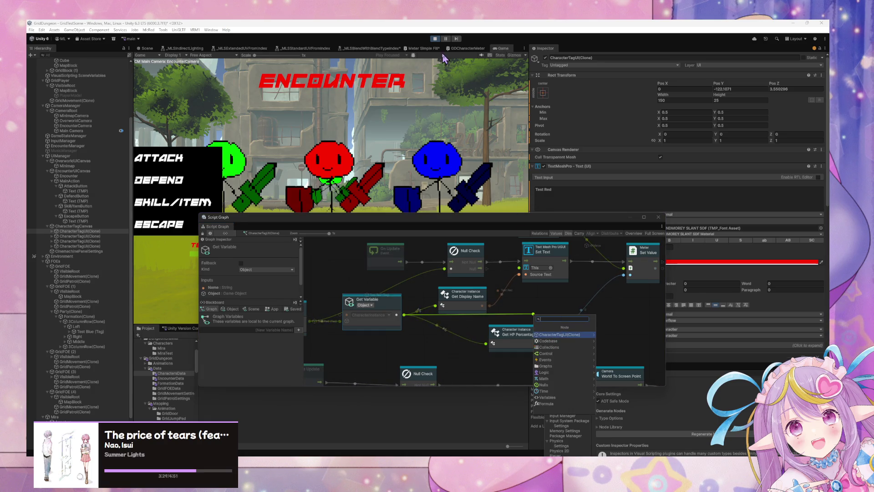
# Step: Stop Play mode and browse the Grid Dungeon Character Instance nodes in the fuzzy finder, then dismiss it
pyautogui.click(435, 38)
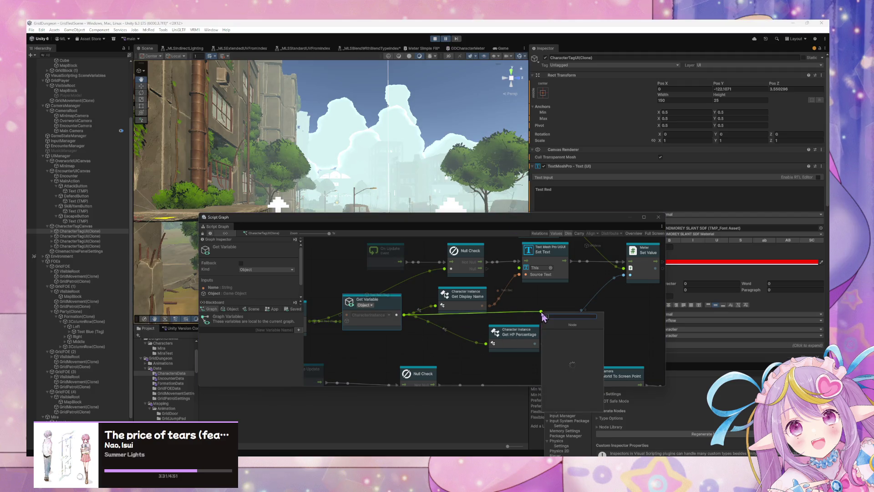
pyautogui.click(567, 338)
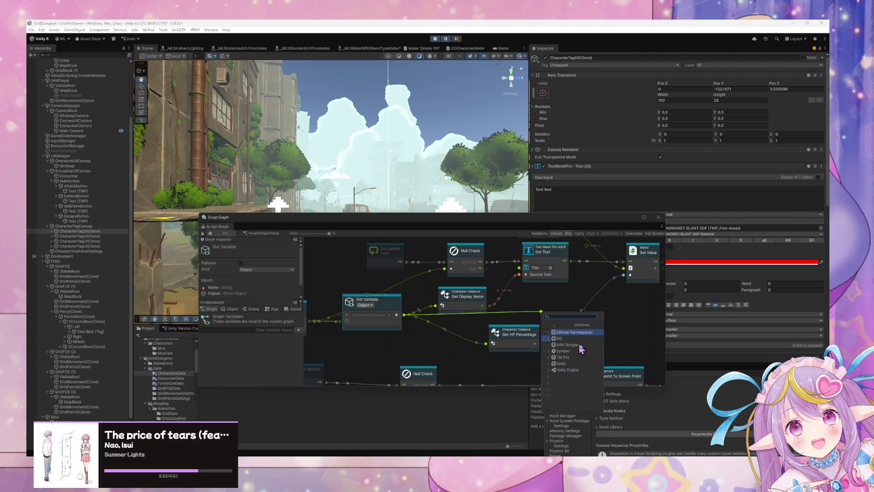
pyautogui.click(582, 344)
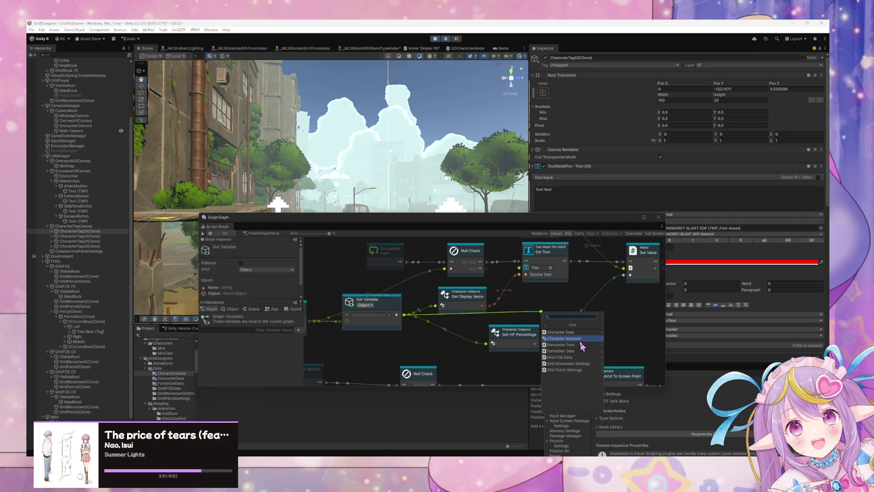
pyautogui.click(577, 339)
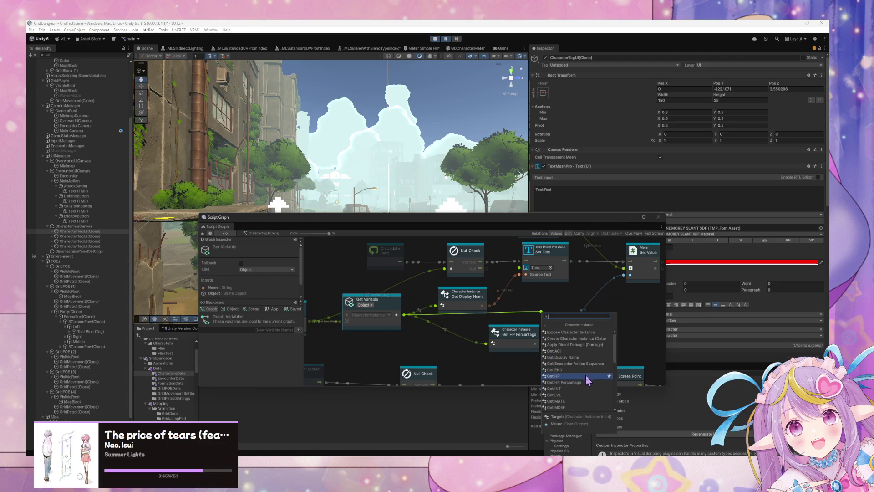
pyautogui.scroll(-5, 590, 383)
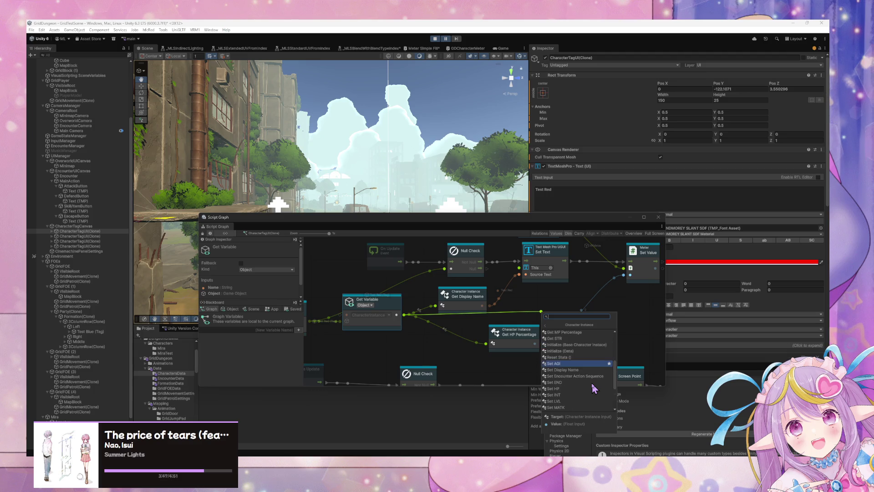
pyautogui.scroll(3, 577, 381)
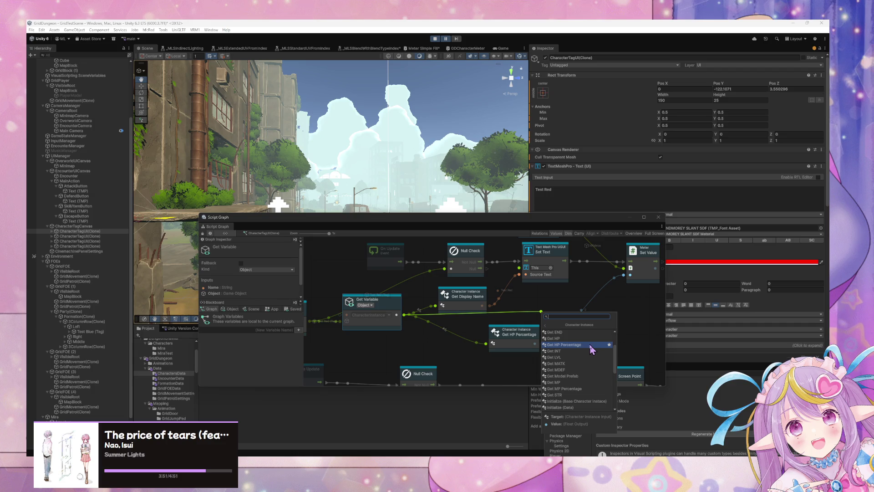
pyautogui.press('Escape')
pyautogui.hotkey('alt', 'Tab')
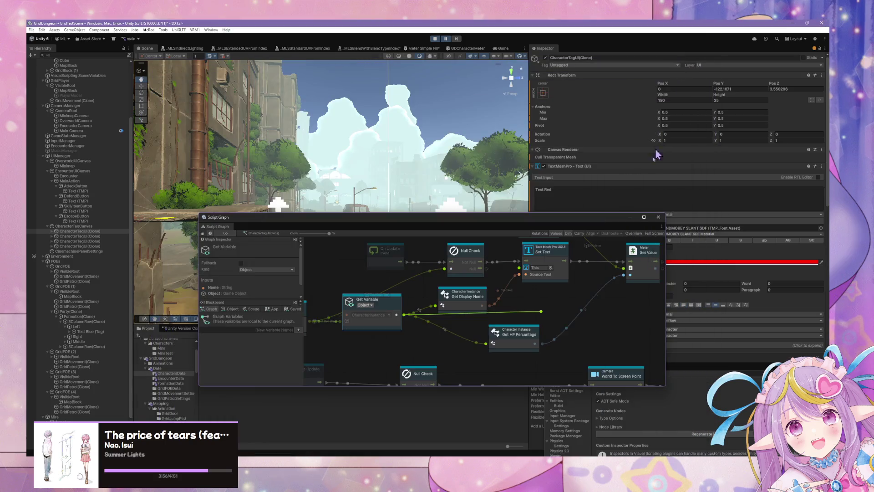
# Step: Browse CharacterTagUI(Clone) nodes from Get Variable's output, cancel the connection, and show GDCharacterMeter.cs
pyautogui.click(679, 63)
pyautogui.moveTo(532, 313); pyautogui.dragTo(531, 313)
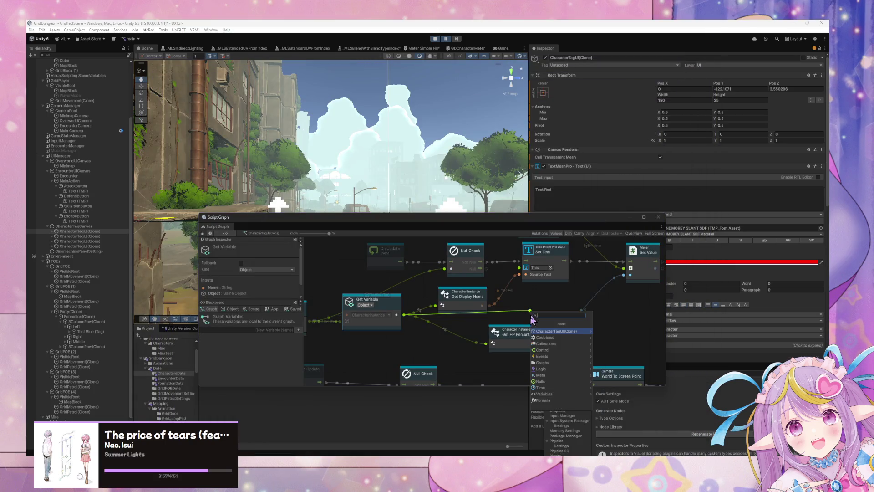
pyautogui.click(581, 332)
pyautogui.click(585, 332)
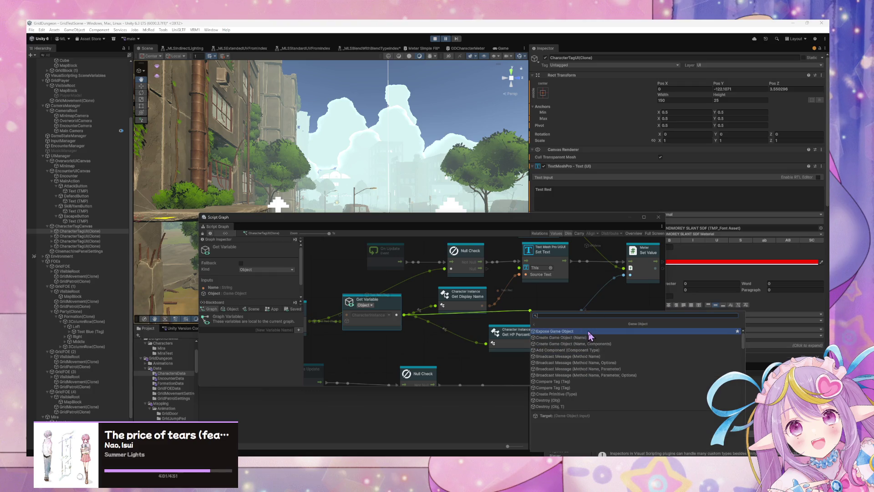
pyautogui.click(534, 324)
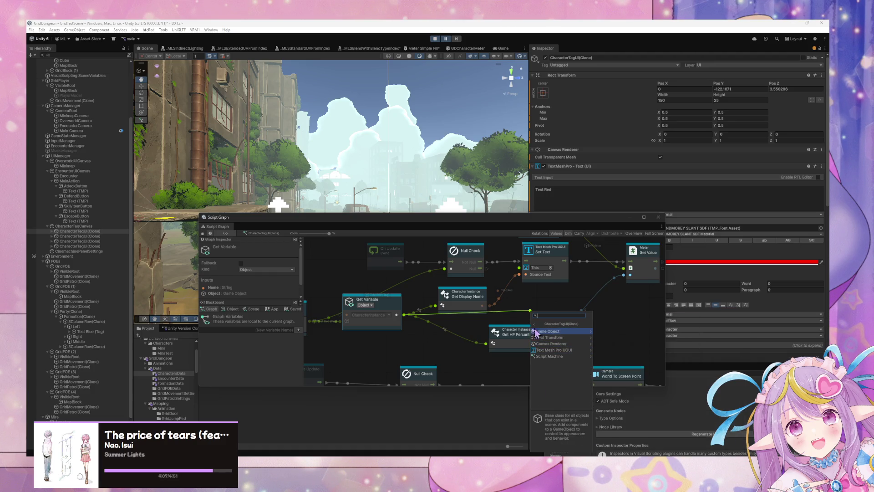
pyautogui.click(457, 340)
pyautogui.hotkey('alt', 'Tab')
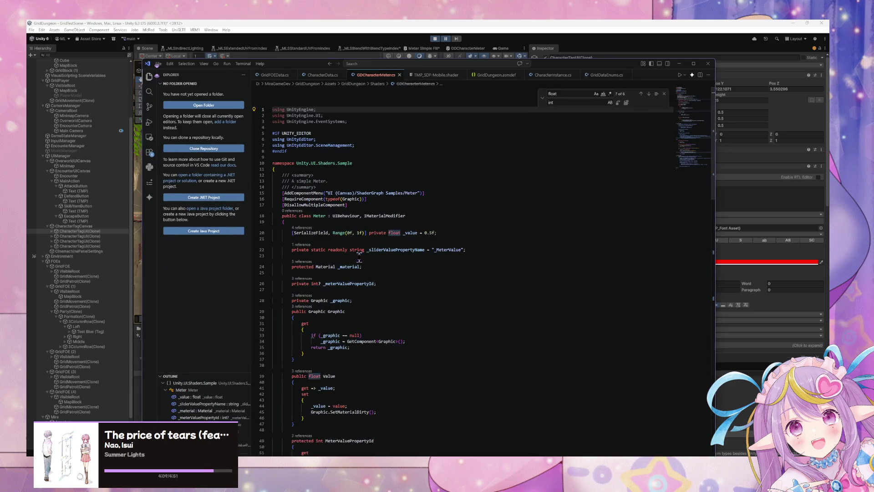
pyautogui.click(334, 78)
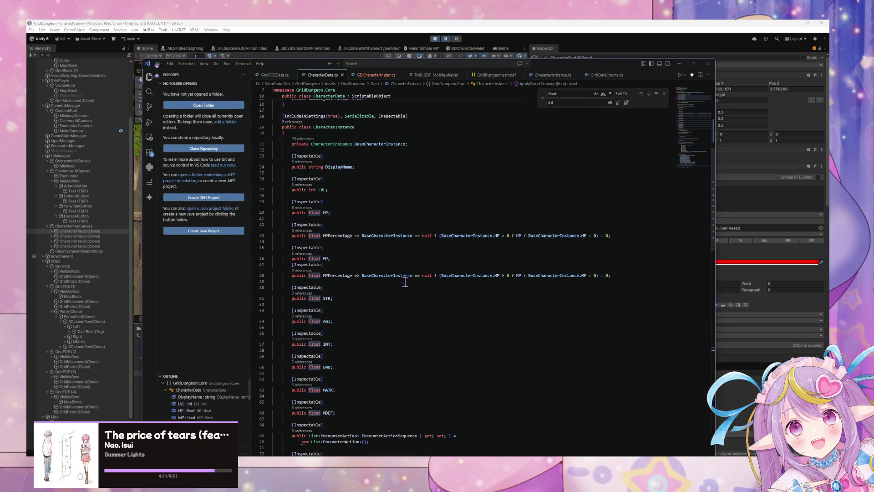
pyautogui.scroll(-10, 410, 265)
pyautogui.scroll(-3, 410, 265)
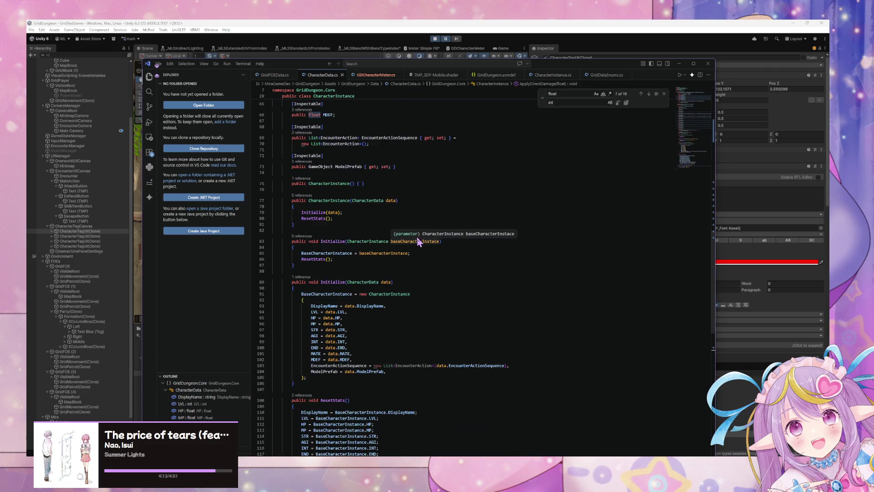
pyautogui.scroll(-3, 319, 221)
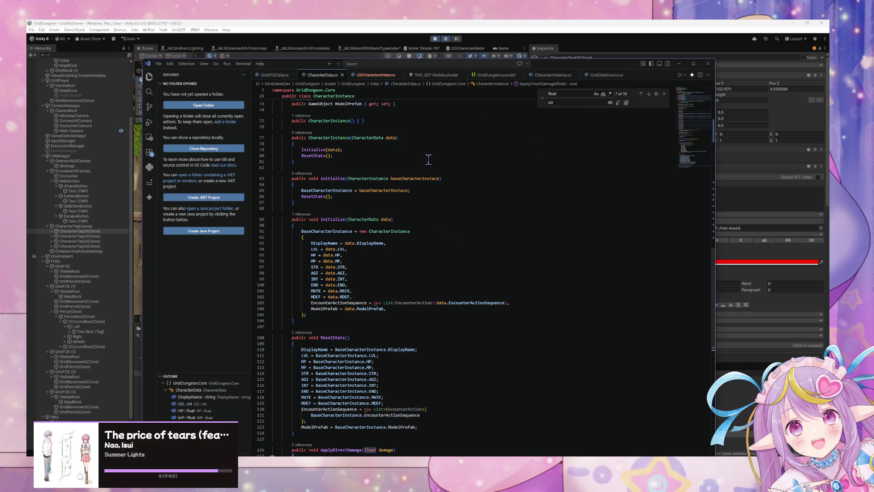
pyautogui.scroll(3, 429, 159)
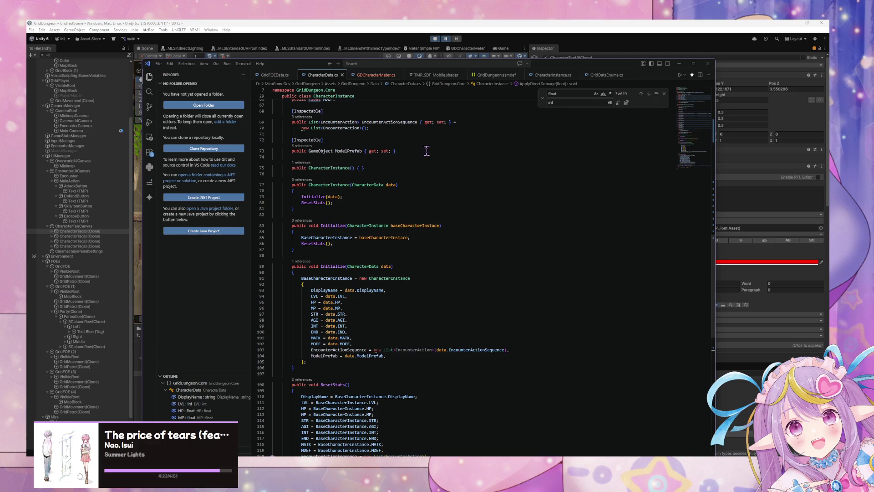
pyautogui.scroll(-3, 426, 151)
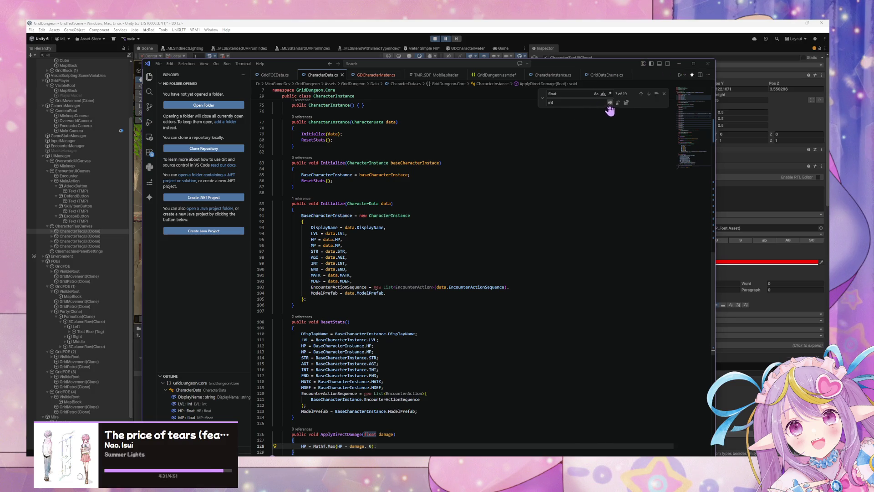
pyautogui.scroll(-5, 582, 216)
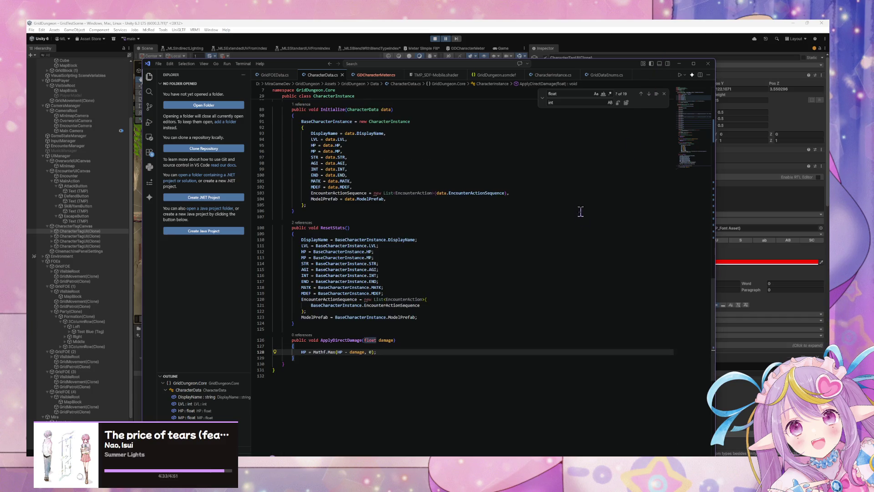
pyautogui.scroll(9, 572, 197)
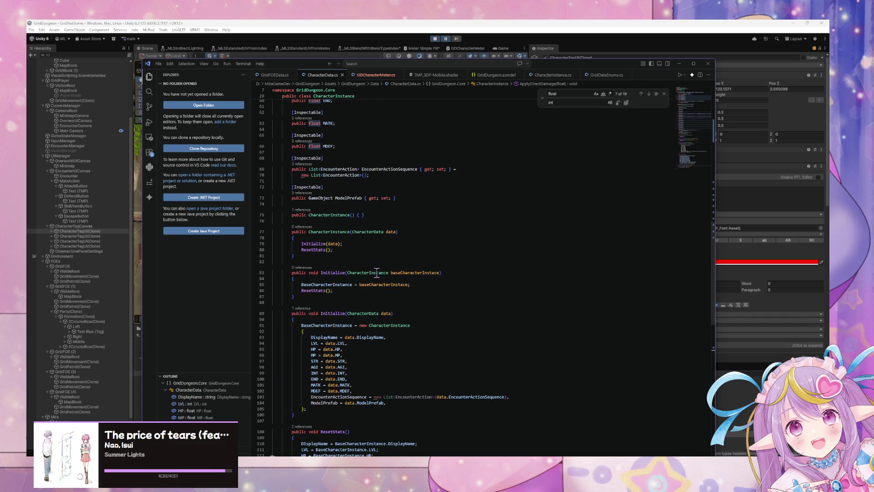
pyautogui.scroll(2, 376, 247)
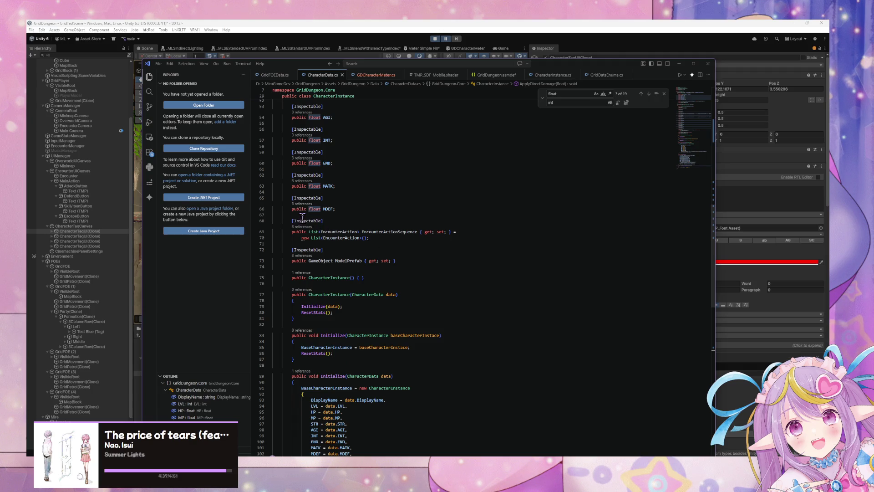
pyautogui.scroll(1, 319, 225)
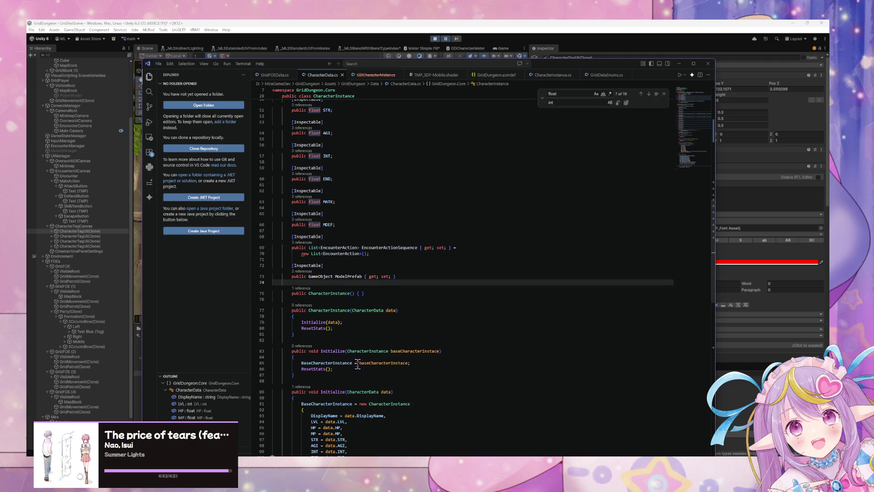
pyautogui.click(367, 352)
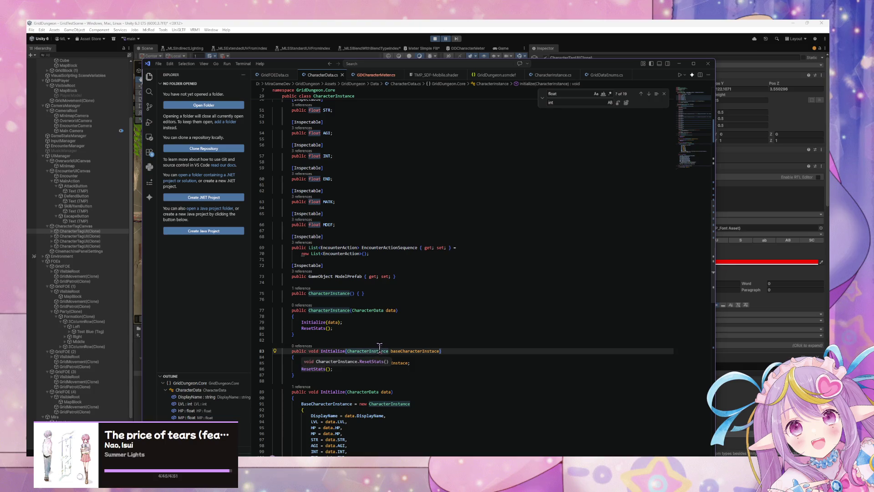
pyautogui.press('Down')
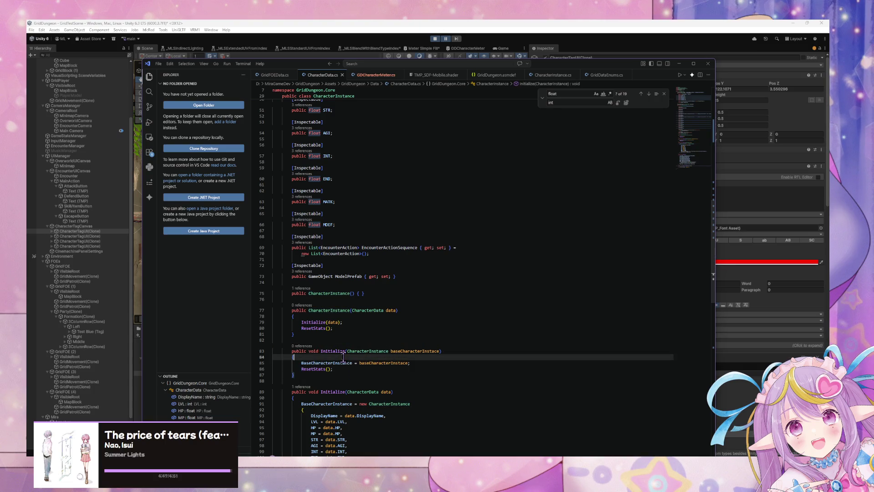
pyautogui.click(389, 397)
pyautogui.scroll(-3, 390, 386)
pyautogui.scroll(-10, 390, 386)
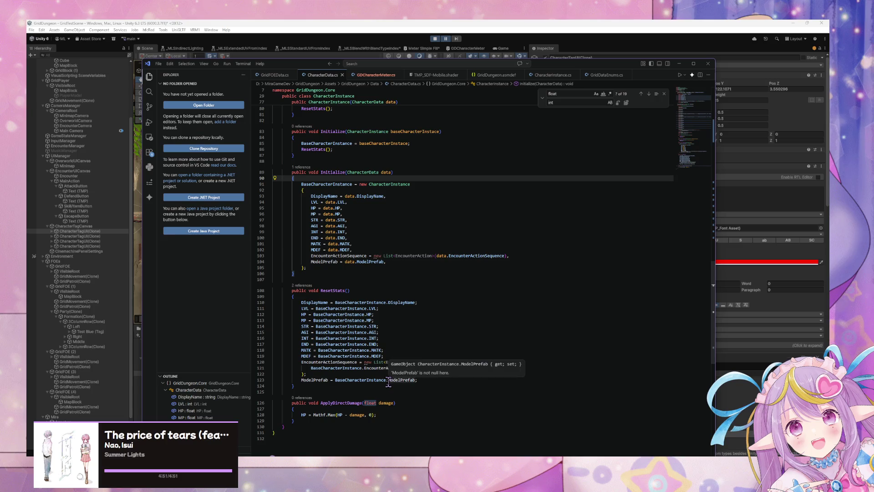
pyautogui.click(391, 374)
pyautogui.scroll(8, 393, 387)
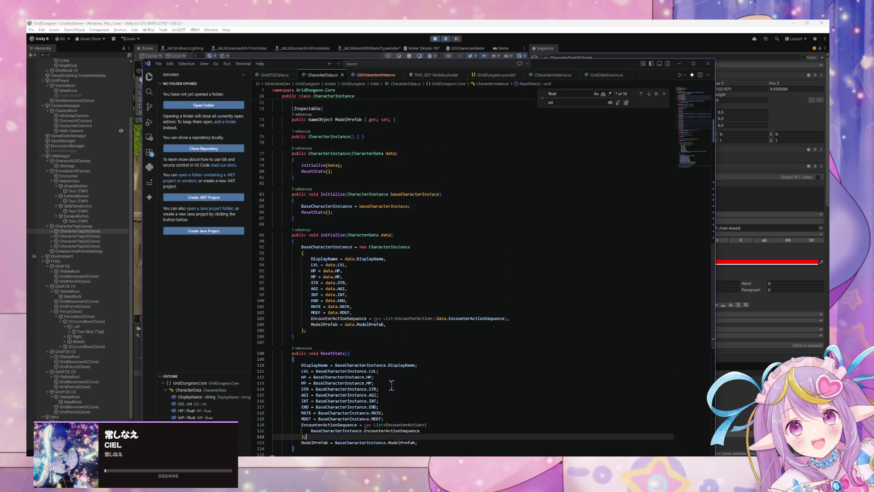
pyautogui.scroll(1, 391, 385)
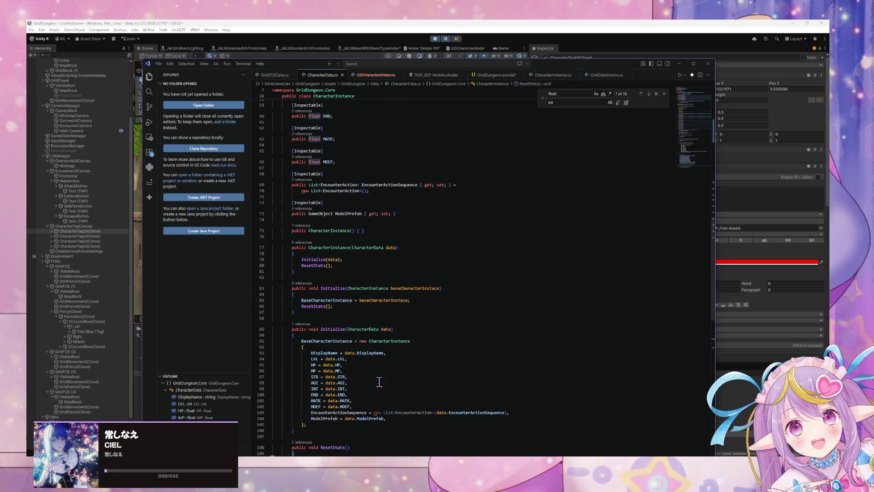
pyautogui.click(352, 214)
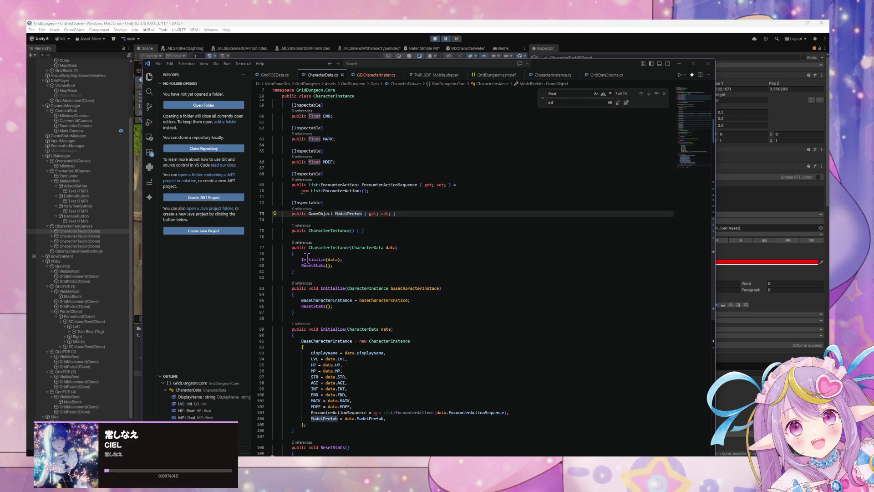
pyautogui.scroll(-3, 331, 325)
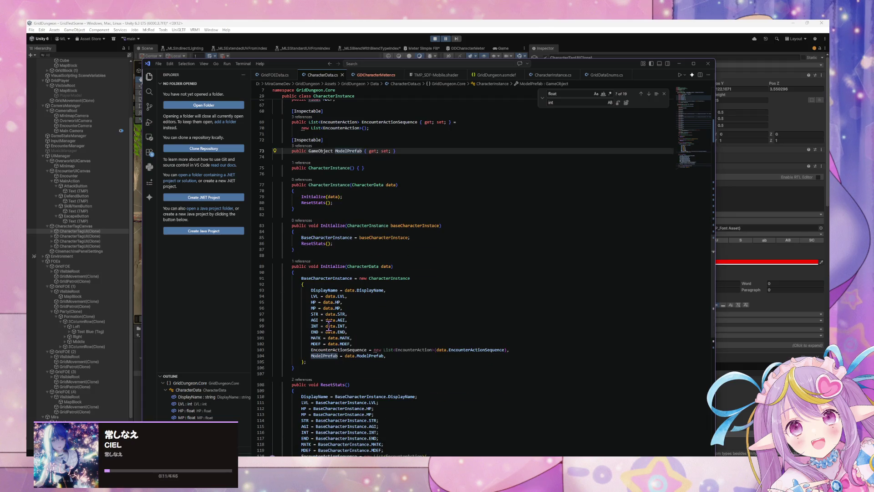
pyautogui.scroll(-5, 329, 326)
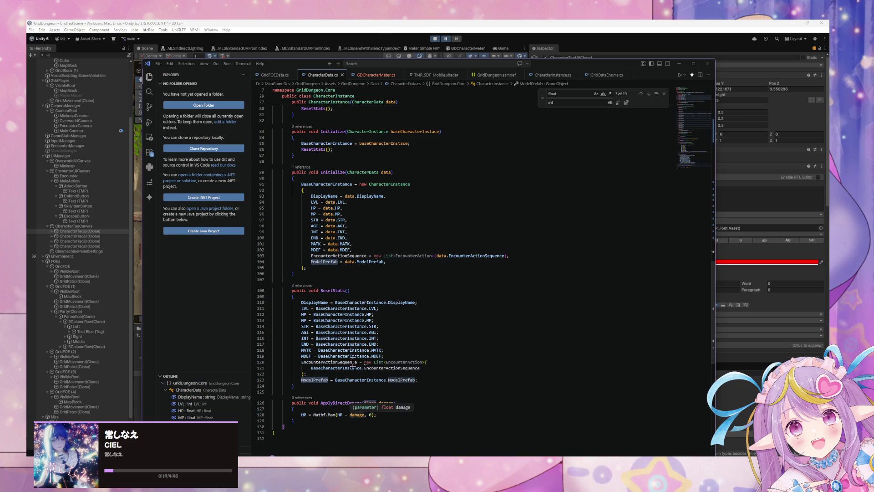
pyautogui.scroll(5, 348, 358)
pyautogui.scroll(5, 332, 351)
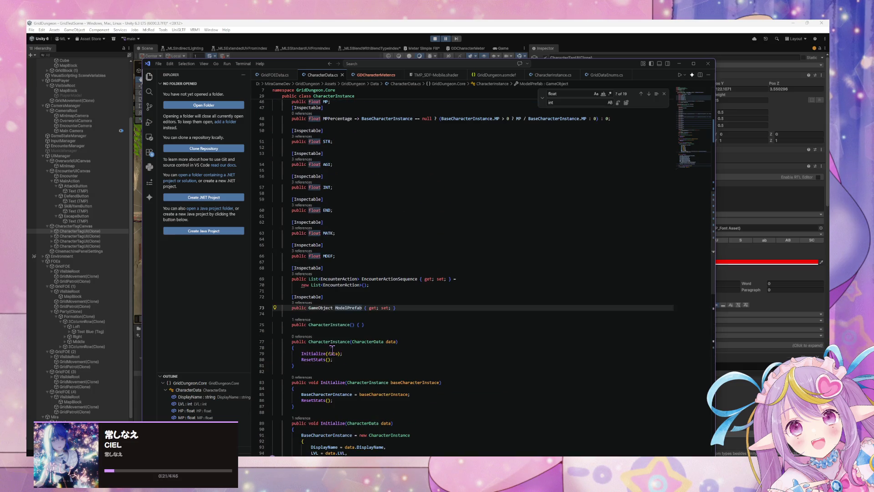
pyautogui.click(363, 285)
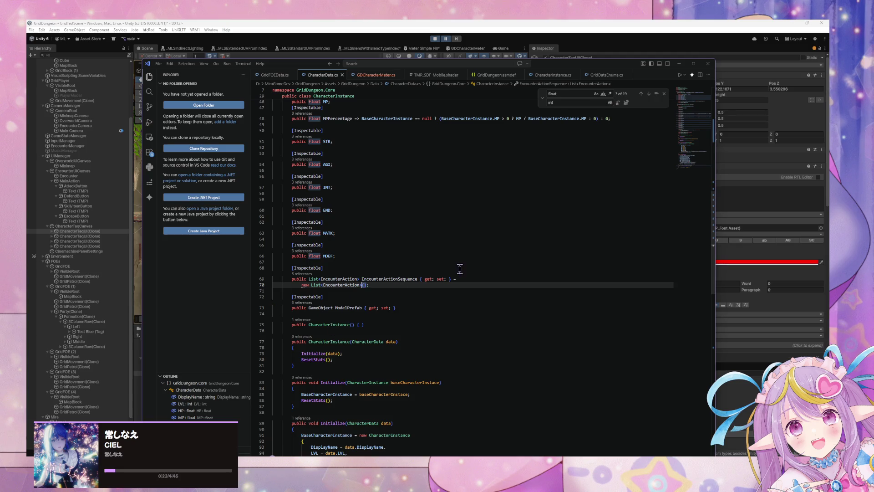
pyautogui.scroll(5, 372, 309)
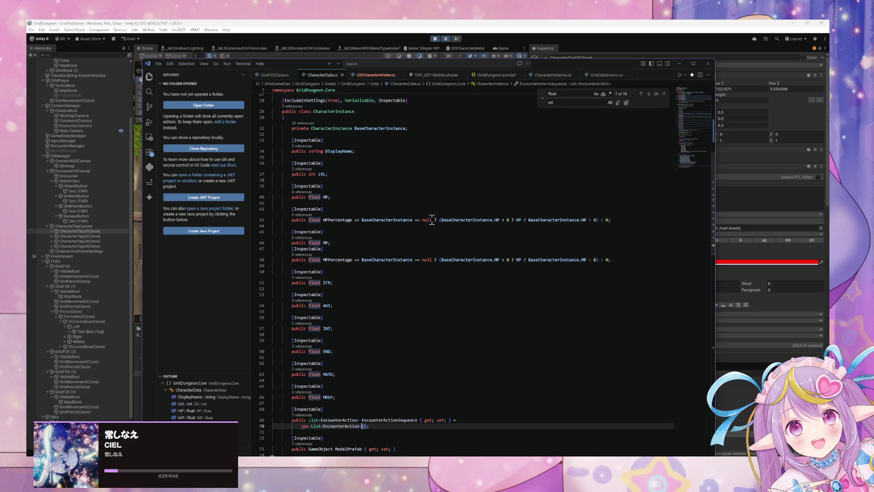
pyautogui.moveTo(432, 220)
pyautogui.click(417, 220)
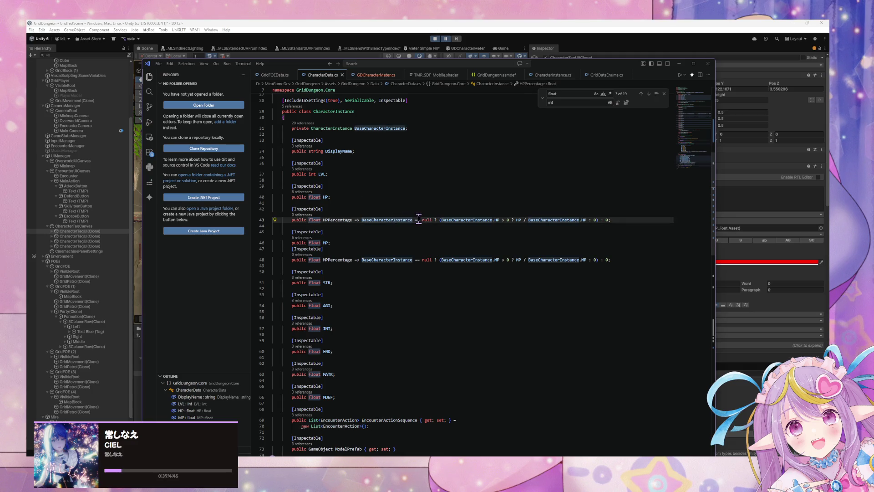
# Step: Change the HPPercentage and MPPercentage checks from '== null' to '!= null'
pyautogui.press('BackSpace')
pyautogui.write('!')
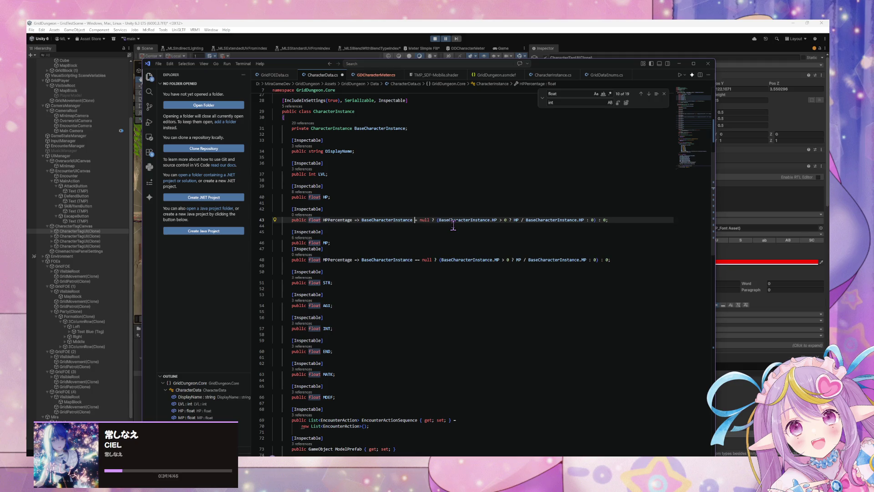
pyautogui.click(418, 259)
pyautogui.press('BackSpace')
pyautogui.write('!')
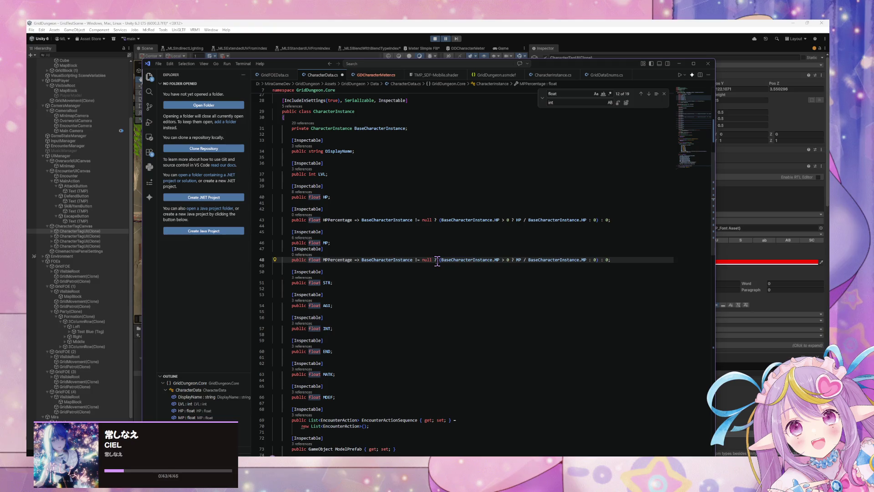
# Step: Save CharacterData.cs and start the game in Unity's Play mode
pyautogui.click(435, 44)
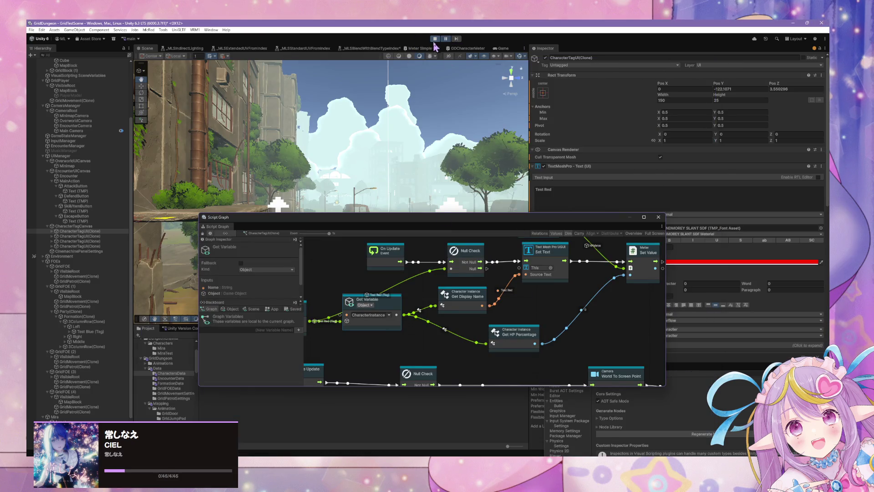
pyautogui.hotkey('alt', 'Tab')
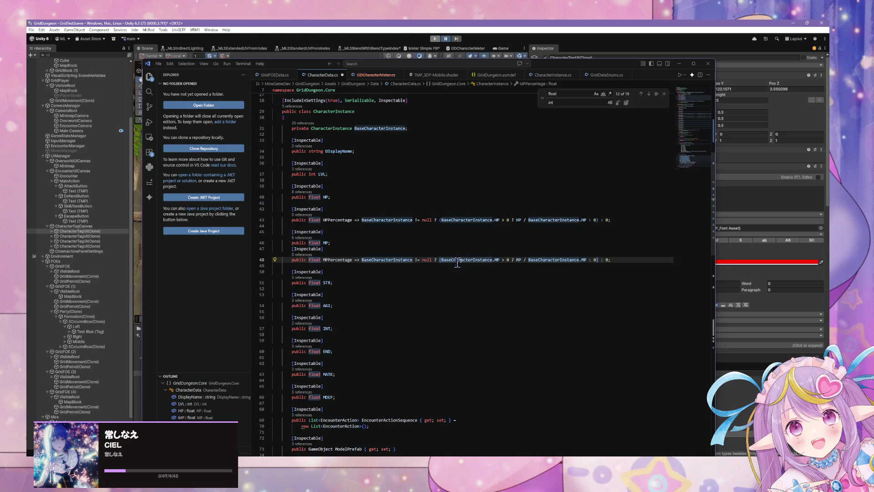
pyautogui.click(460, 259)
pyautogui.hotkey('ctrl', 's')
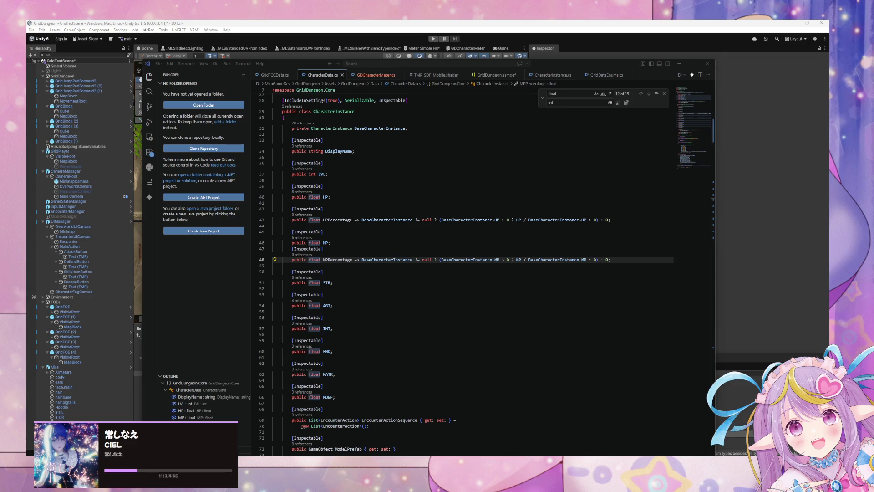
pyautogui.write('[Inspectable]')
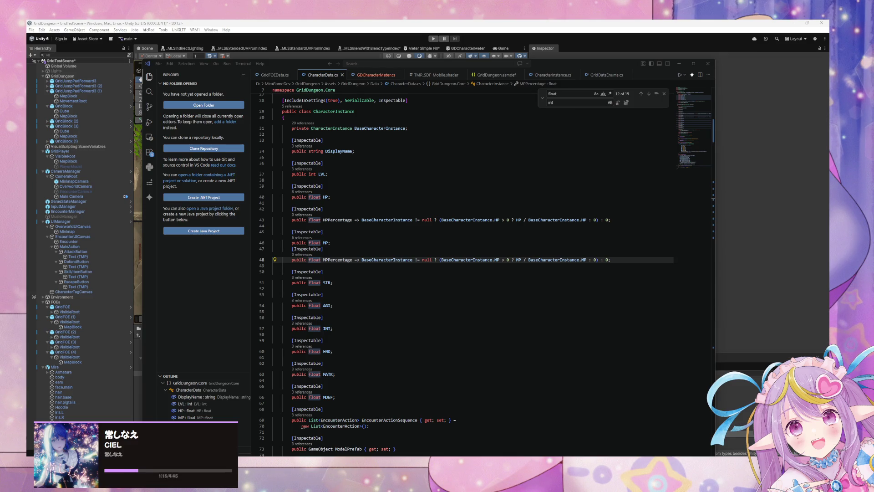
pyautogui.click(485, 248)
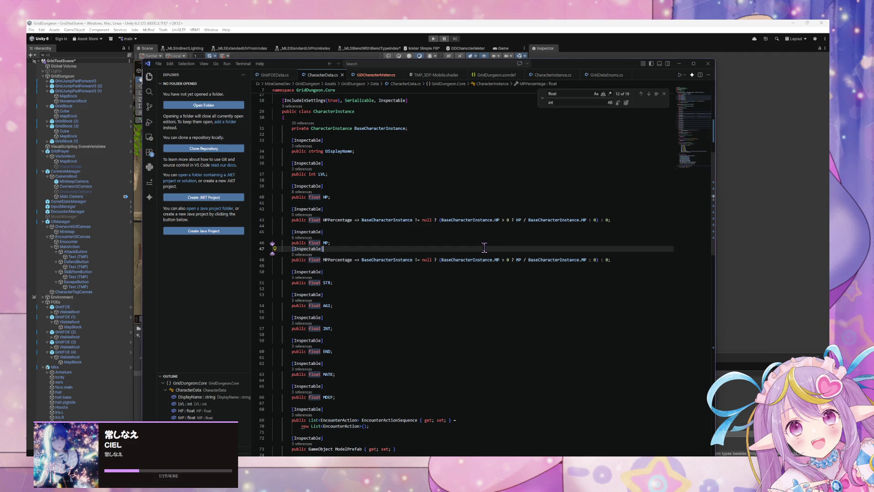
pyautogui.click(433, 39)
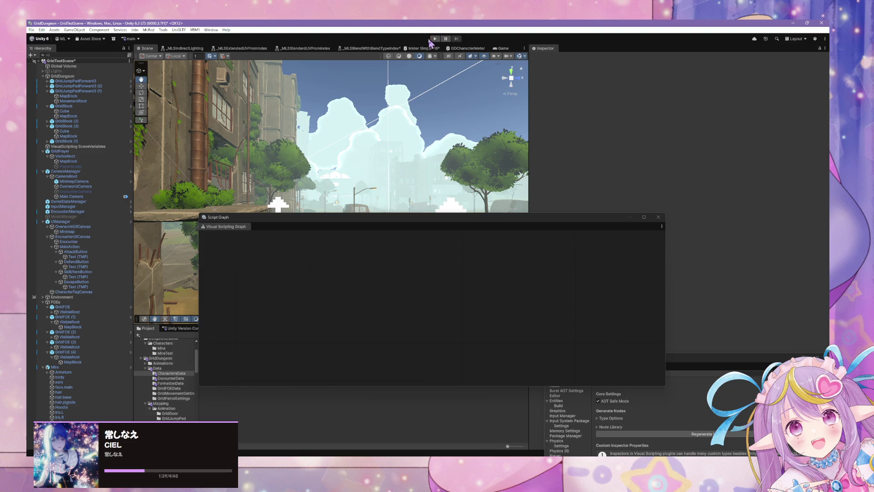
# Step: Let the domain reload finish, then scroll through the code in VS Code while the game runs
pyautogui.moveTo(388, 462)
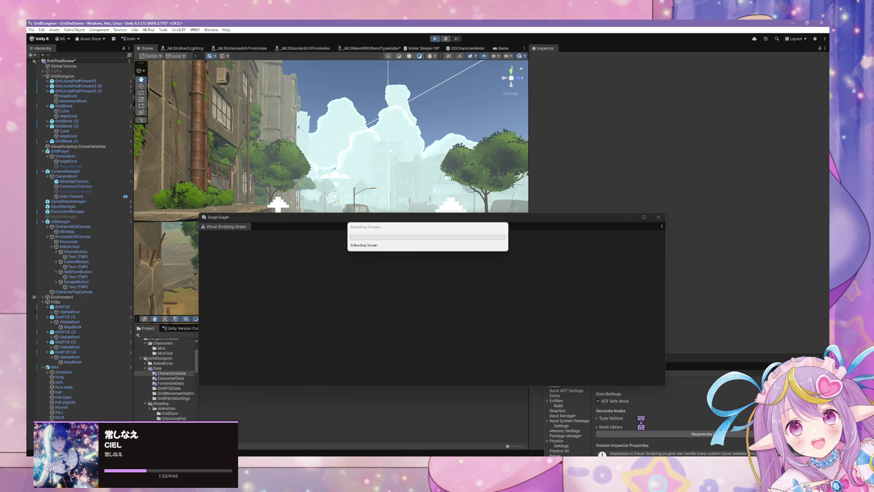
pyautogui.hotkey('alt', 'Tab')
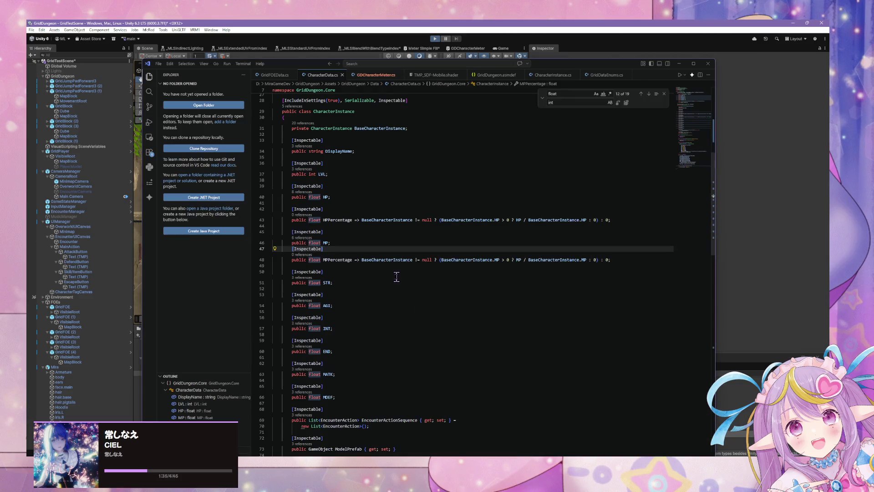
pyautogui.scroll(-5, 396, 273)
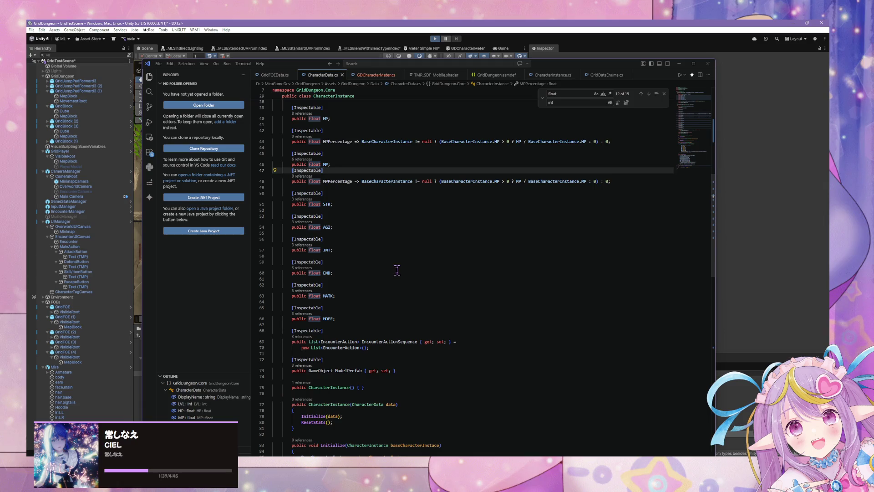
pyautogui.scroll(4, 397, 270)
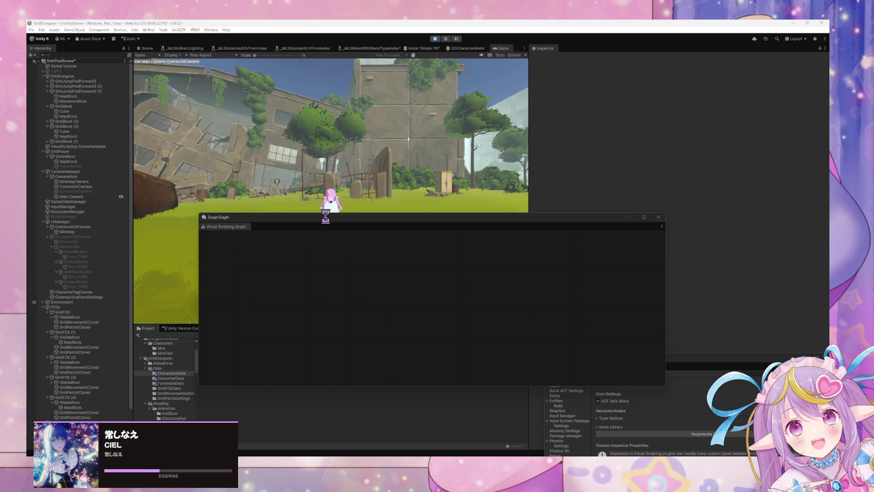
# Step: Dock the script graph, then choose ATTACK and escape in three successive encounters
pyautogui.moveTo(328, 222); pyautogui.dragTo(532, 260)
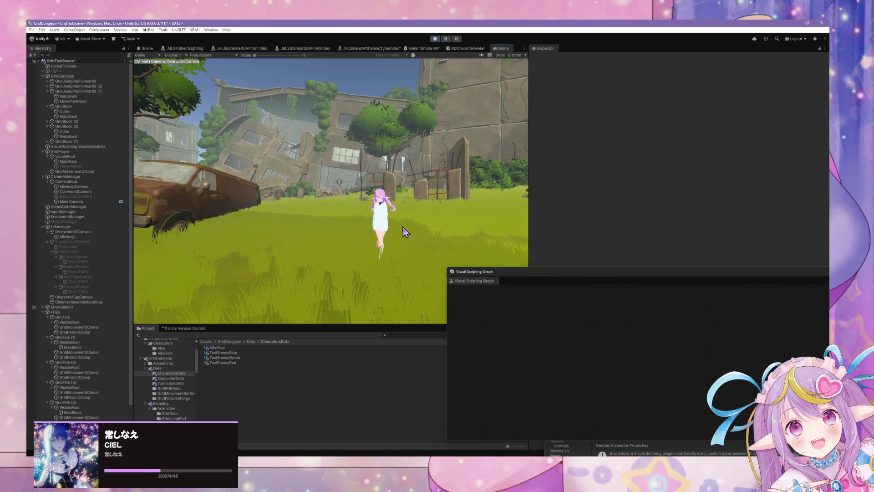
pyautogui.click(191, 164)
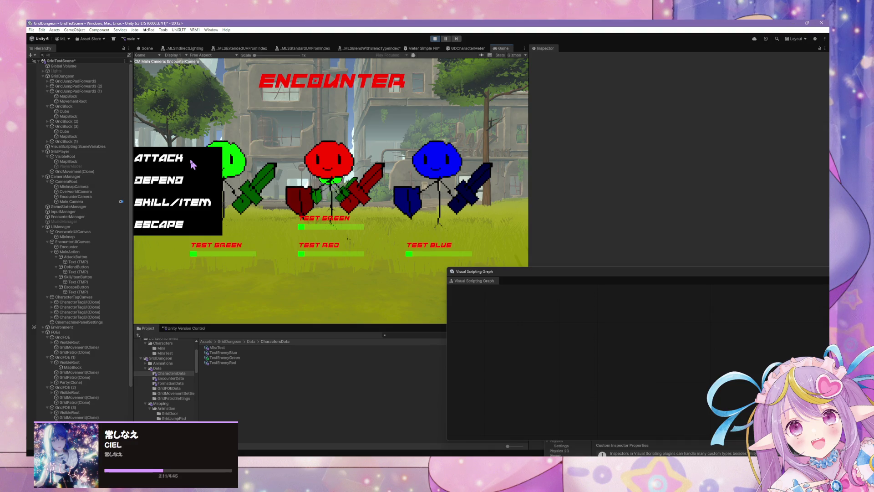
pyautogui.click(166, 229)
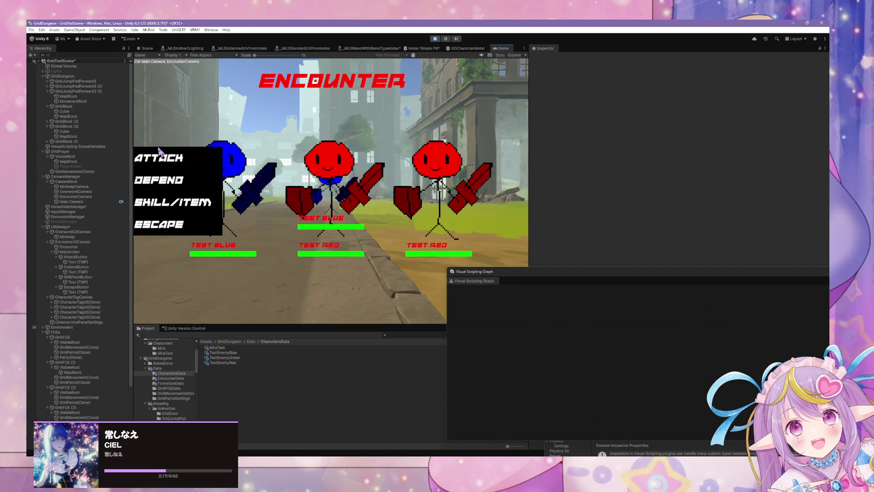
pyautogui.click(159, 156)
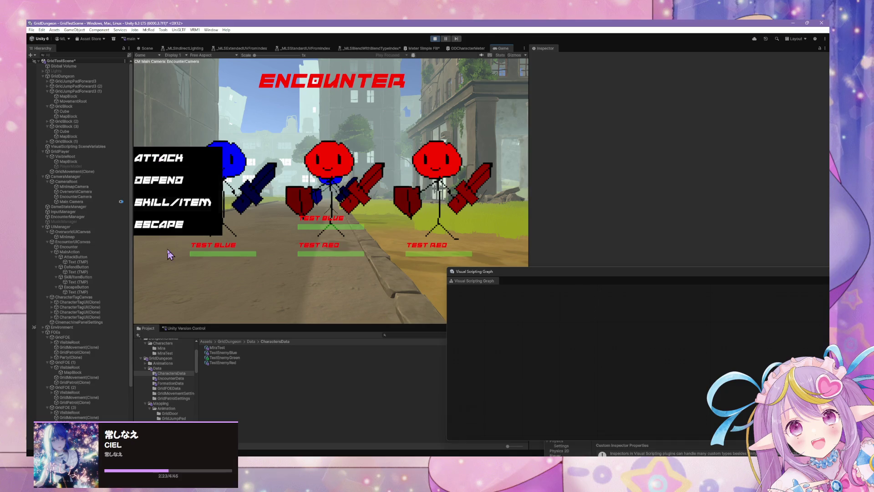
pyautogui.click(190, 231)
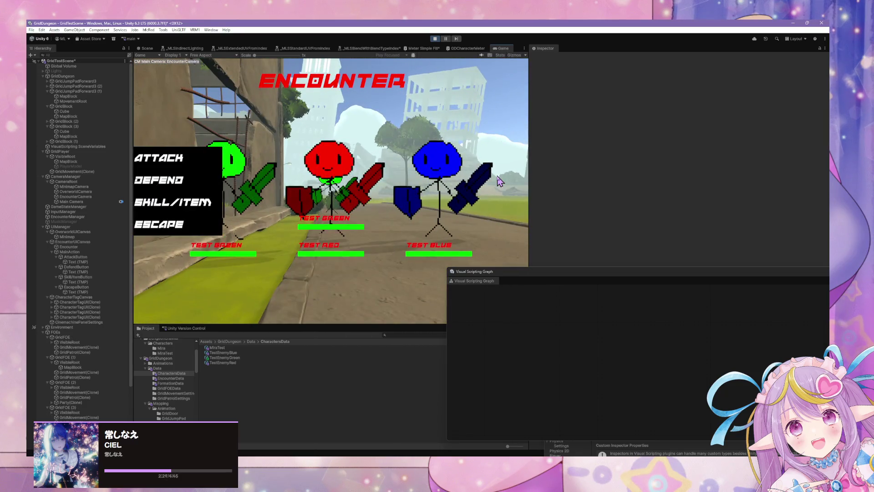
pyautogui.click(211, 159)
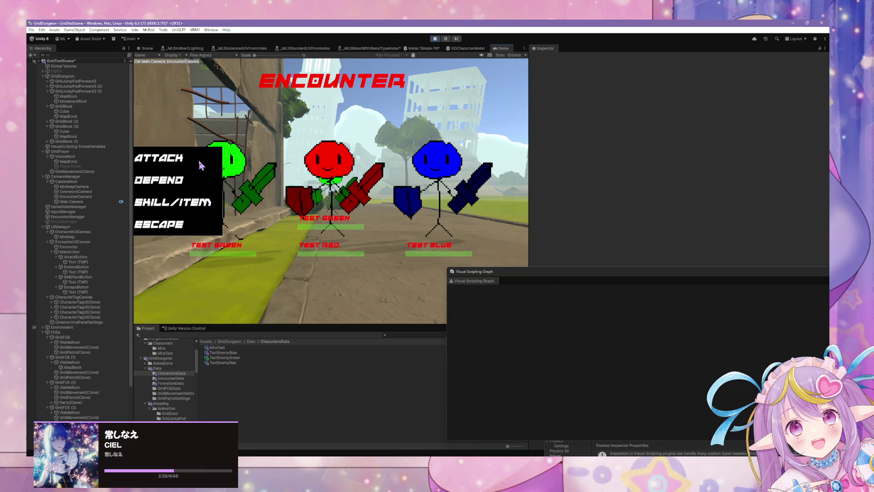
pyautogui.click(196, 228)
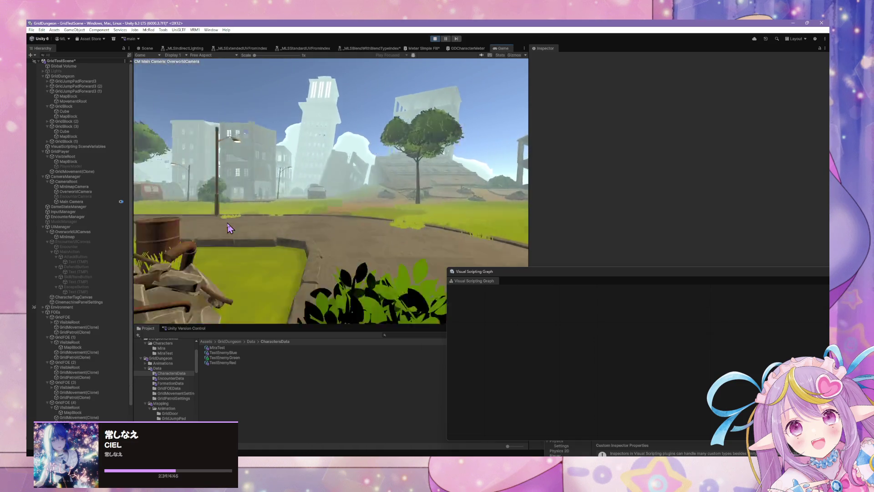
# Step: Walk forward with W into the enemy group to trigger an encounter, then stop Play mode
pyautogui.press('w')
pyautogui.press('w')
pyautogui.press('w')
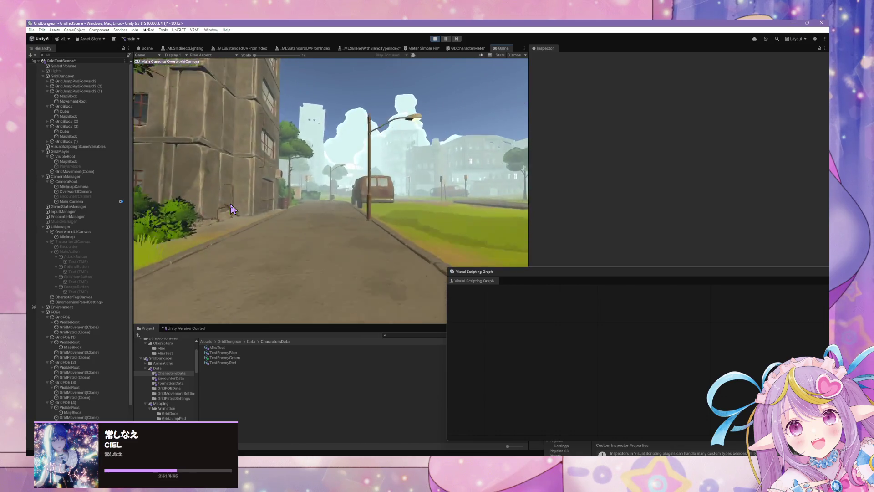
pyautogui.press('w')
pyautogui.press('w')
pyautogui.press('w')
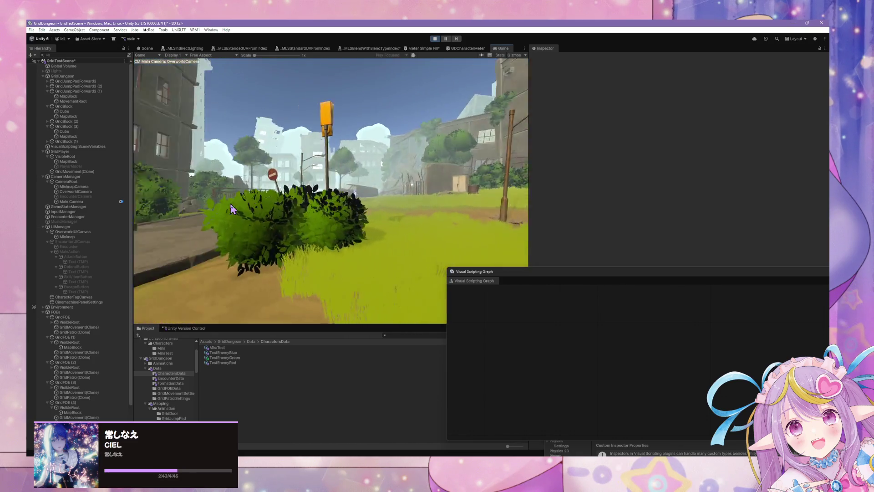
pyautogui.press('w')
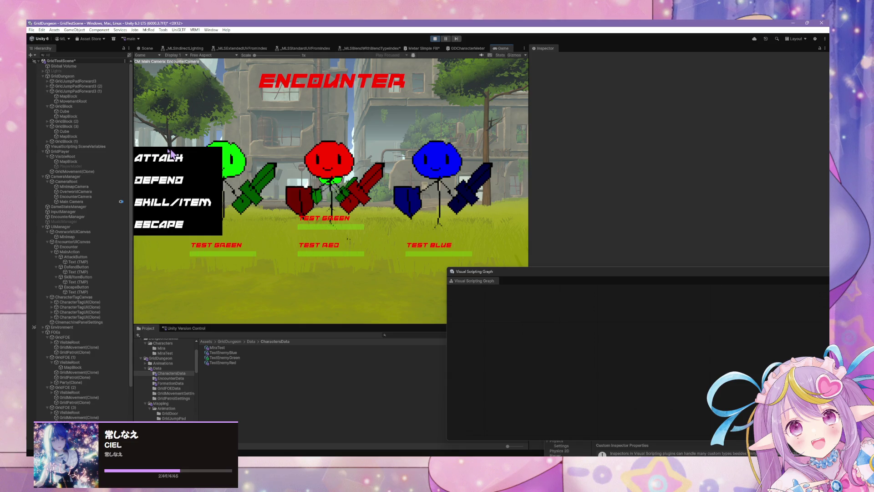
pyautogui.click(434, 38)
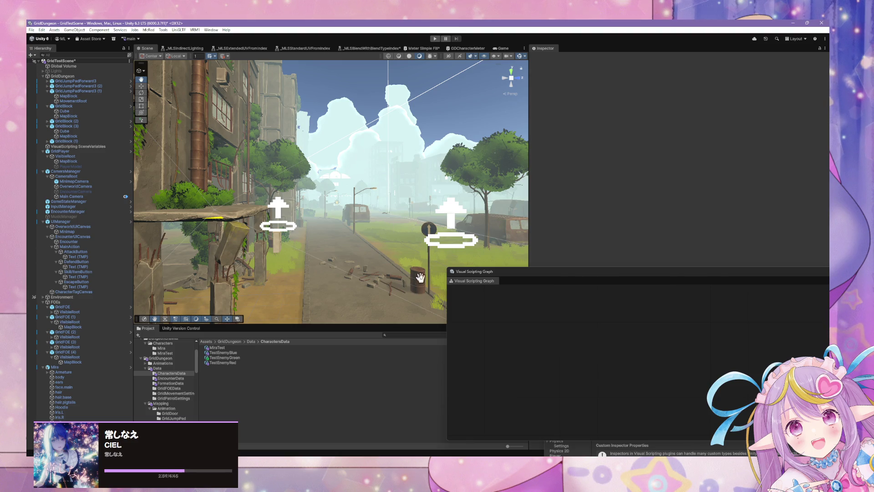
# Step: Centre the Visual Scripting Graph window and move the CharacterData.cs editor aside to uncover the scene
pyautogui.click(525, 273)
pyautogui.moveTo(525, 275); pyautogui.dragTo(427, 104)
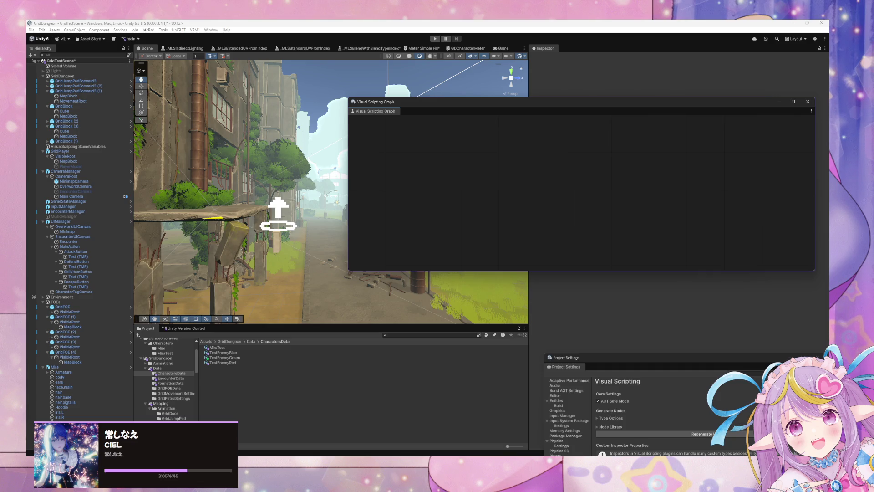
pyautogui.hotkey('alt', 'Tab')
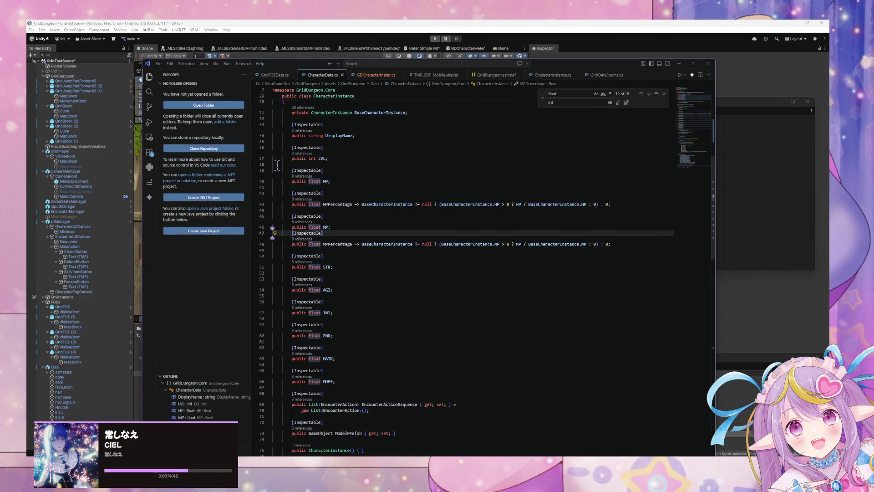
pyautogui.moveTo(276, 62)
pyautogui.mouseDown()
pyautogui.moveTo(401, 84)
pyautogui.moveTo(547, 172)
pyautogui.mouseUp()
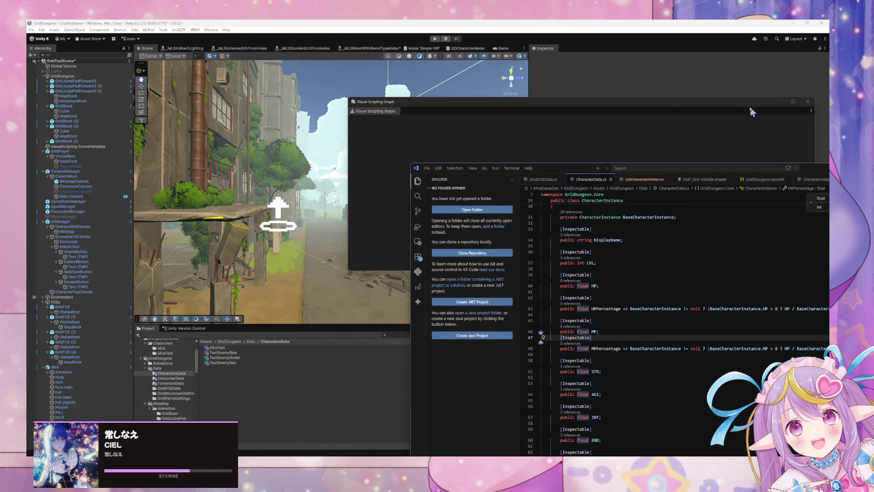
pyautogui.scroll(3, 184, 383)
pyautogui.scroll(-3, 184, 381)
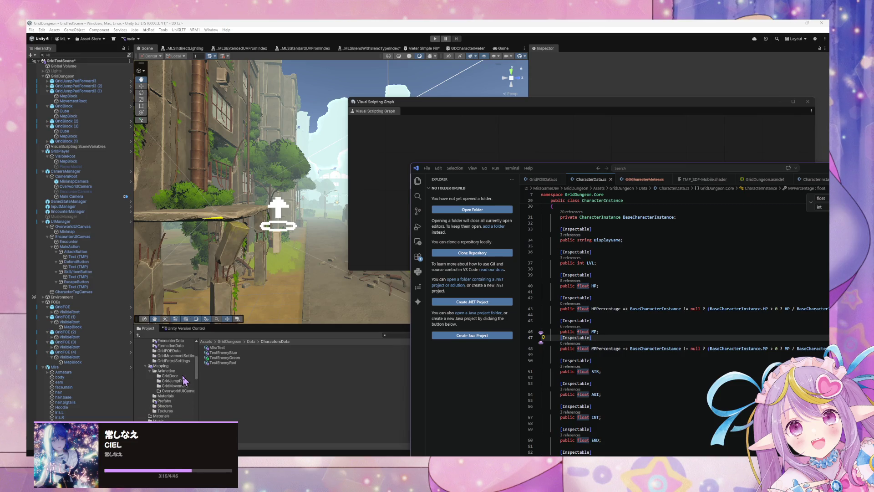
pyautogui.scroll(-5, 185, 380)
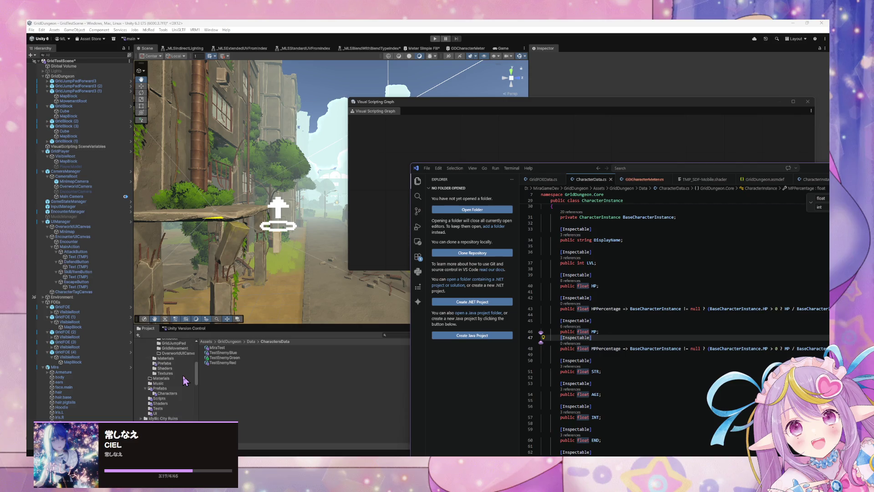
pyautogui.scroll(3, 183, 385)
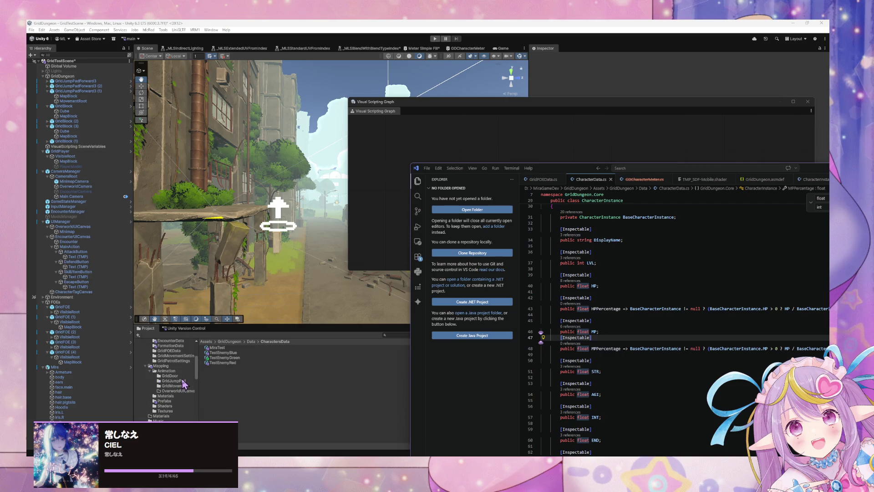
pyautogui.scroll(2, 184, 384)
# Step: Open the GridDungeon Data folder, reposition the code editor, and select EncounterManager
pyautogui.click(187, 357)
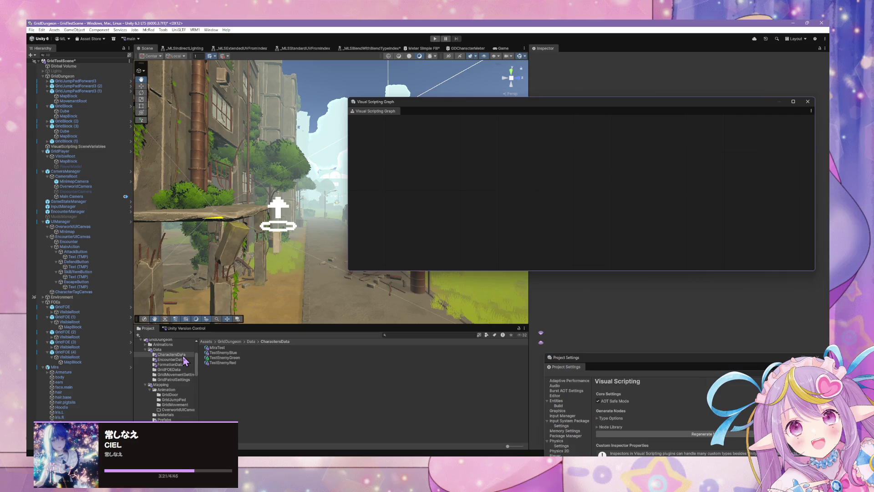
pyautogui.scroll(1, 189, 366)
pyautogui.click(180, 369)
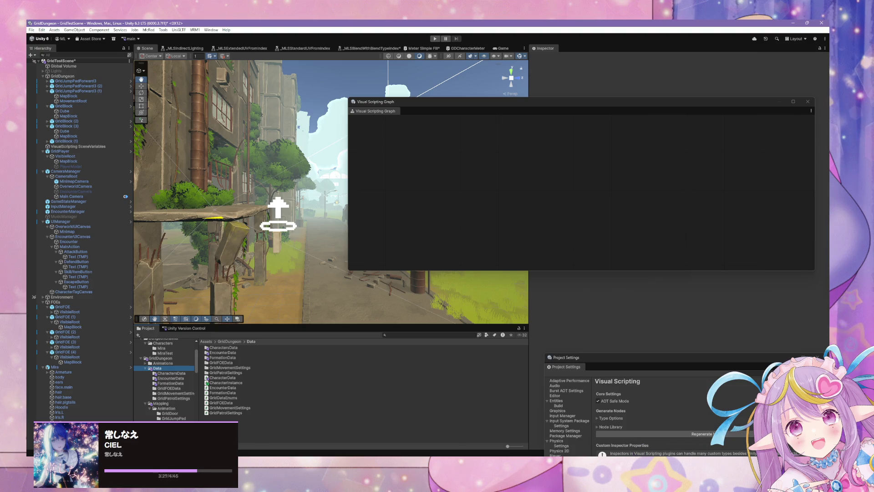
pyautogui.click(618, 452)
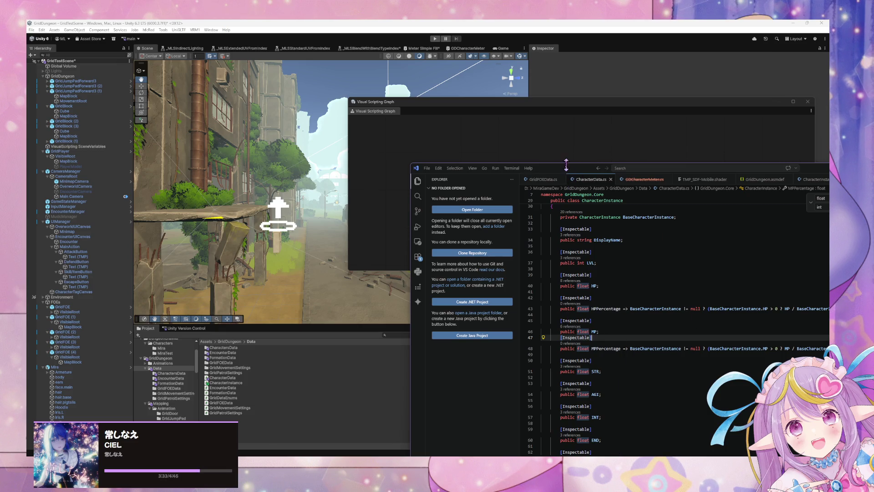
pyautogui.moveTo(563, 166)
pyautogui.mouseDown()
pyautogui.moveTo(416, 107)
pyautogui.moveTo(602, 181)
pyautogui.moveTo(484, 107)
pyautogui.mouseUp()
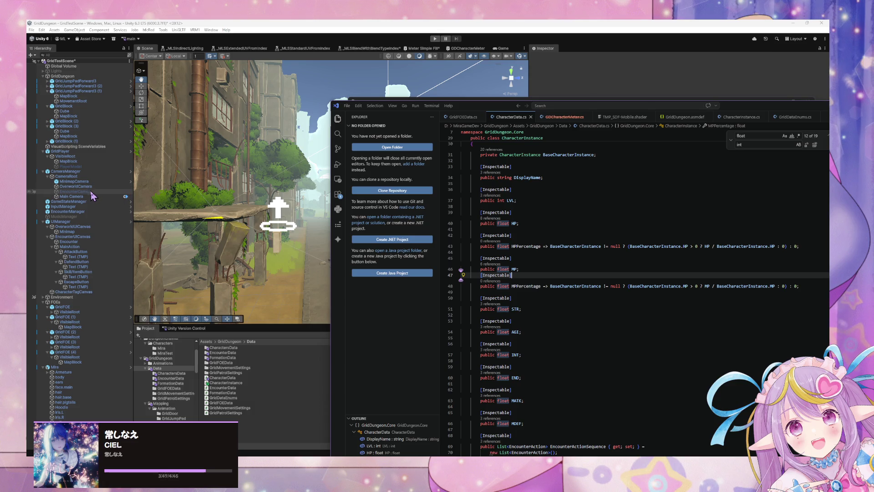
pyautogui.click(75, 211)
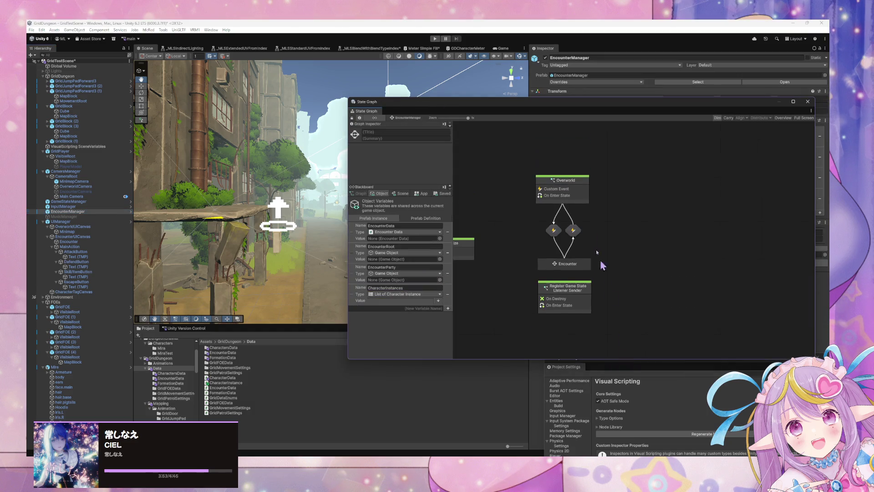
# Step: Open the Encounter super state, nudge Encounter Start up and left, and start Play mode
pyautogui.click(570, 266)
pyautogui.doubleClick(570, 265)
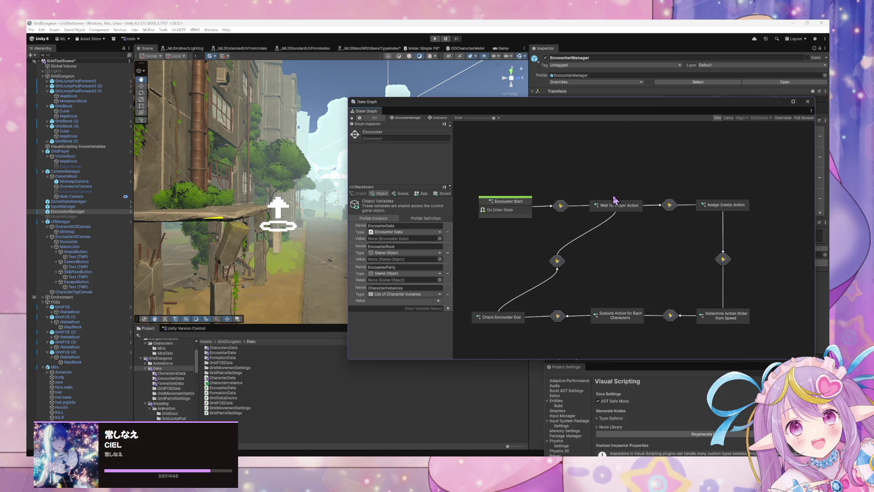
pyautogui.scroll(-1, 616, 201)
pyautogui.scroll(1, 623, 221)
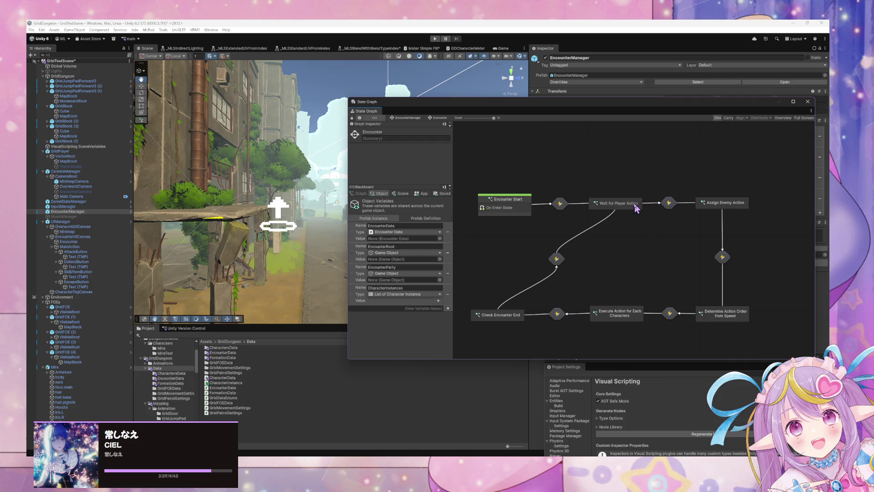
pyautogui.click(633, 203)
pyautogui.rightClick(634, 221)
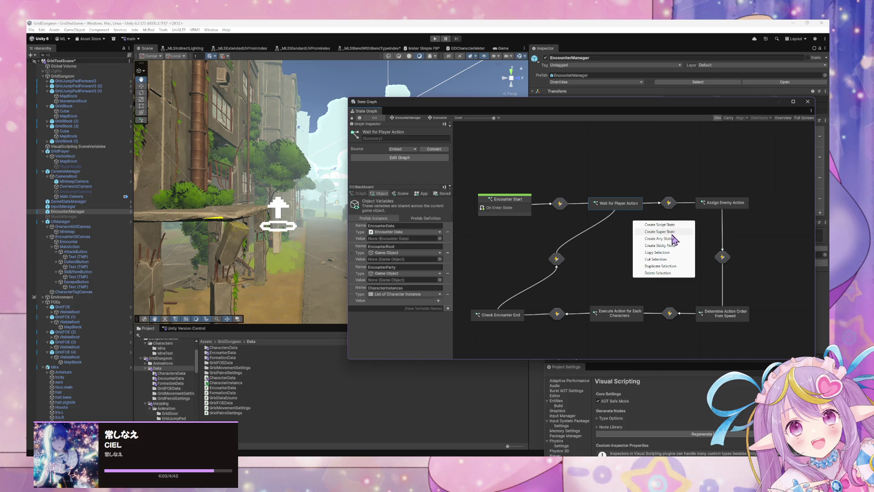
pyautogui.click(618, 227)
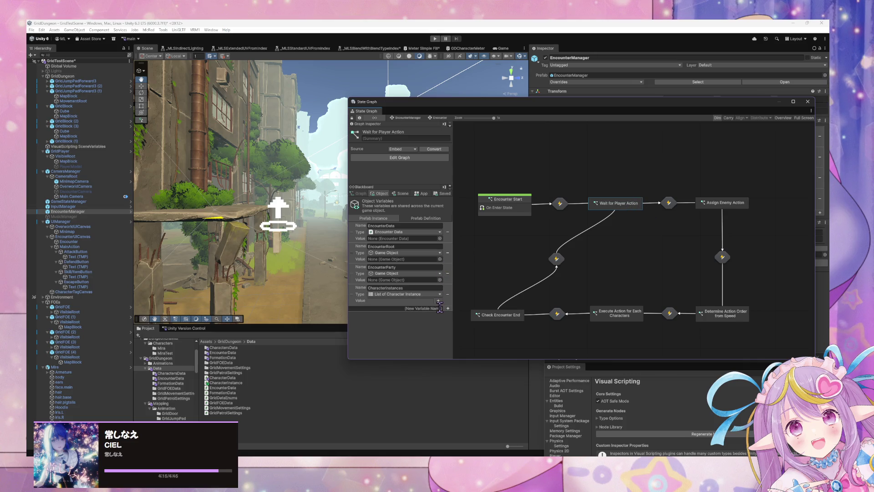
pyautogui.moveTo(524, 208); pyautogui.dragTo(506, 204)
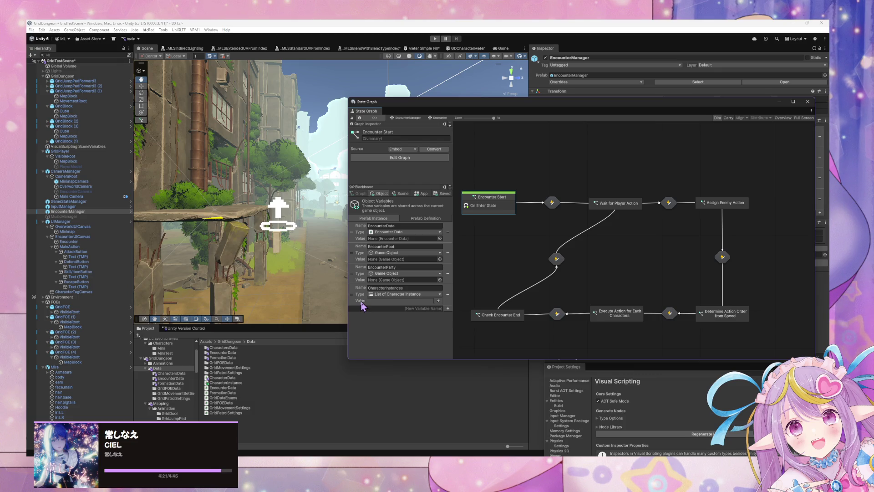
pyautogui.click(435, 39)
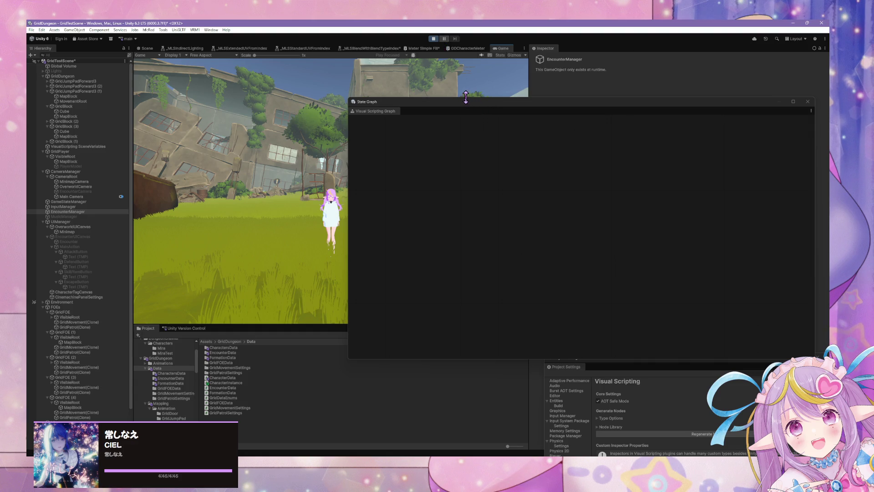
# Step: Choose ATTACK in the battle and scroll the Blackboard's CharacterInstances stats, showing Test Red at 70 HP
pyautogui.moveTo(480, 108); pyautogui.dragTo(540, 136)
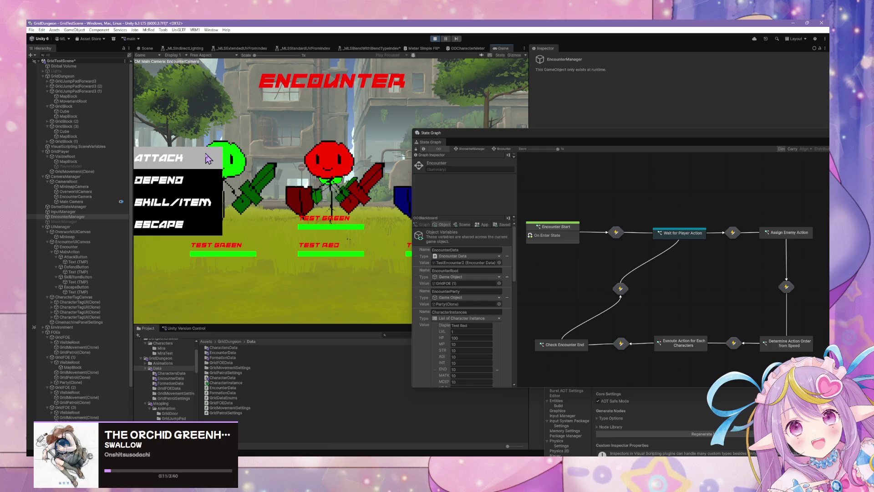
pyautogui.click(207, 158)
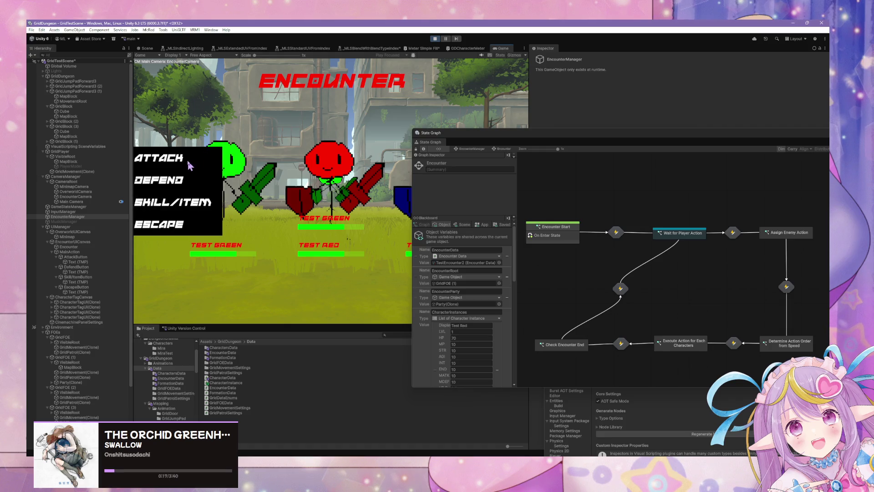
pyautogui.scroll(-5, 487, 325)
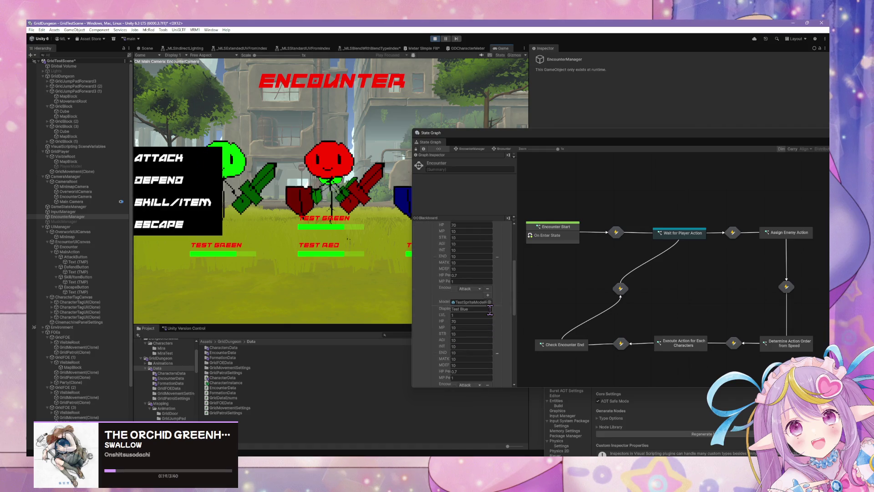
pyautogui.scroll(-5, 489, 310)
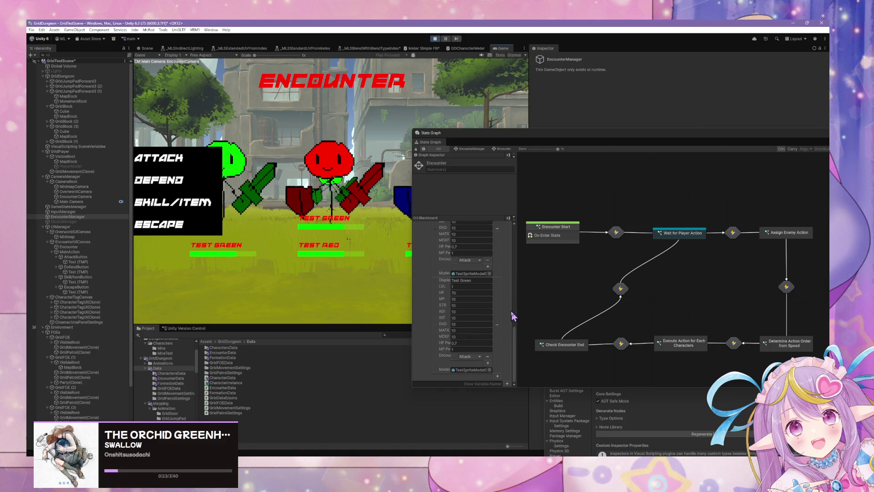
pyautogui.scroll(-2, 511, 310)
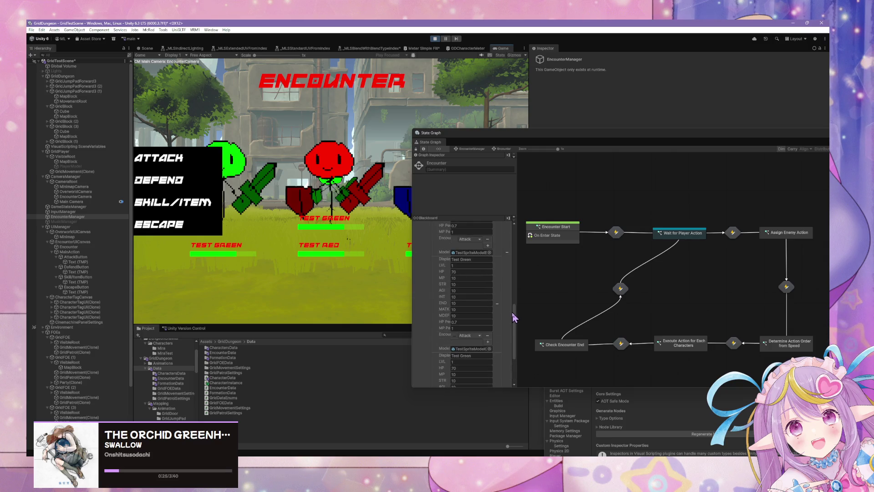
pyautogui.scroll(2, 513, 317)
pyautogui.moveTo(515, 318); pyautogui.dragTo(516, 288)
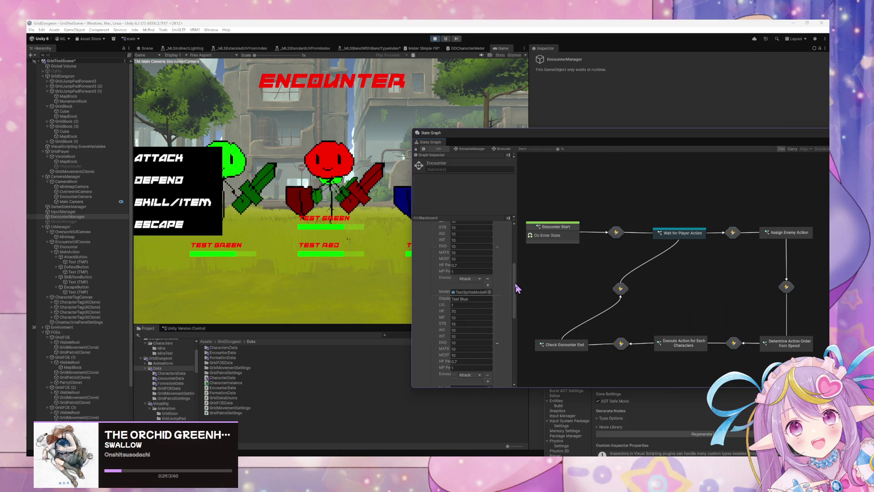
pyautogui.scroll(1, 517, 236)
pyautogui.moveTo(515, 273); pyautogui.dragTo(522, 360)
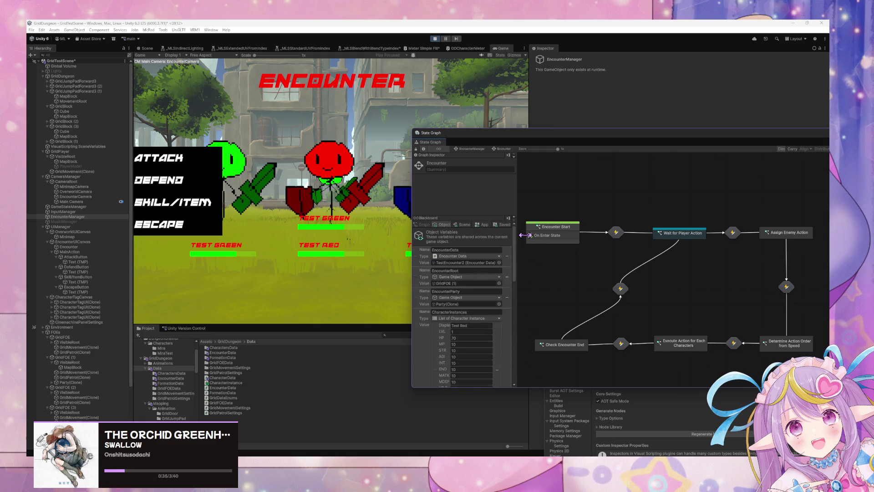
pyautogui.scroll(-5, 492, 274)
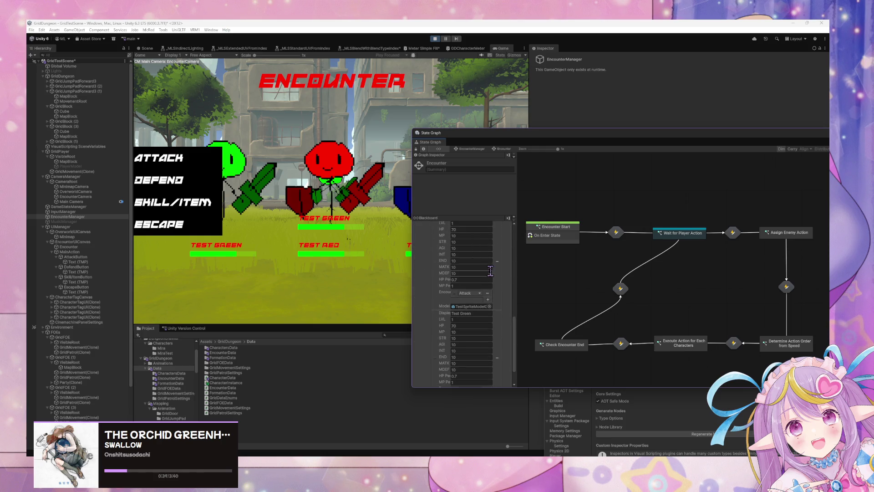
pyautogui.hotkey('alt', 'Tab')
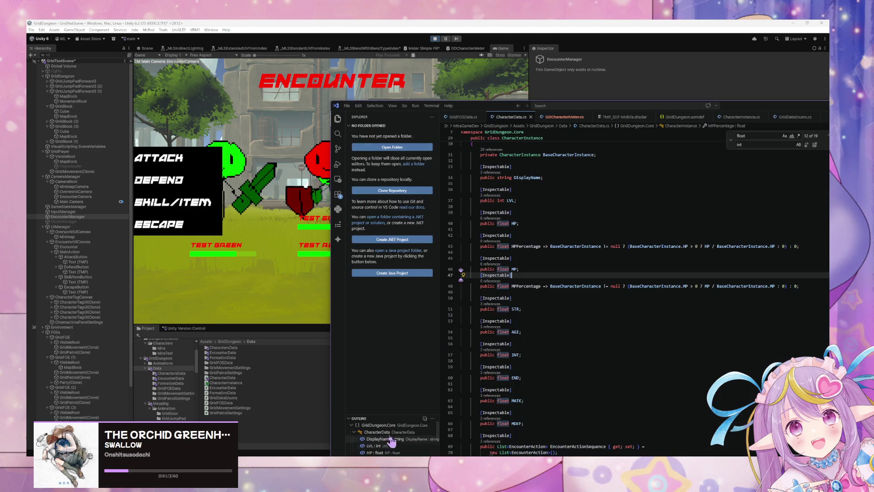
pyautogui.click(227, 417)
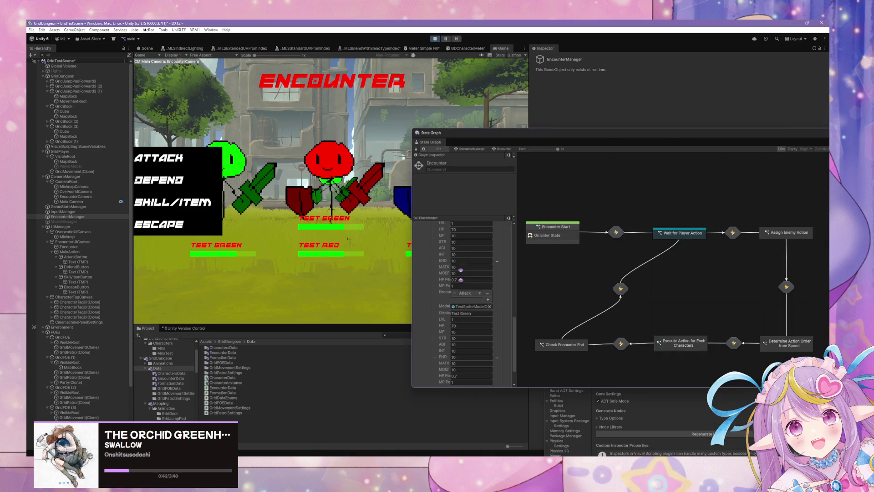
# Step: Open the EncounterData folder and scroll the Project panel up to Assets > GridDungeon
pyautogui.doubleClick(223, 352)
pyautogui.scroll(-10, 191, 395)
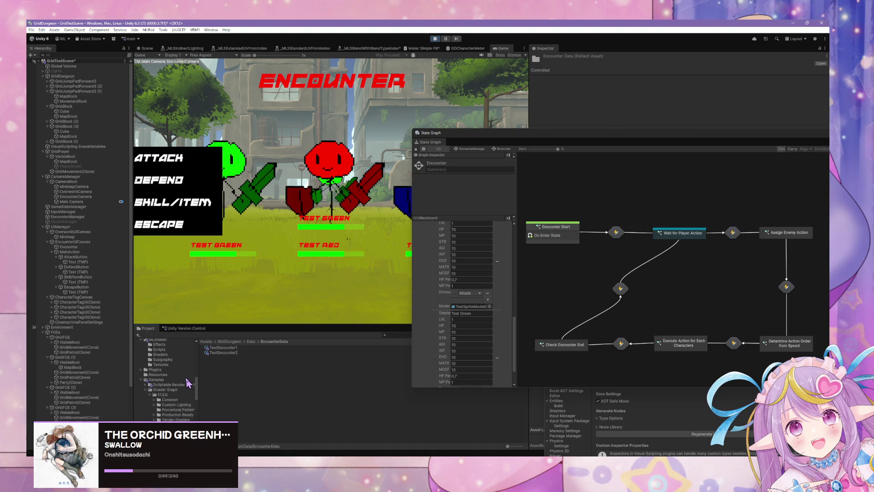
pyautogui.scroll(4, 189, 379)
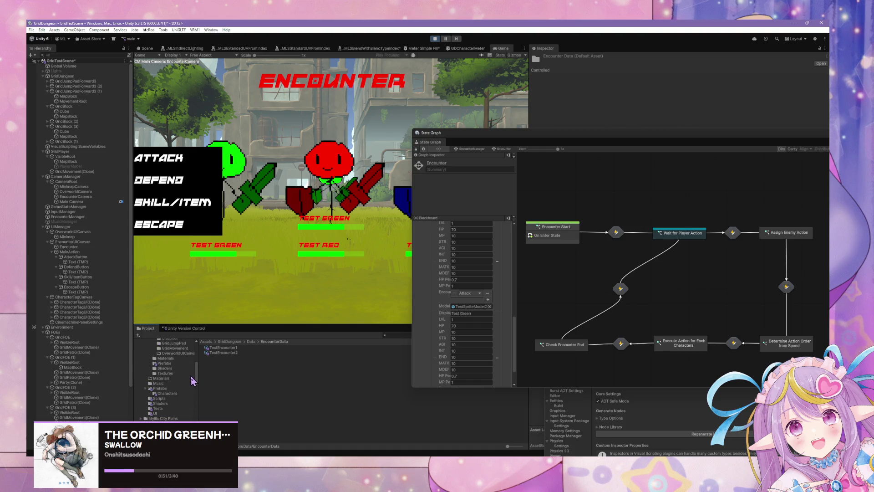
pyautogui.scroll(3, 191, 377)
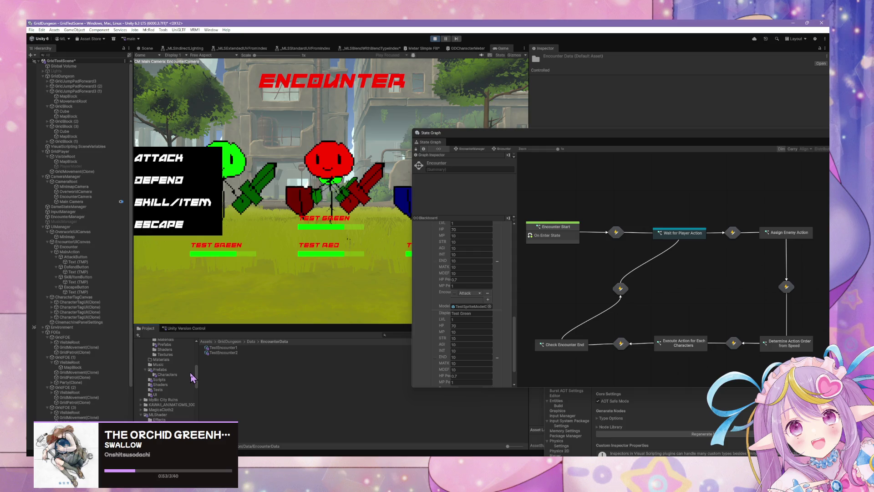
pyautogui.scroll(5, 190, 372)
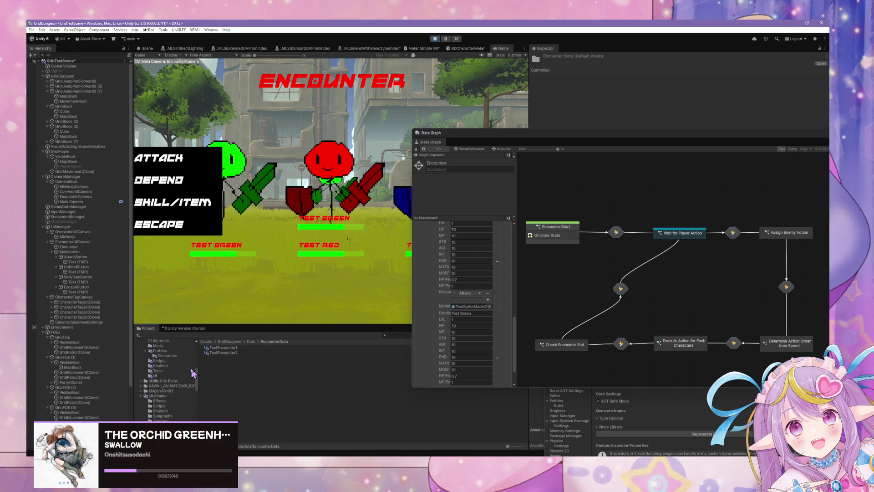
pyautogui.scroll(-5, 190, 374)
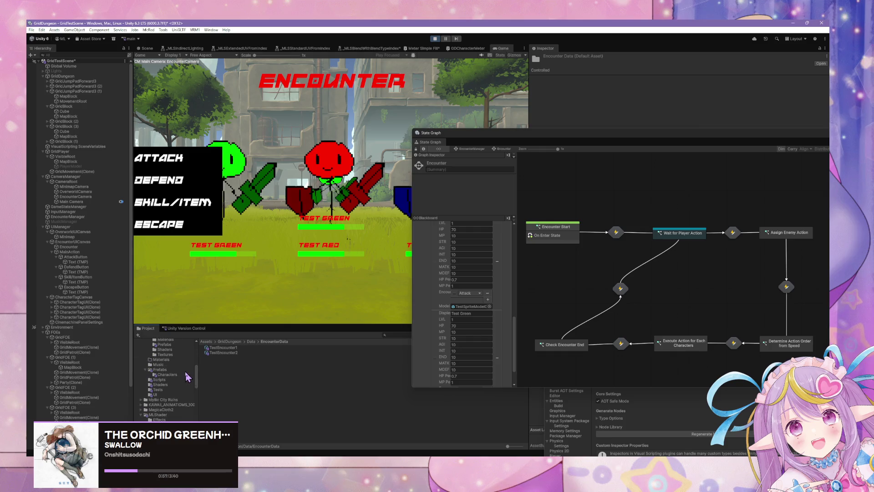
pyautogui.scroll(10, 161, 394)
# Step: Select the GridDungeon Data folder, view its asset options, and stop Play mode
pyautogui.click(171, 406)
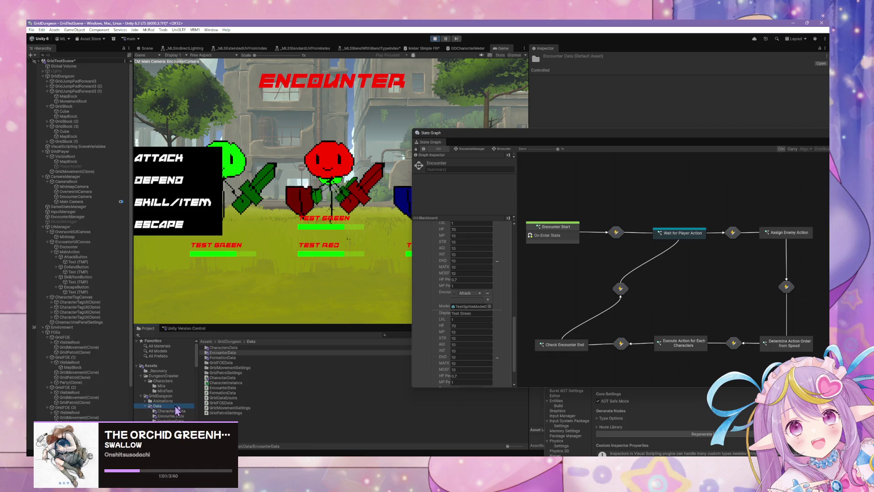
pyautogui.rightClick(290, 415)
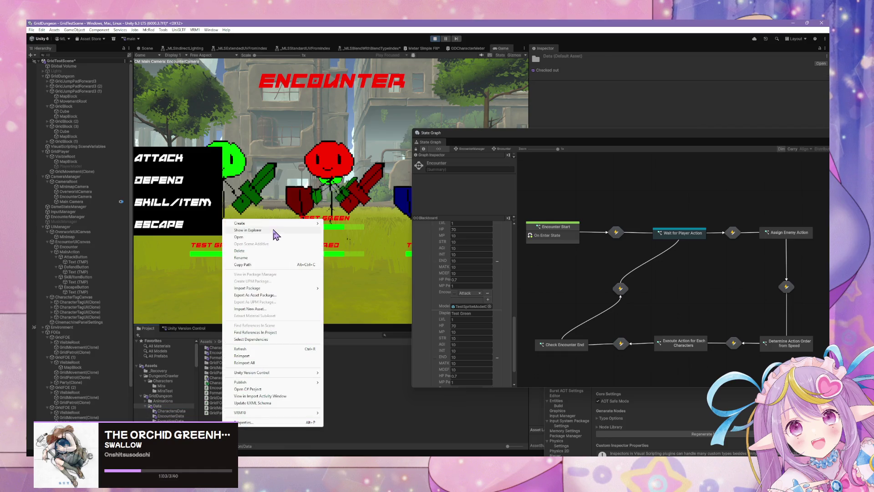
pyautogui.moveTo(285, 223)
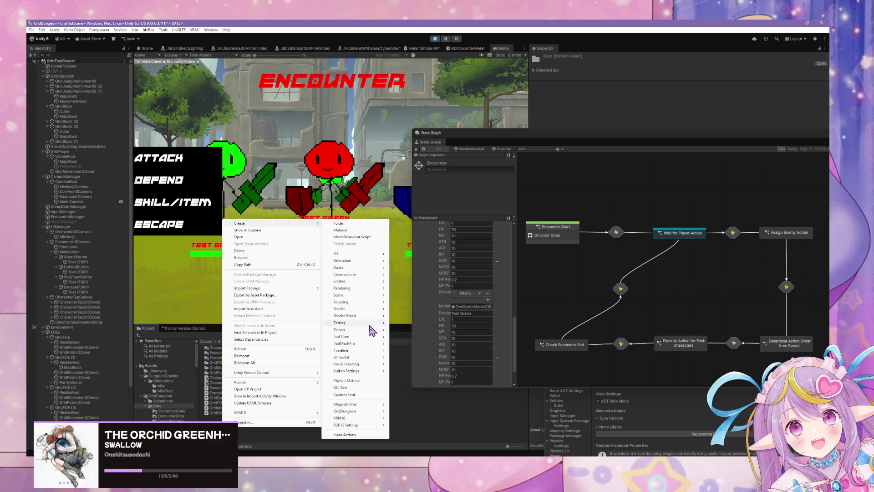
pyautogui.moveTo(363, 350)
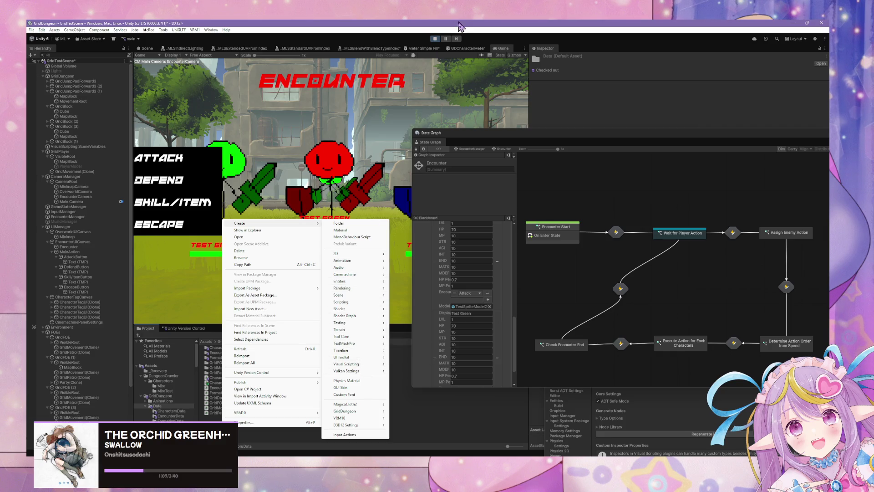
pyautogui.click(435, 39)
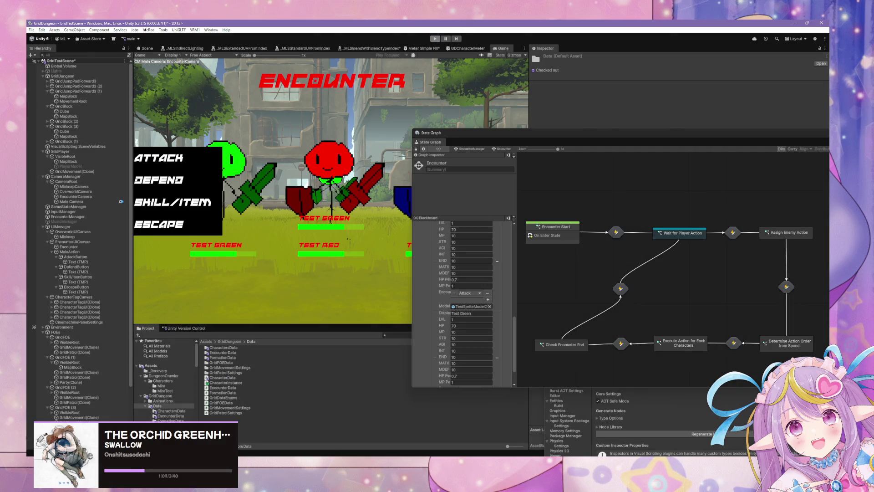
pyautogui.rightClick(228, 429)
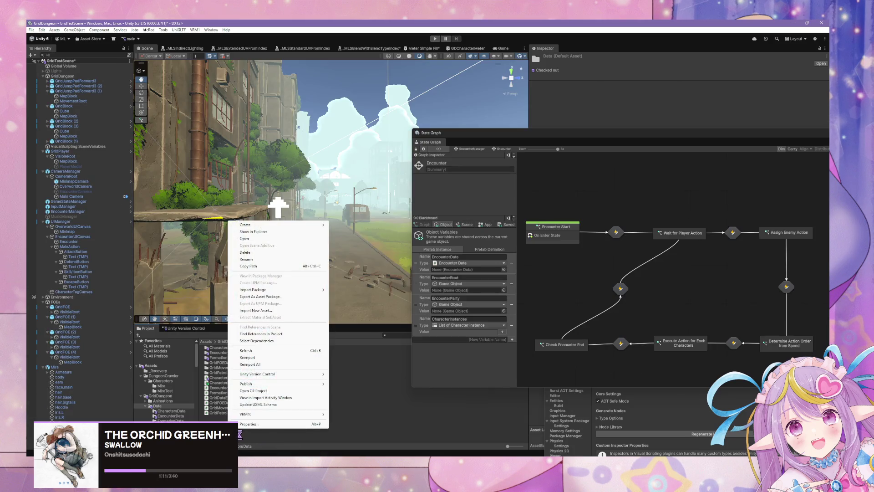
# Step: Create an empty C# script via Create > Scripting in the Data folder, named CharacterAction
pyautogui.moveTo(272, 225)
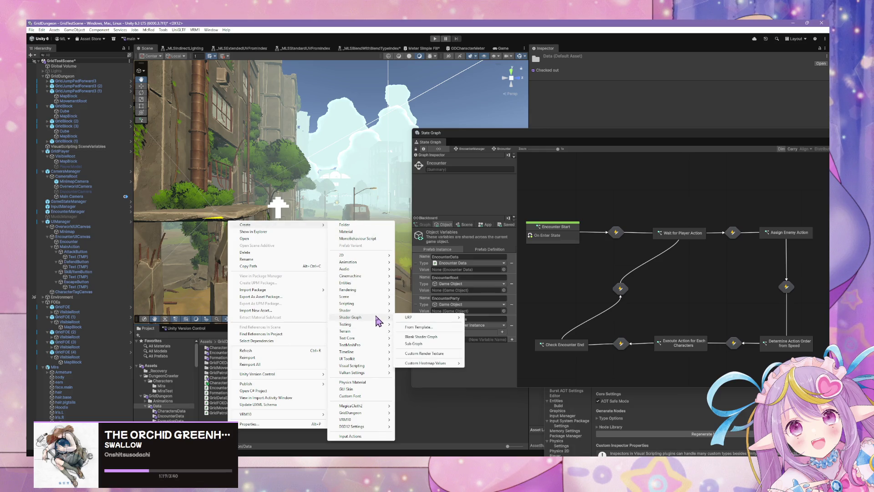
pyautogui.moveTo(380, 311)
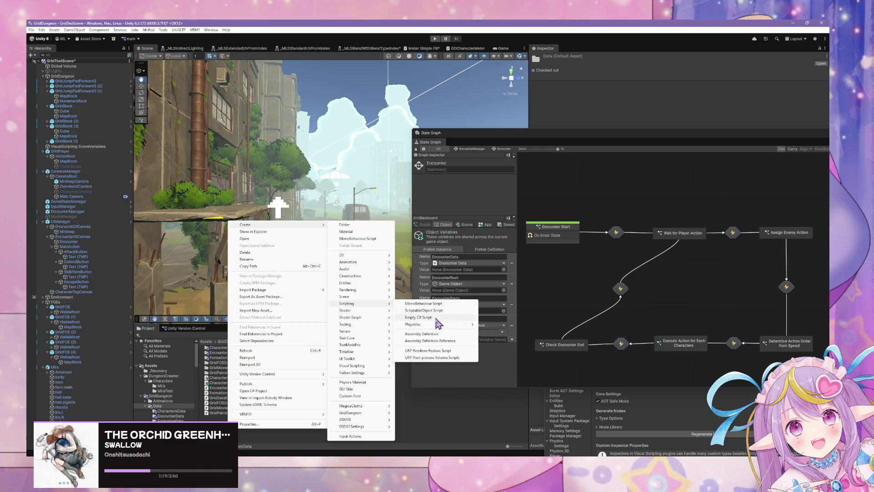
pyautogui.click(438, 323)
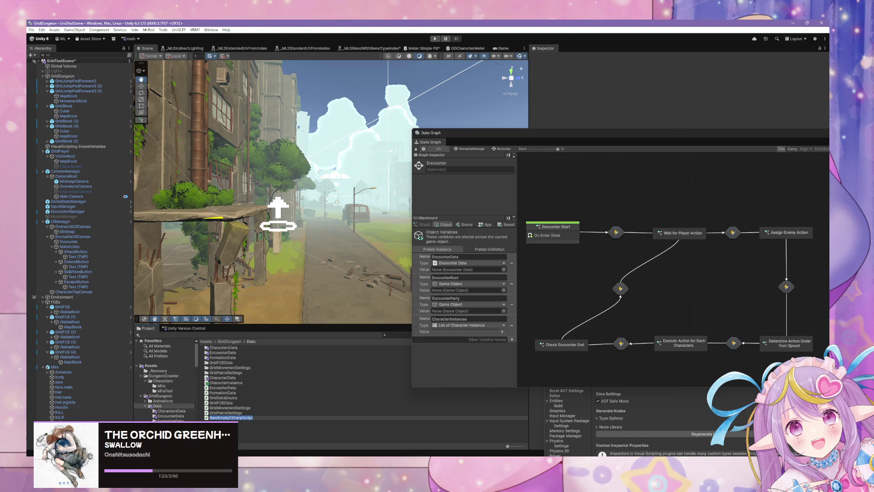
pyautogui.write('CharacterAction')
pyautogui.press('Return')
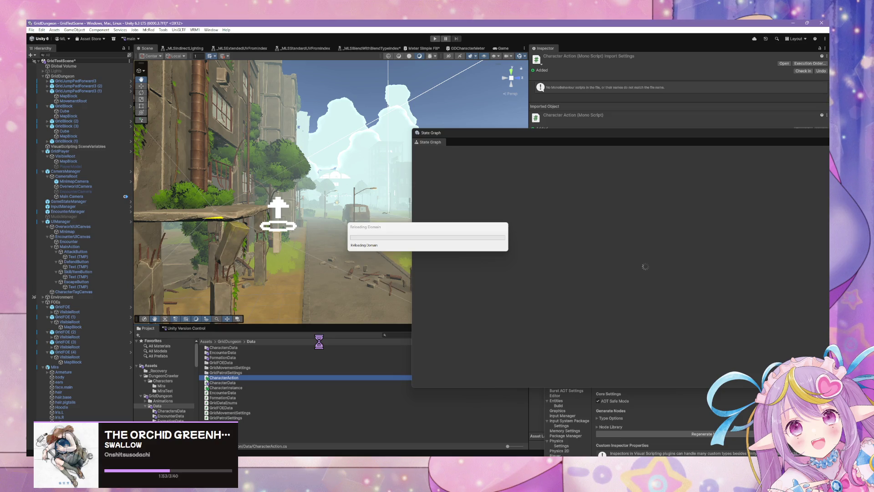
pyautogui.scroll(-5, 513, 296)
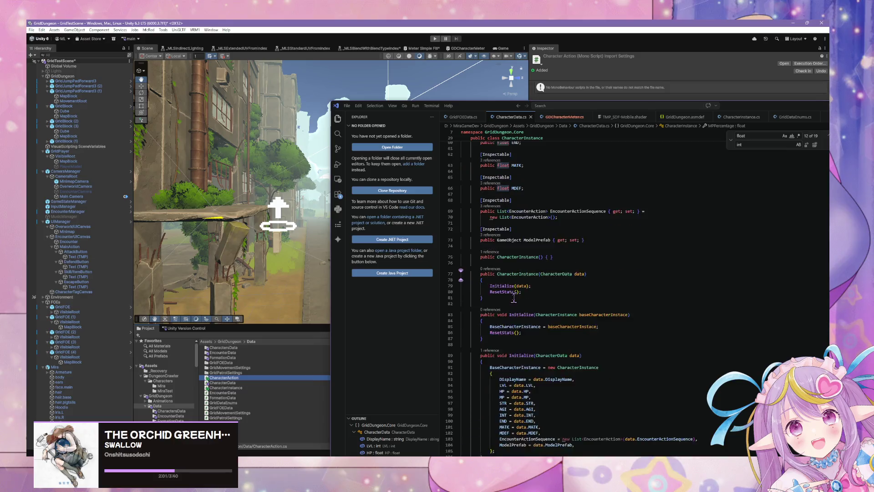
# Step: Move VS Code aside and double-click the CharacterAction script in the Project panel to open it
pyautogui.scroll(-4, 514, 296)
pyautogui.click(514, 306)
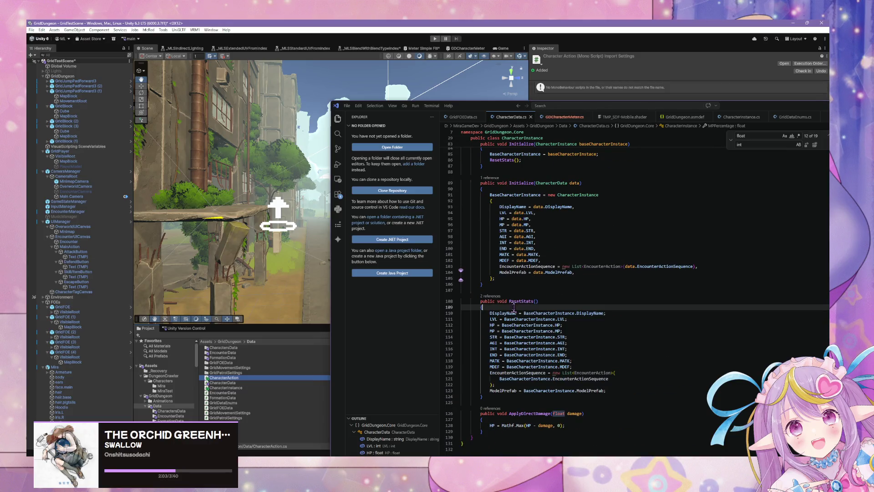
pyautogui.scroll(15, 530, 370)
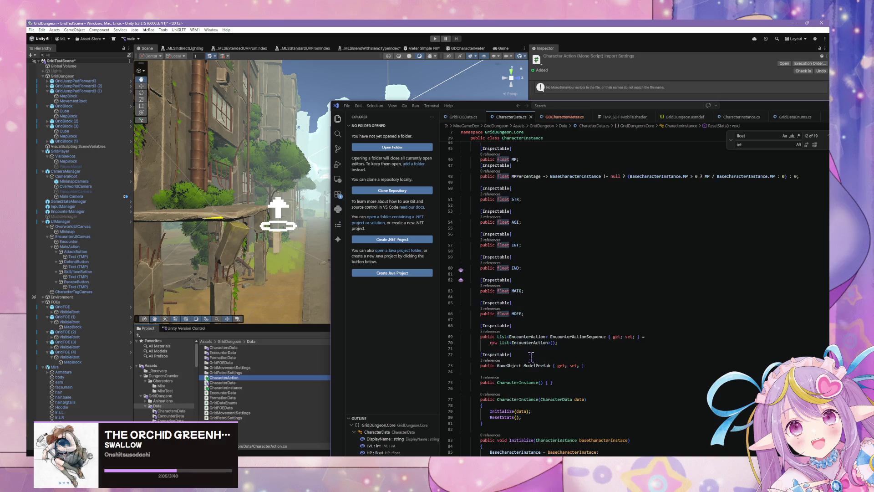
pyautogui.scroll(10, 531, 353)
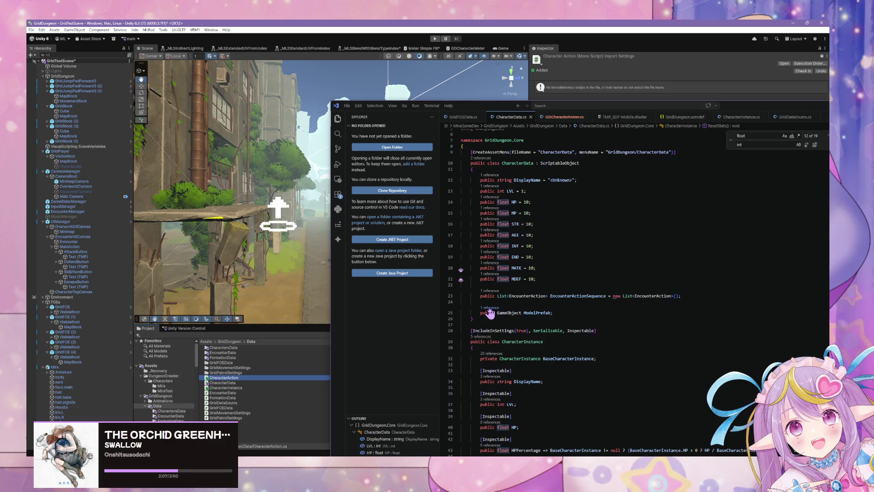
pyautogui.moveTo(466, 108)
pyautogui.mouseDown()
pyautogui.moveTo(511, 192)
pyautogui.moveTo(541, 199)
pyautogui.moveTo(531, 182)
pyautogui.moveTo(550, 212)
pyautogui.moveTo(507, 172)
pyautogui.moveTo(536, 215)
pyautogui.moveTo(555, 221)
pyautogui.mouseUp()
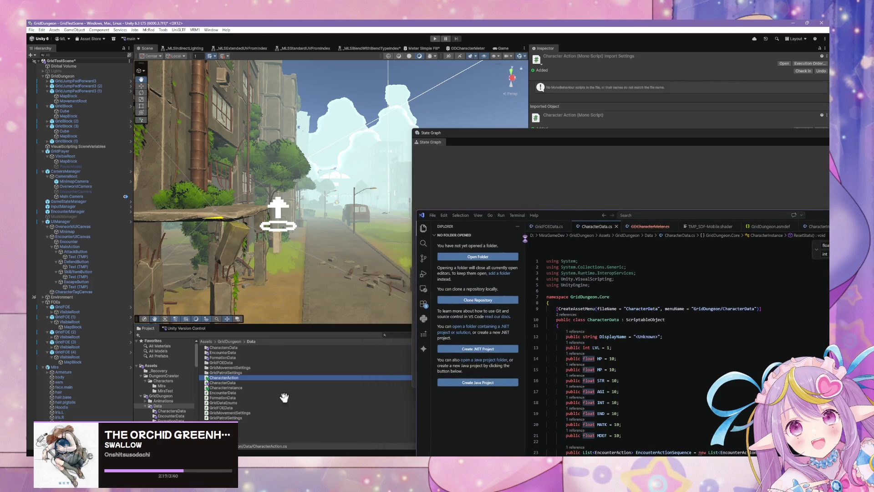
pyautogui.click(269, 378)
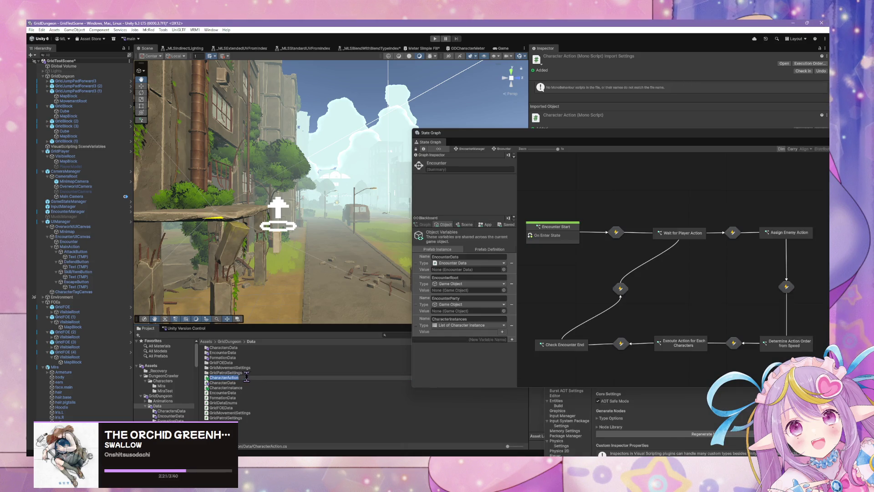
pyautogui.click(245, 384)
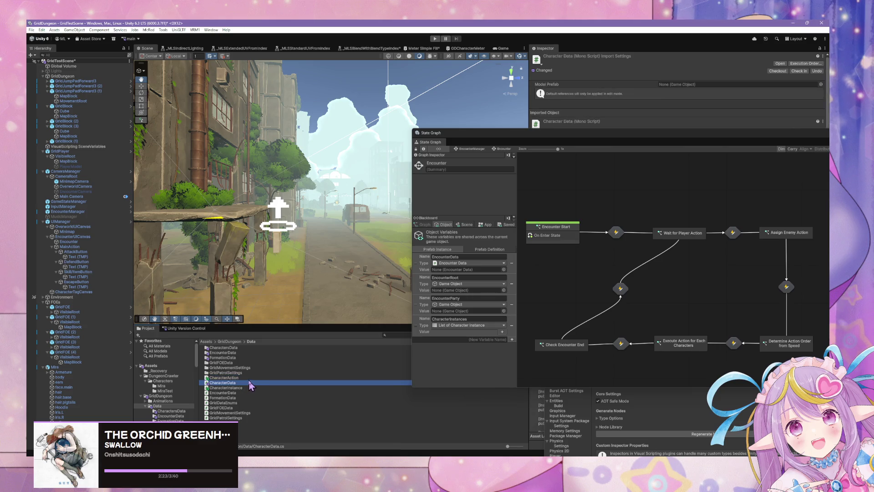
pyautogui.click(250, 379)
pyautogui.doubleClick(250, 377)
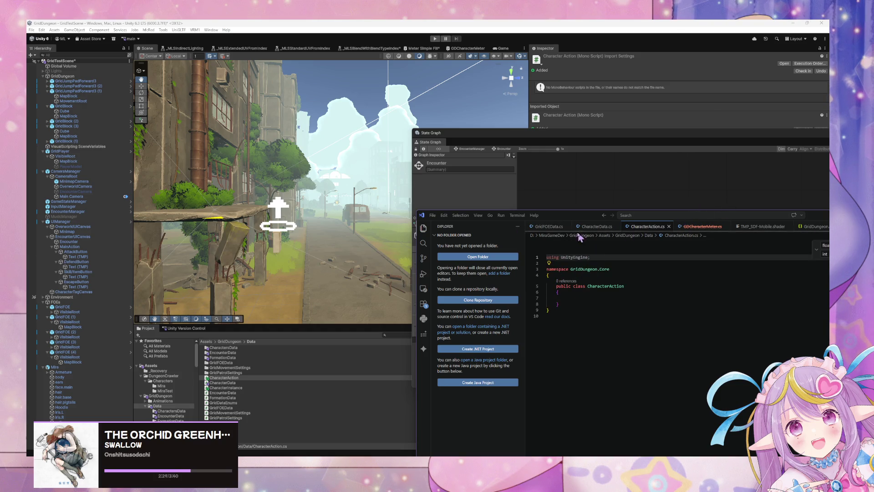
pyautogui.click(597, 226)
pyautogui.scroll(-5, 619, 291)
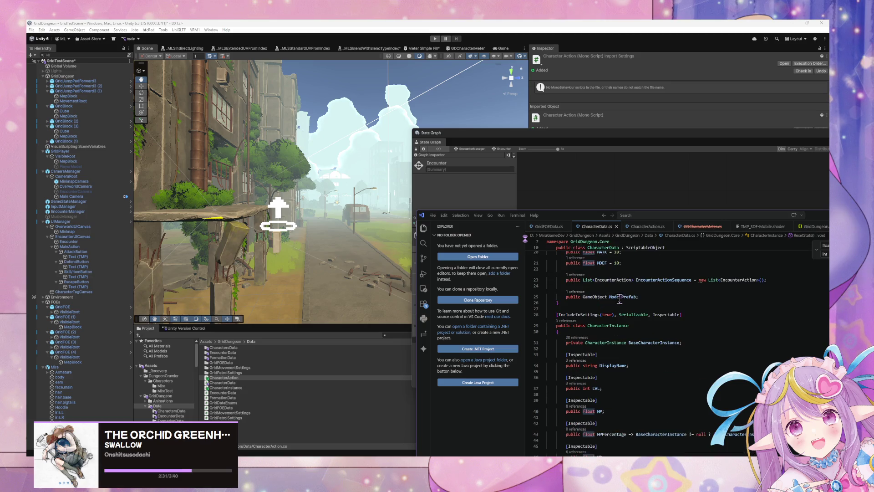
pyautogui.moveTo(696, 314); pyautogui.dragTo(559, 314)
pyautogui.hotkey('ctrl', 'c')
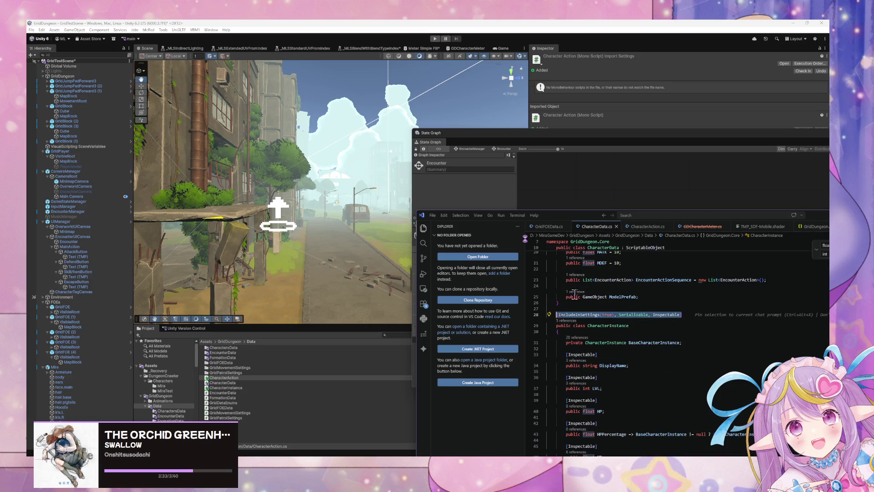
pyautogui.click(647, 226)
pyautogui.click(591, 275)
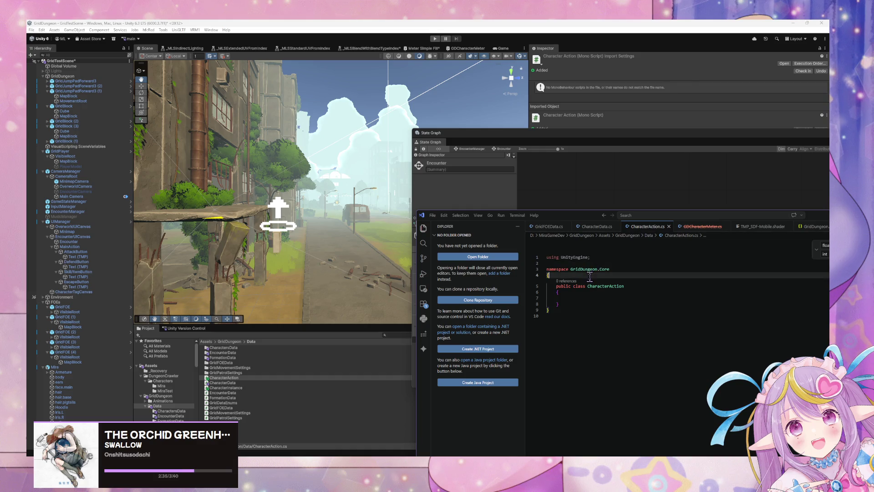
pyautogui.press('Return')
pyautogui.hotkey('ctrl', 'v')
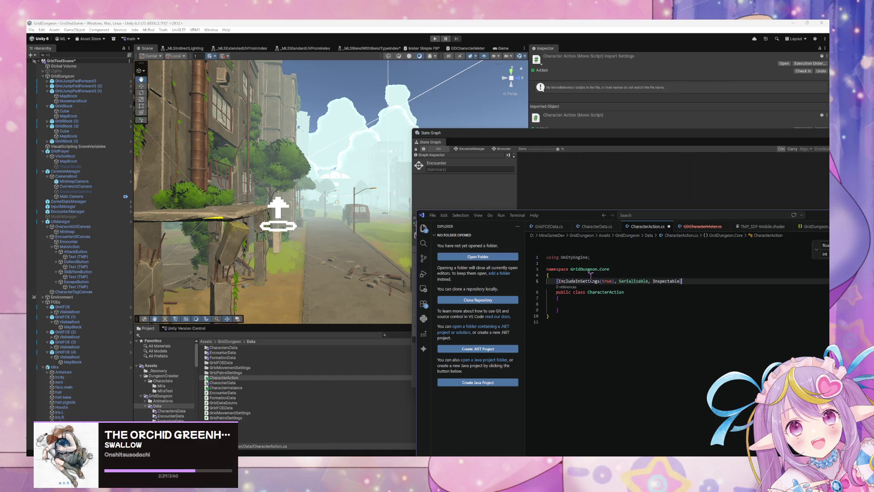
pyautogui.moveTo(648, 281); pyautogui.dragTo(616, 281)
pyautogui.press('BackSpace')
pyautogui.click(583, 229)
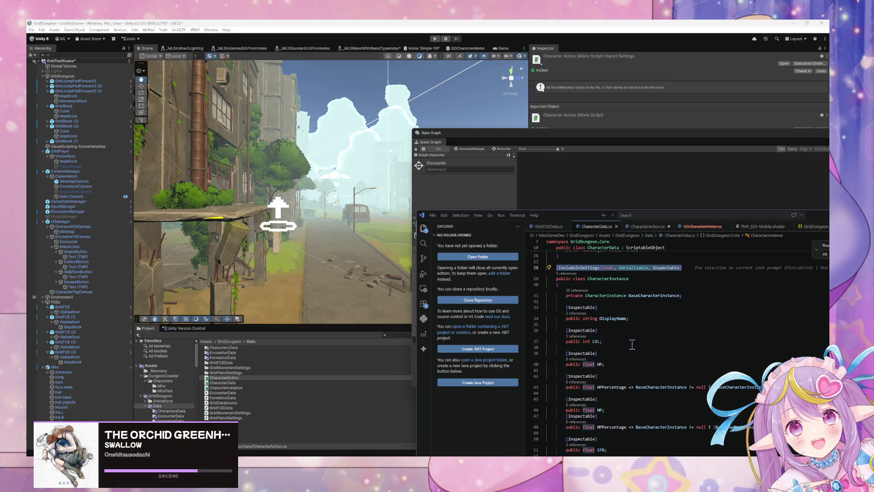
pyautogui.moveTo(603, 341); pyautogui.dragTo(549, 301)
pyautogui.hotkey('ctrl', 'c')
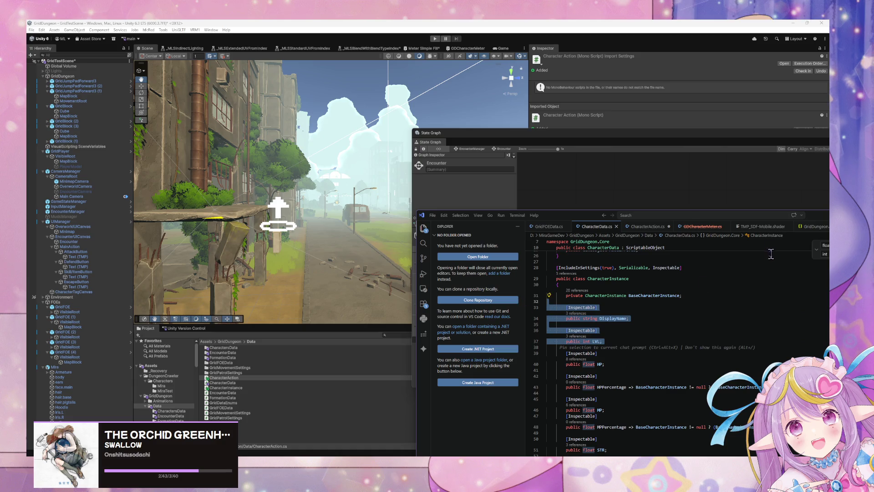
pyautogui.click(650, 228)
pyautogui.click(584, 304)
pyautogui.hotkey('ctrl', 'v')
pyautogui.moveTo(630, 319); pyautogui.dragTo(581, 322)
pyautogui.write('c C')
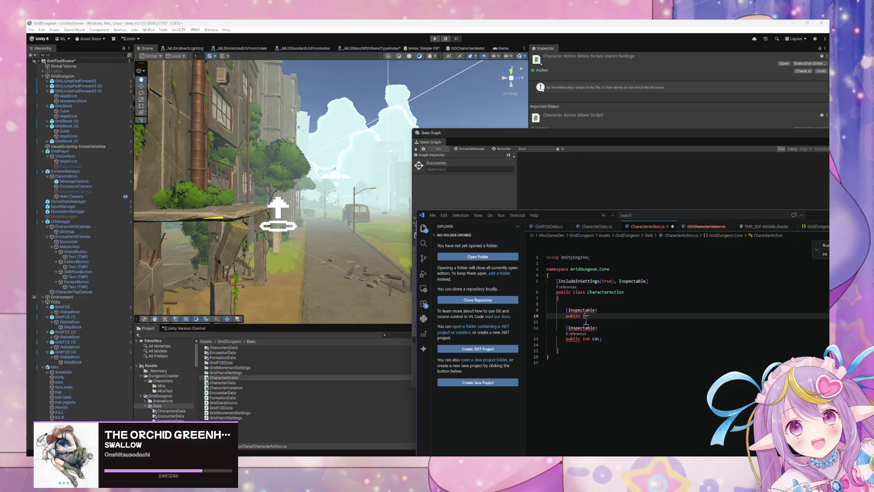
pyautogui.write('haracterInstance CharacterInstance;')
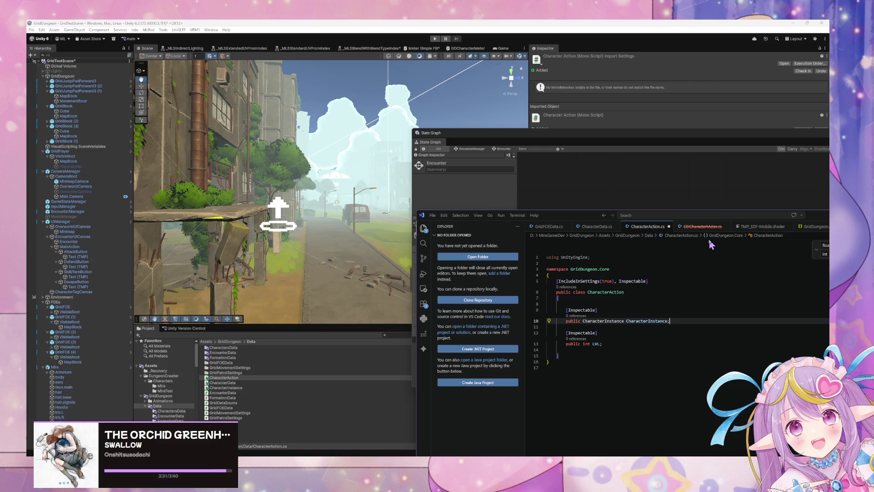
pyautogui.click(595, 226)
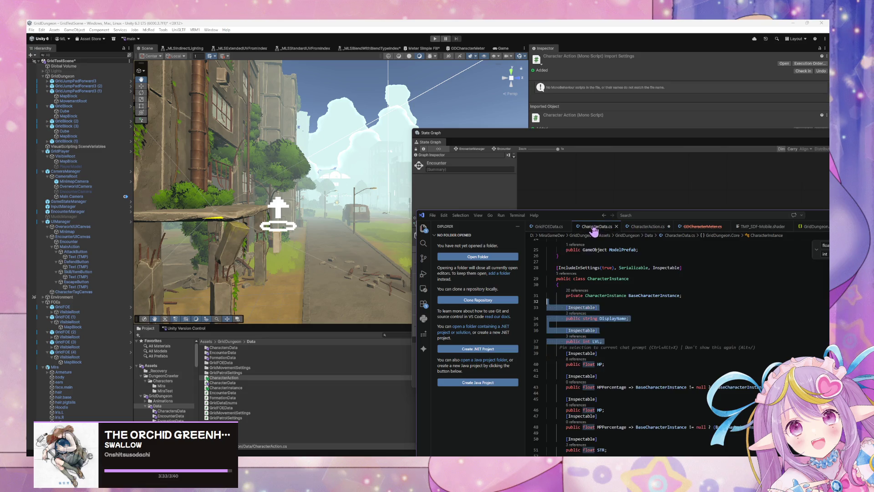
pyautogui.click(656, 228)
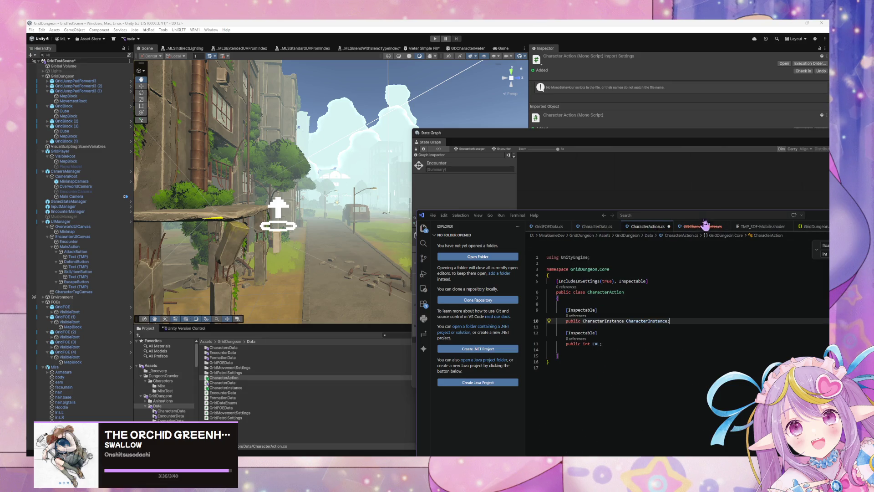
pyautogui.moveTo(567, 218); pyautogui.dragTo(517, 179)
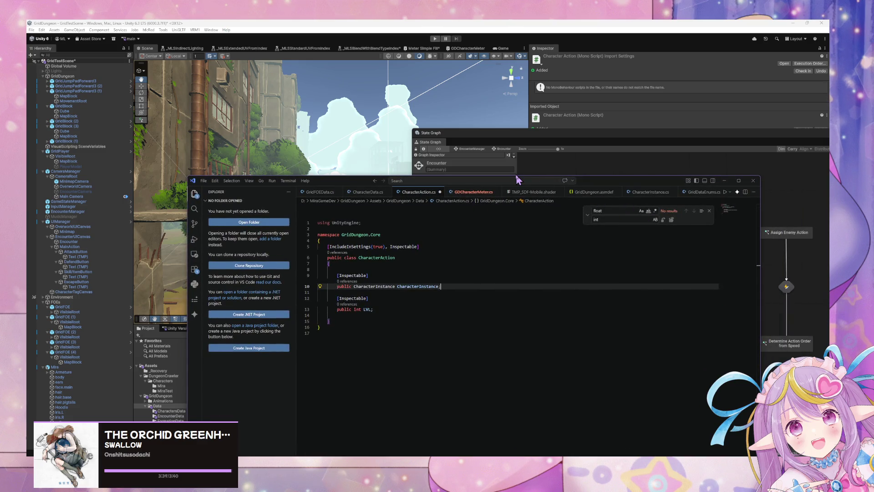
pyautogui.moveTo(374, 309)
pyautogui.mouseDown()
pyautogui.moveTo(325, 309)
pyautogui.moveTo(355, 324)
pyautogui.moveTo(384, 310)
pyautogui.moveTo(338, 309)
pyautogui.mouseUp()
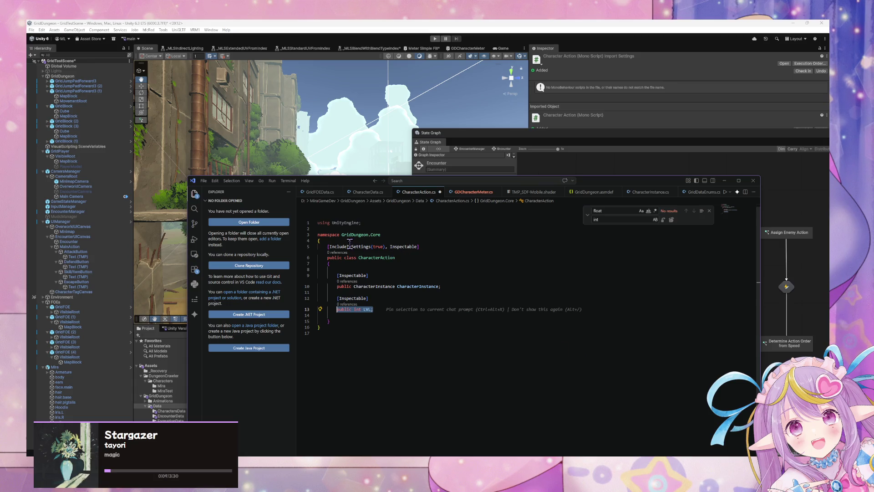
pyautogui.click(384, 257)
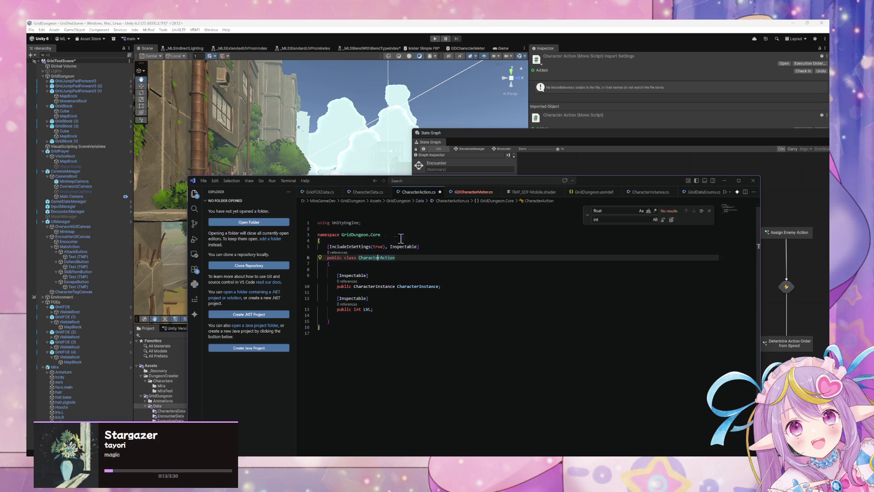
pyautogui.moveTo(341, 184); pyautogui.dragTo(485, 178)
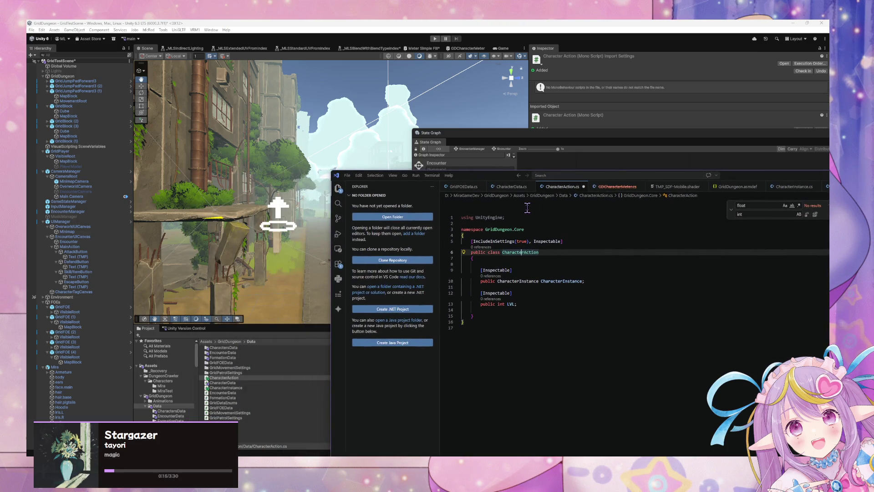
# Step: Add 'Encounter' to the class name and delete the LVL field with its attribute
pyautogui.write('Encounter')
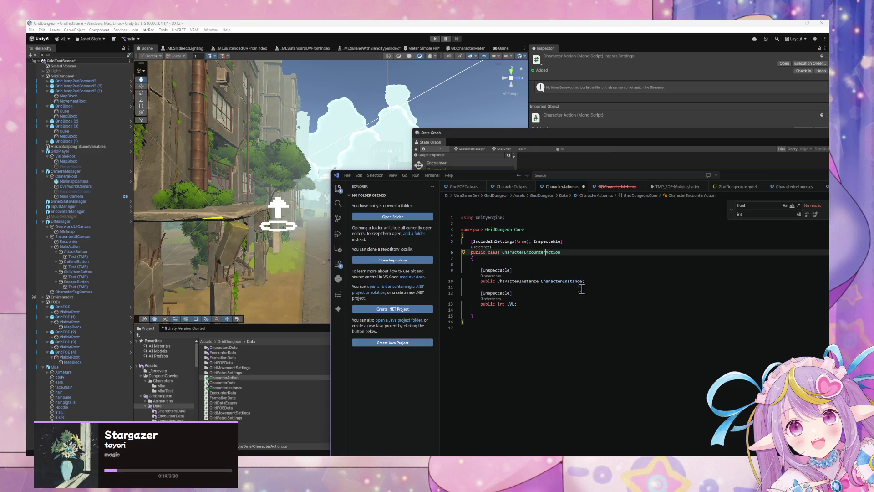
pyautogui.moveTo(521, 304); pyautogui.dragTo(446, 293)
pyautogui.press('BackSpace')
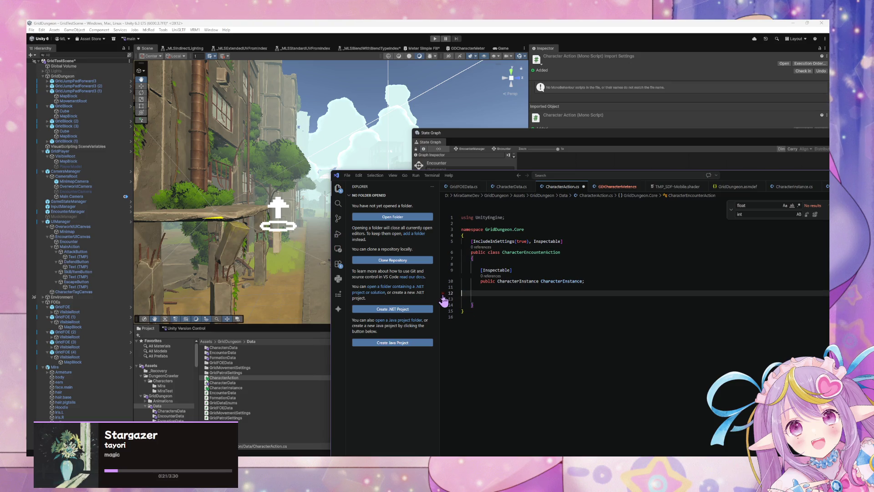
pyautogui.press('BackSpace')
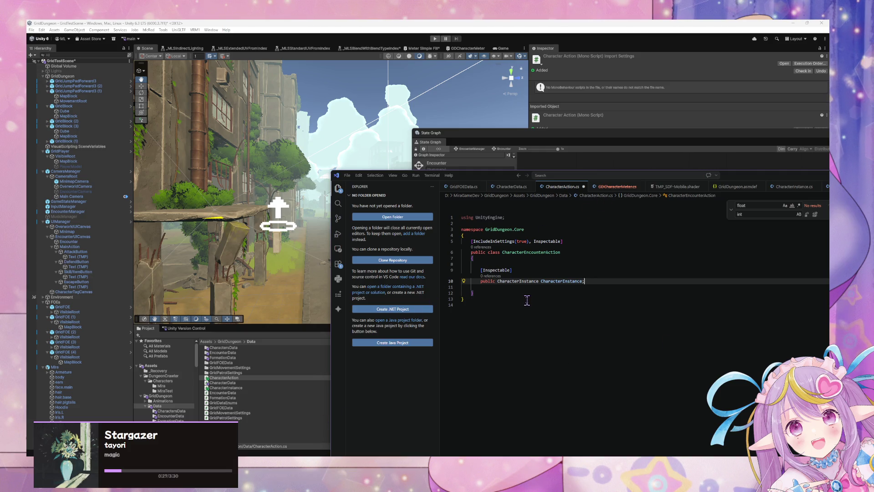
# Step: Close the class body and start a second CharacterAction class below it
pyautogui.click(508, 295)
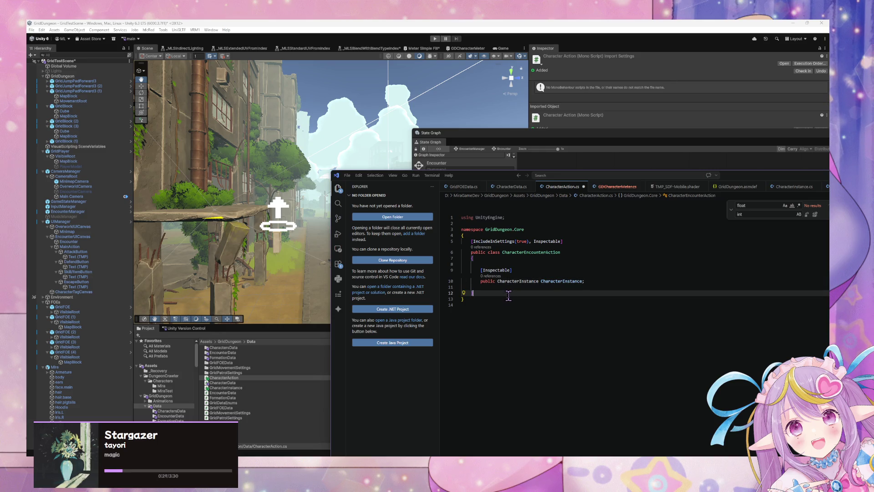
pyautogui.write('}')
pyautogui.press('Return')
pyautogui.press('Return')
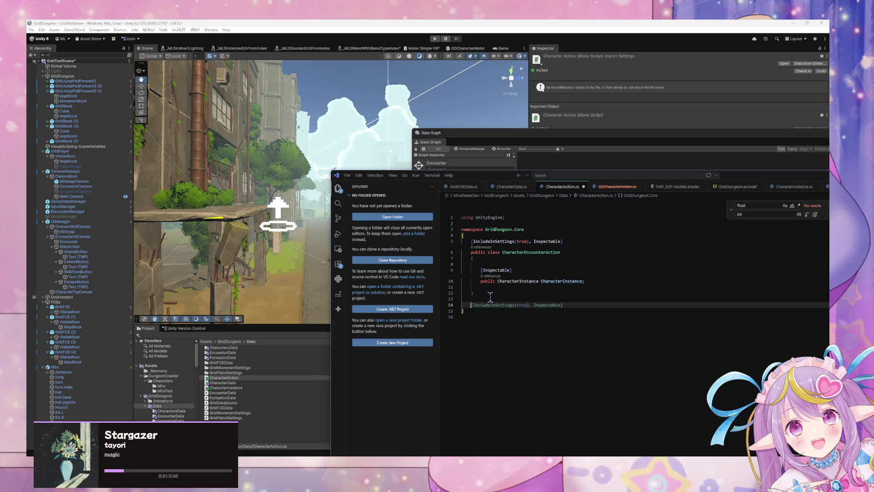
pyautogui.press('Tab')
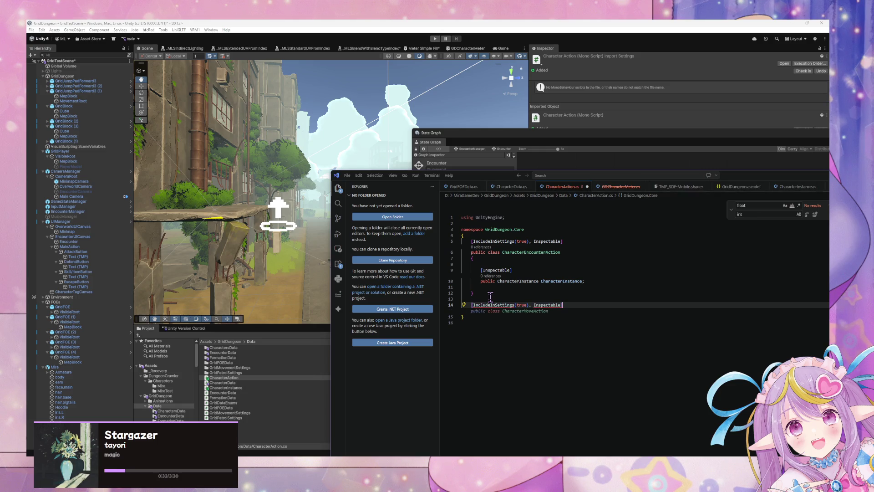
pyautogui.press('Return')
pyautogui.write('public ')
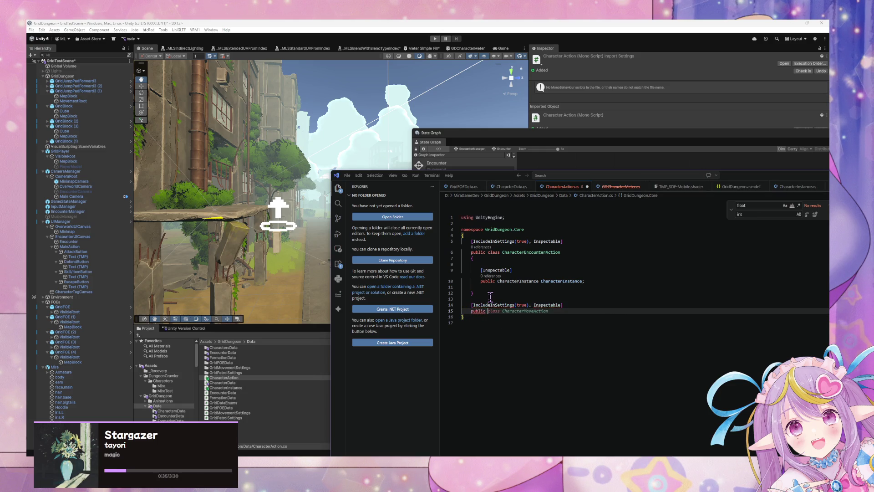
pyautogui.write('class Charac')
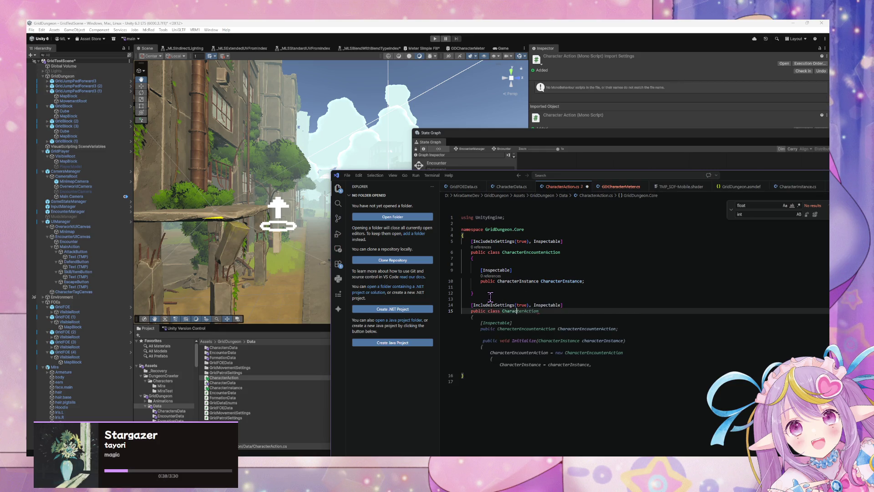
pyautogui.press('Tab')
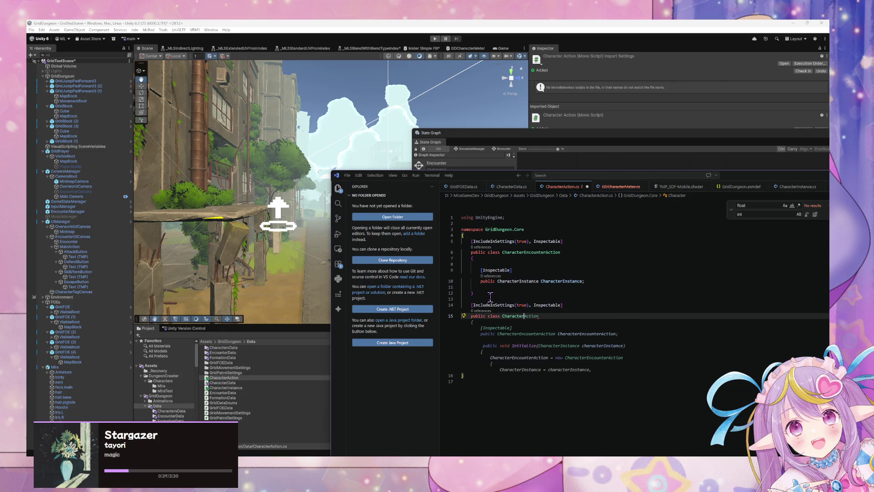
# Step: Rename the first class to QueuedCharacterEncounterAction and delete the unfinished second class
pyautogui.click(544, 252)
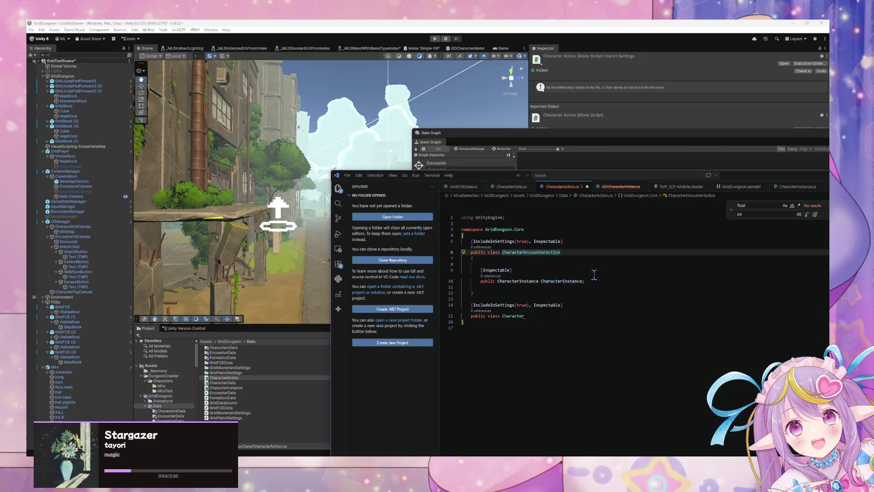
pyautogui.press('Left')
pyautogui.press('Left')
pyautogui.press('Left')
pyautogui.write('Queued')
pyautogui.press('Tab')
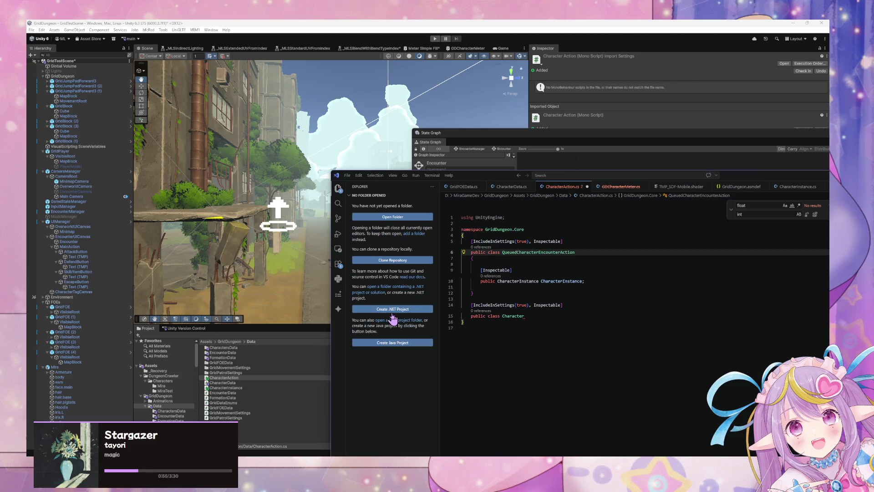
pyautogui.moveTo(549, 320); pyautogui.dragTo(458, 301)
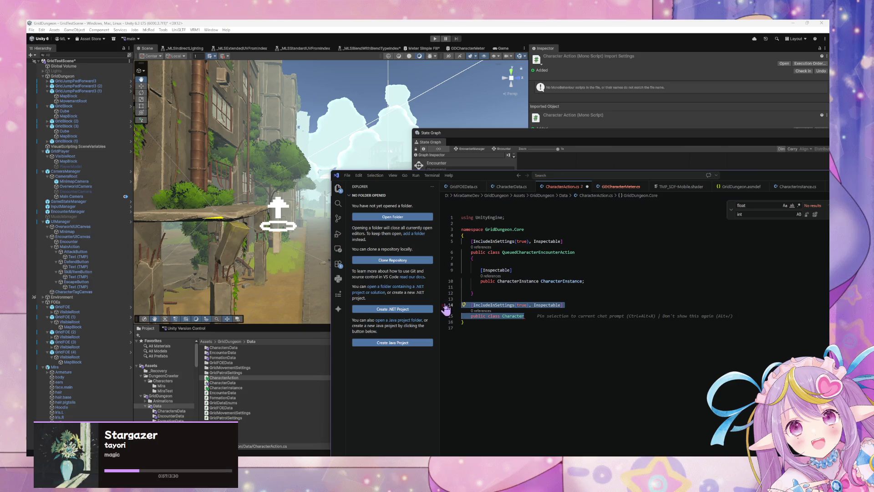
pyautogui.press('BackSpace')
pyautogui.press('BackSpace')
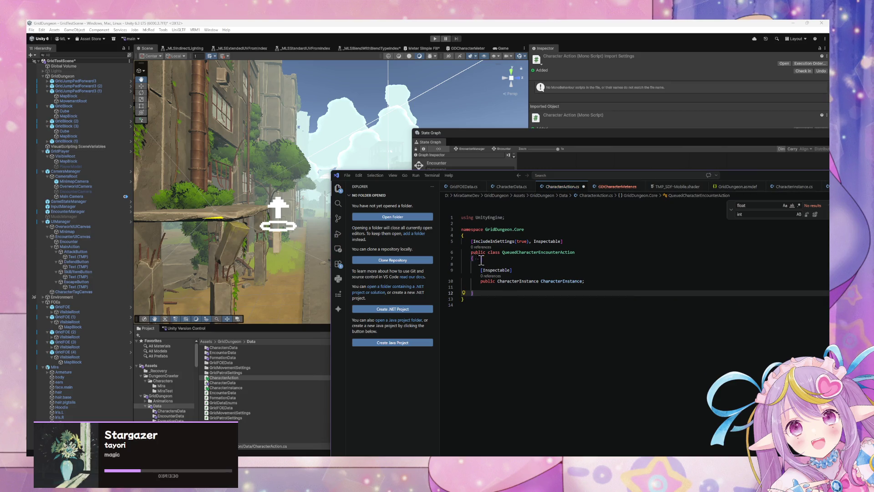
# Step: Open blank lines at the top of the namespace, above the class
pyautogui.click(475, 235)
pyautogui.press('Return')
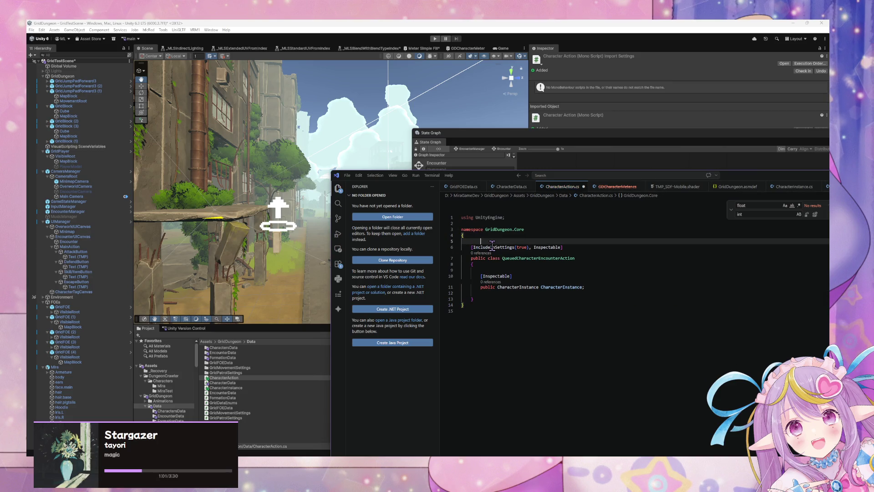
pyautogui.press('Return')
pyautogui.press('Return')
pyautogui.press('Up')
pyautogui.press('Up')
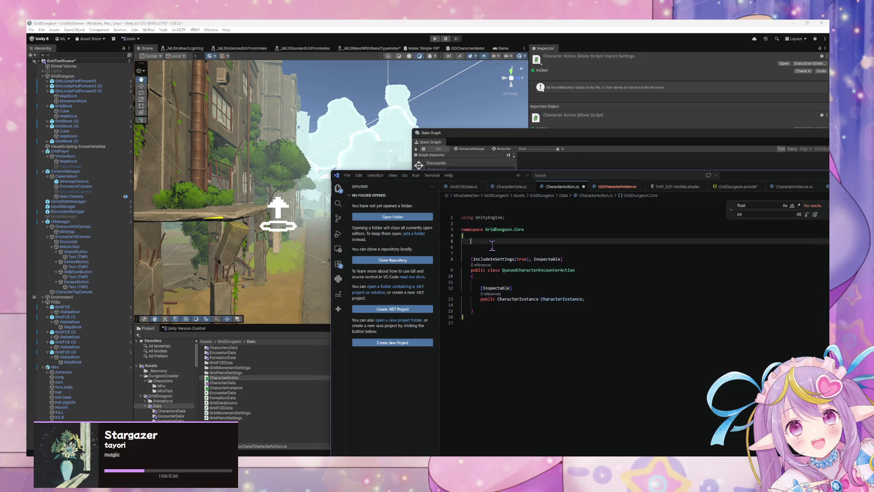
# Step: Declare a public enum named CharacterActionTarget above the class
pyautogui.write('enum')
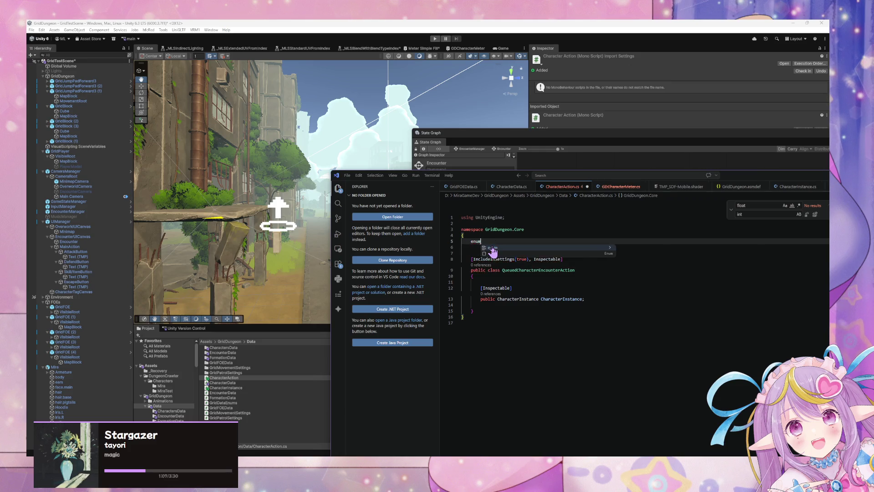
pyautogui.press('Tab')
pyautogui.press('Tab')
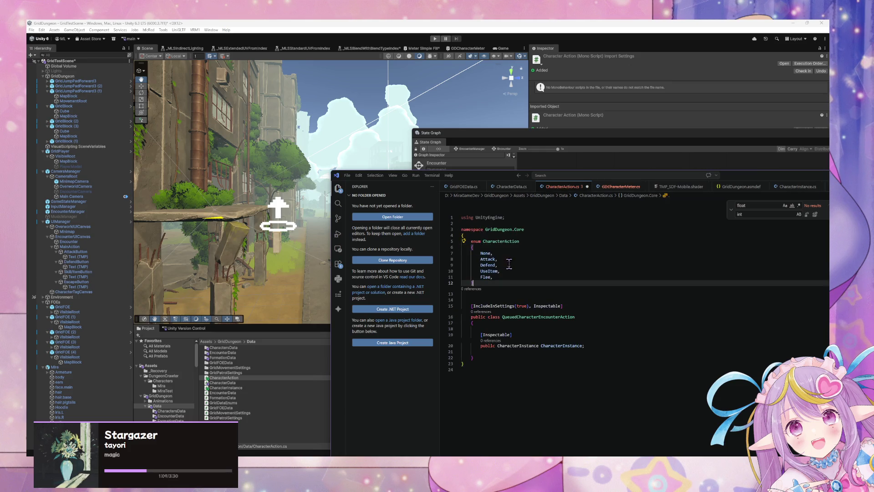
pyautogui.click(471, 247)
pyautogui.write('public')
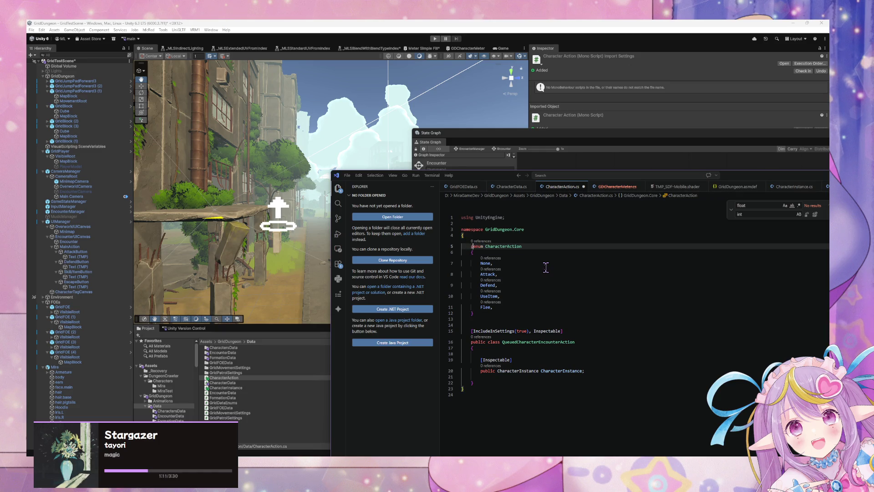
pyautogui.click(545, 246)
pyautogui.write('Ta')
pyautogui.press('BackSpace')
pyautogui.press('BackSpace')
pyautogui.press('BackSpace')
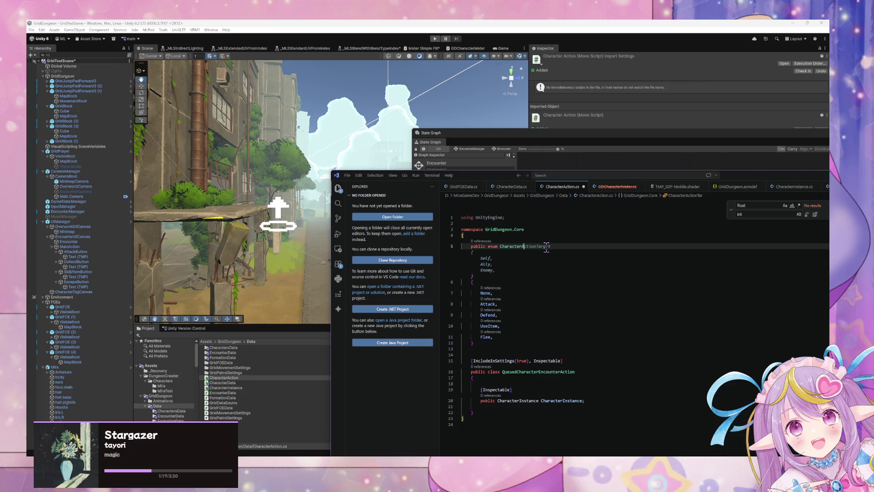
pyautogui.write('Enc')
pyautogui.press('BackSpace')
pyautogui.press('BackSpace')
pyautogui.press('BackSpace')
pyautogui.write('ActionTarget')
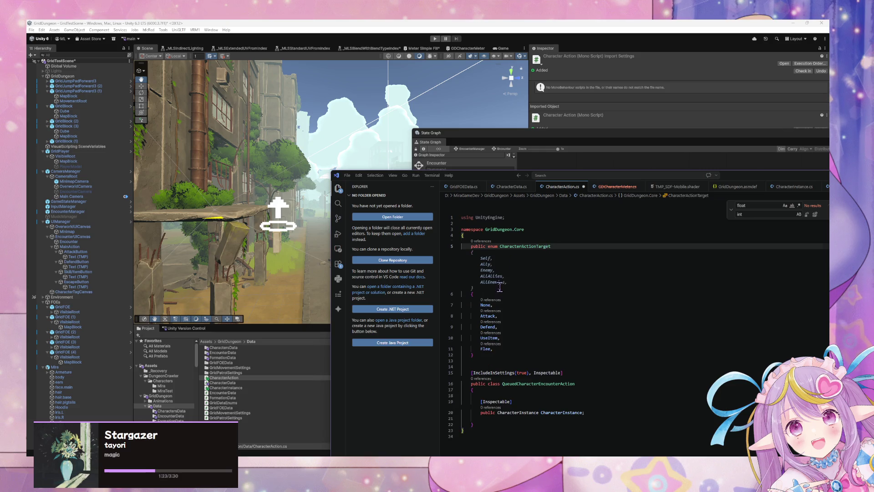
# Step: Fill the enum with target members, deleting the old action members and fixing AllAllies
pyautogui.press('Tab')
pyautogui.moveTo(483, 366); pyautogui.dragTo(431, 314)
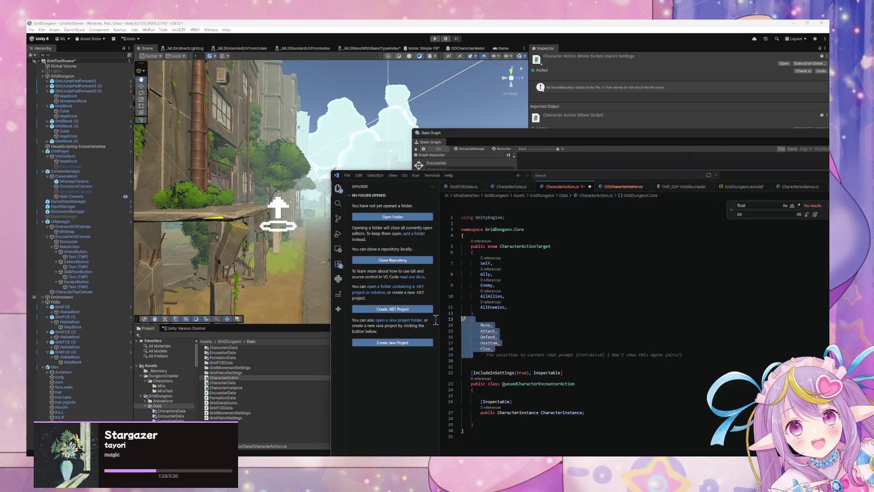
pyautogui.press('BackSpace')
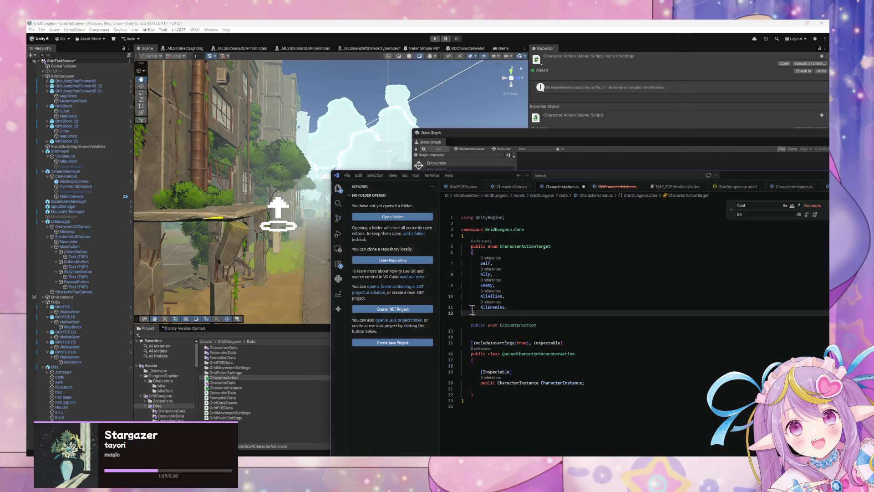
pyautogui.doubleClick(503, 296)
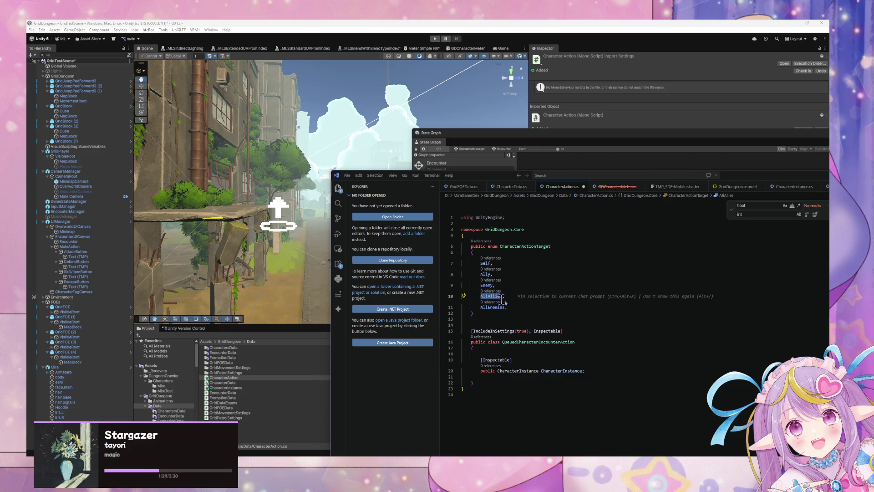
pyautogui.press('Escape')
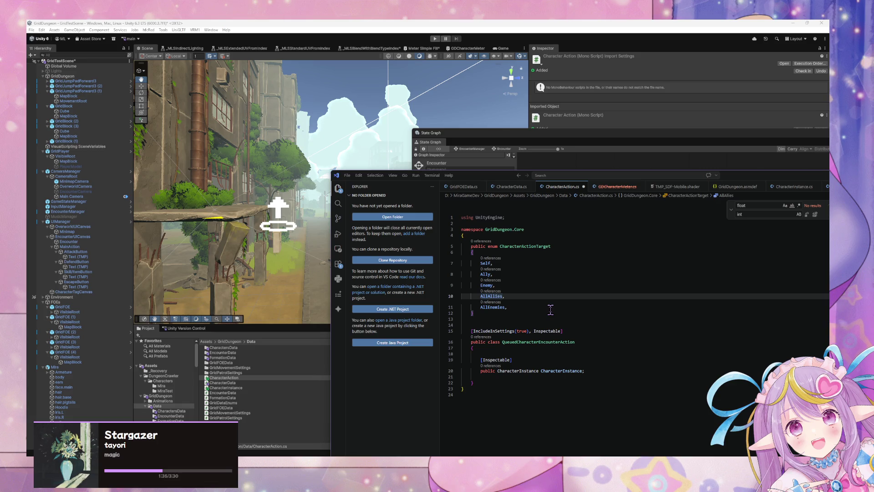
pyautogui.press('BackSpace')
pyautogui.write('s')
# Step: Add Row and Column values after Enemy and save CharacterAction.cs
pyautogui.click(508, 285)
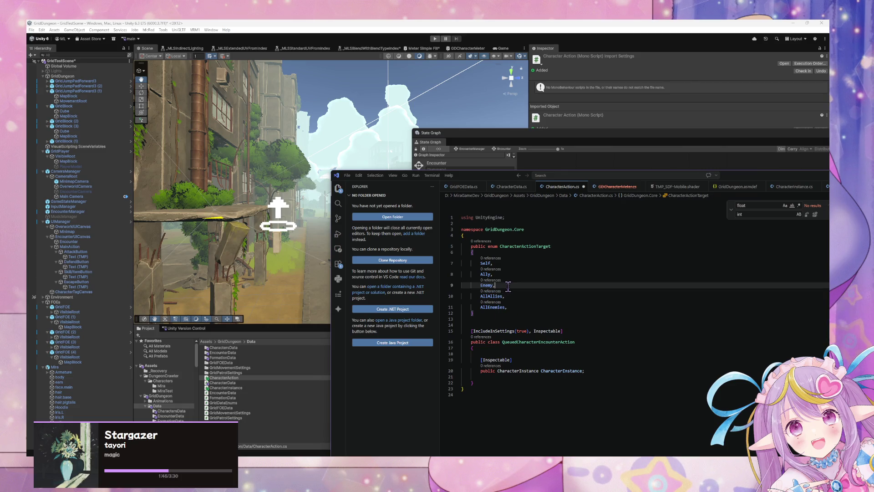
pyautogui.press('Return')
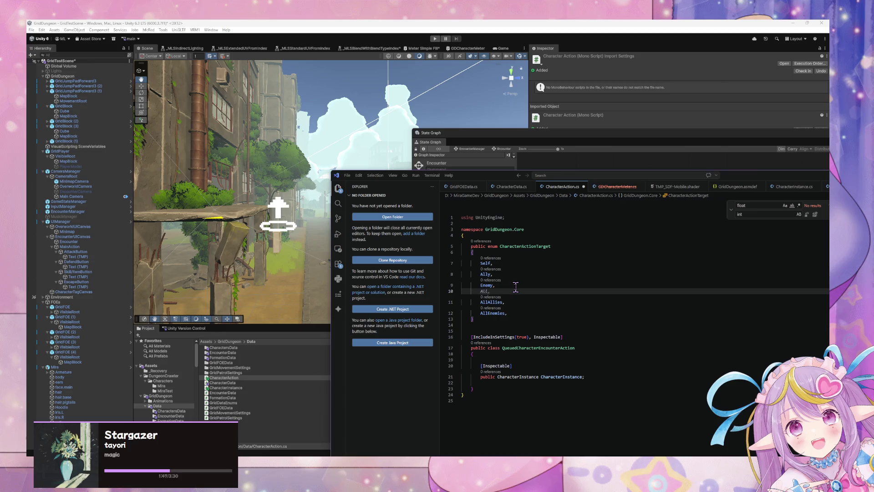
pyautogui.write('Row,')
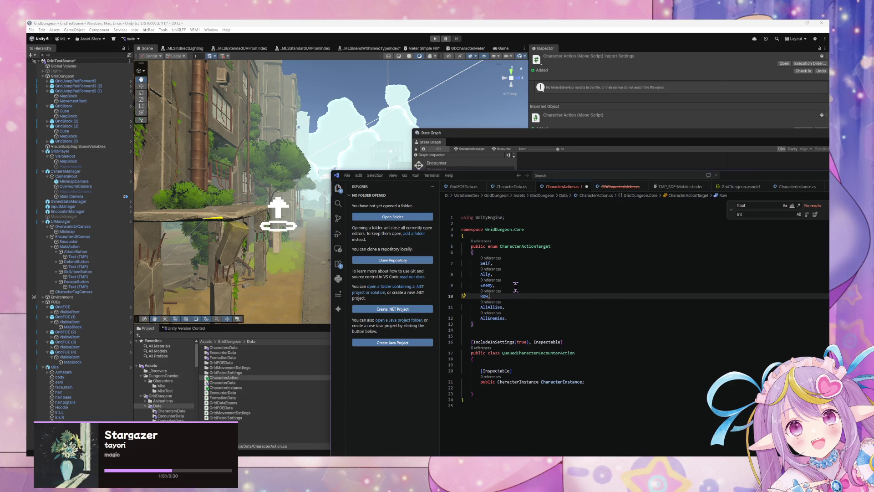
pyautogui.press('Tab')
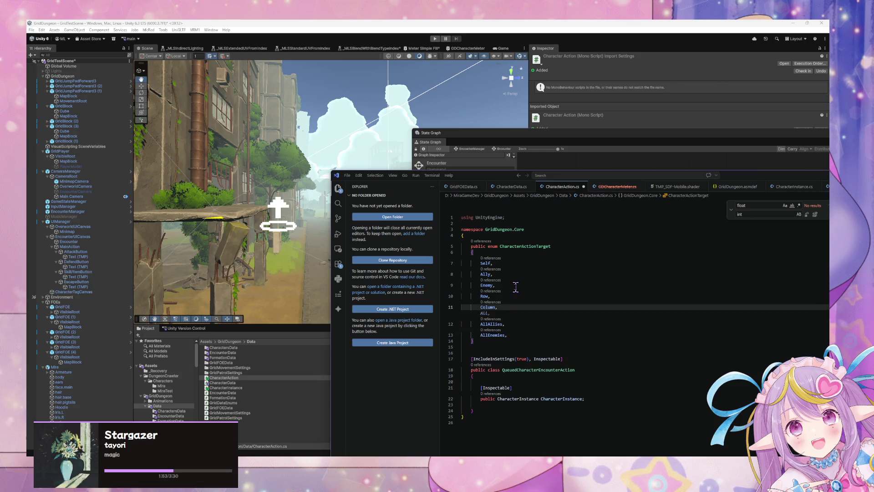
pyautogui.click(518, 266)
pyautogui.click(536, 329)
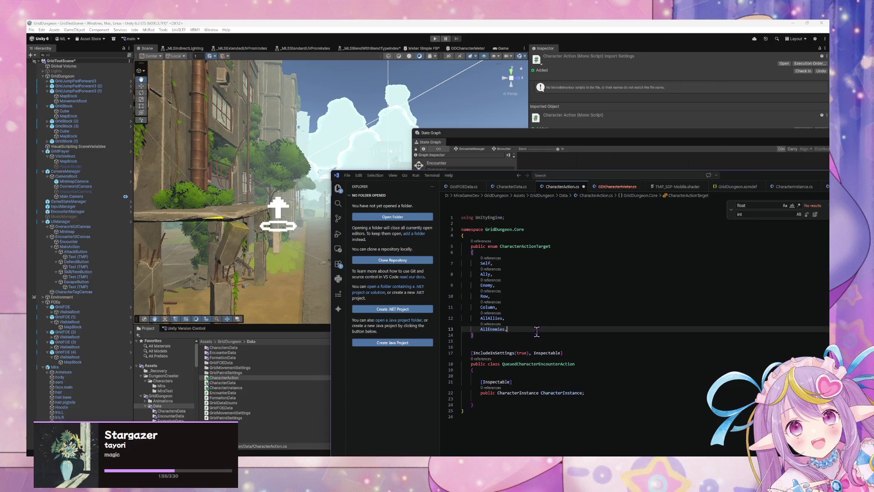
pyautogui.hotkey('ctrl', 's')
pyautogui.press('Down')
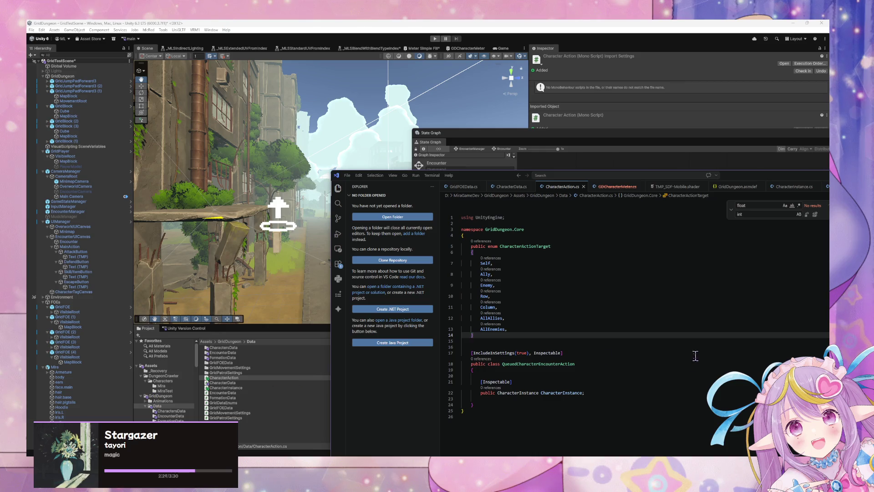
pyautogui.click(485, 399)
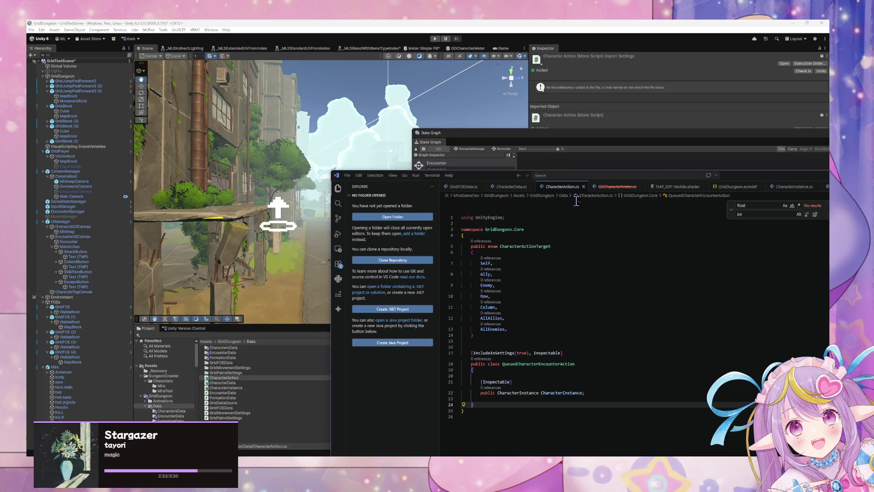
# Step: Paste CharacterData's CreateAssetMenu attribute and class header into CharacterAction.cs, renaming fileName and menuName to CharacterAction
pyautogui.click(509, 187)
pyautogui.scroll(10, 516, 273)
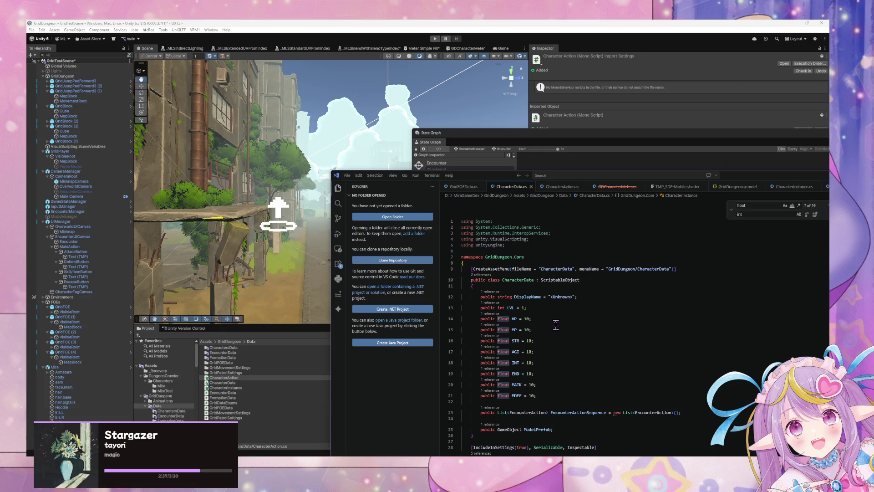
pyautogui.moveTo(449, 277); pyautogui.dragTo(432, 267)
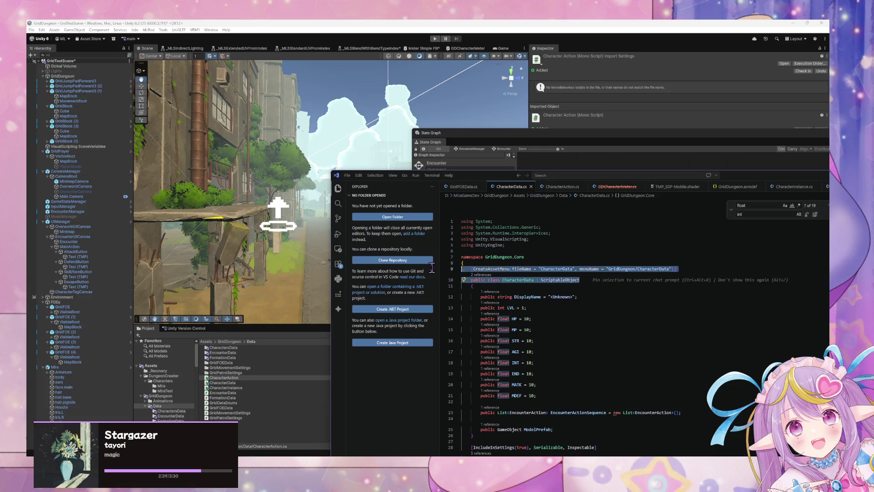
pyautogui.click(562, 187)
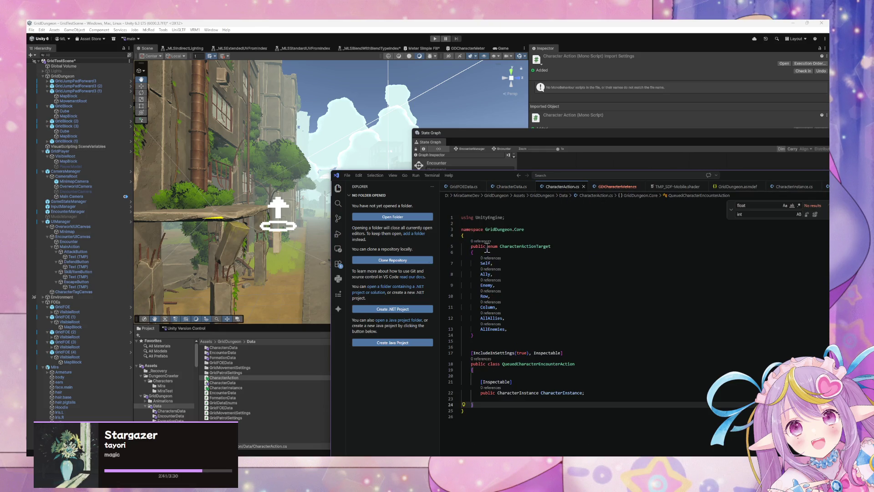
pyautogui.hotkey('ctrl', 'v')
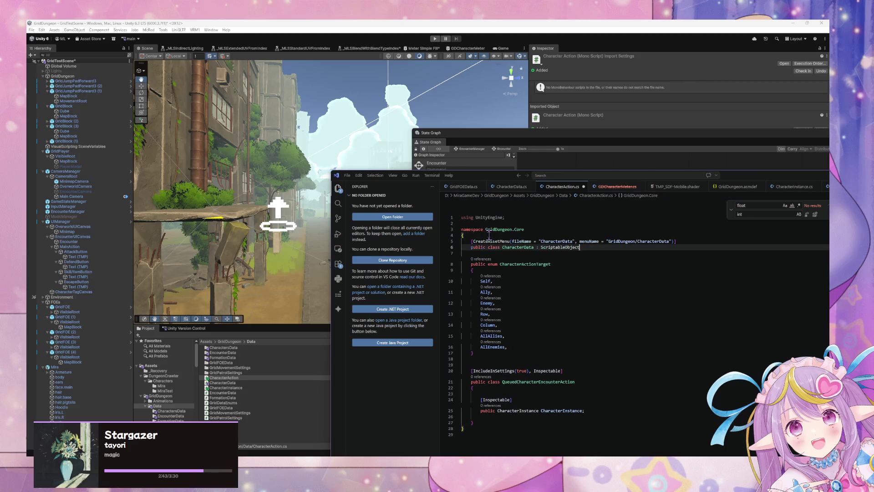
pyautogui.doubleClick(559, 241)
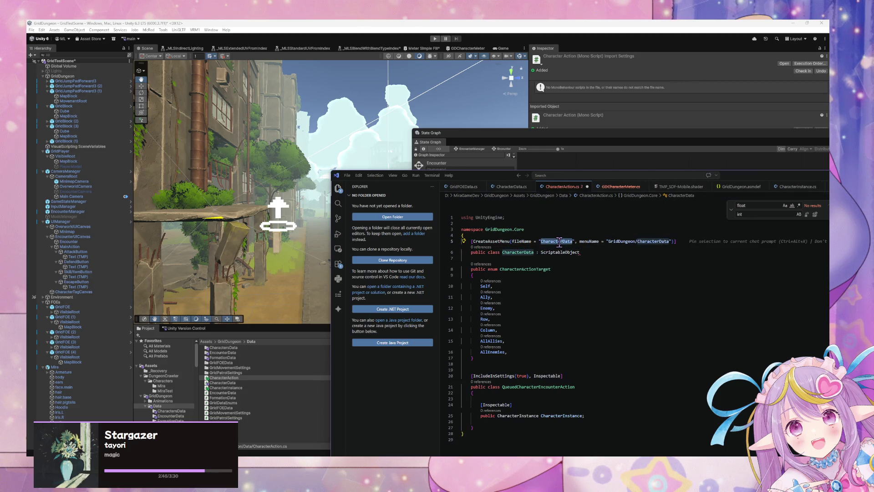
pyautogui.write('Character')
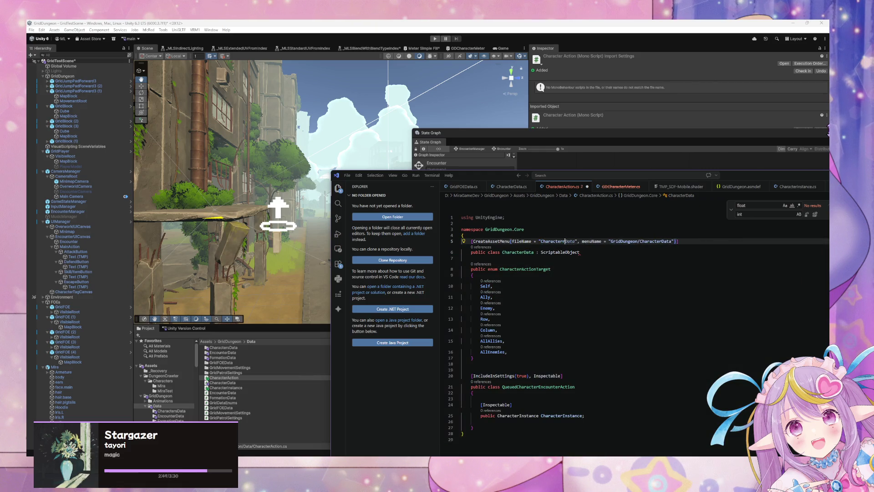
pyautogui.write('Action')
pyautogui.doubleClick(666, 242)
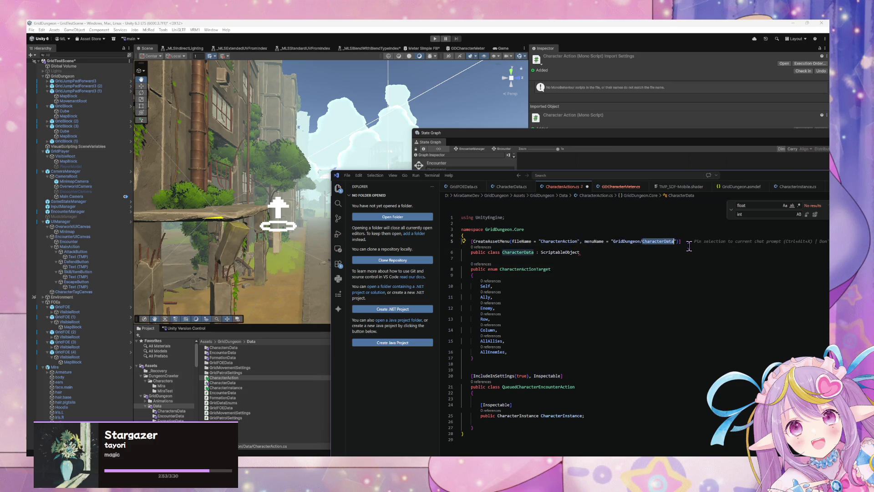
pyautogui.write('CharacterAction')
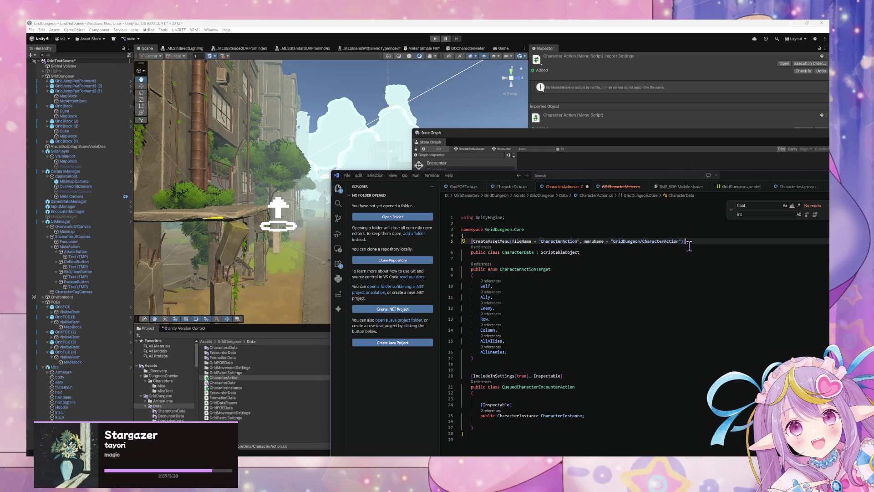
# Step: Accept the suggested CharacterAction class with ActionName, Target, Power and EncounterAction fields
pyautogui.press('Return')
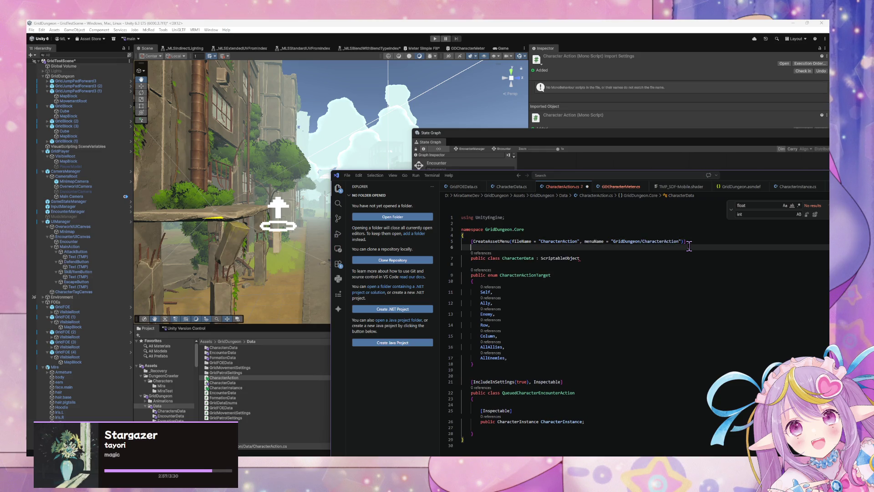
pyautogui.press('Tab')
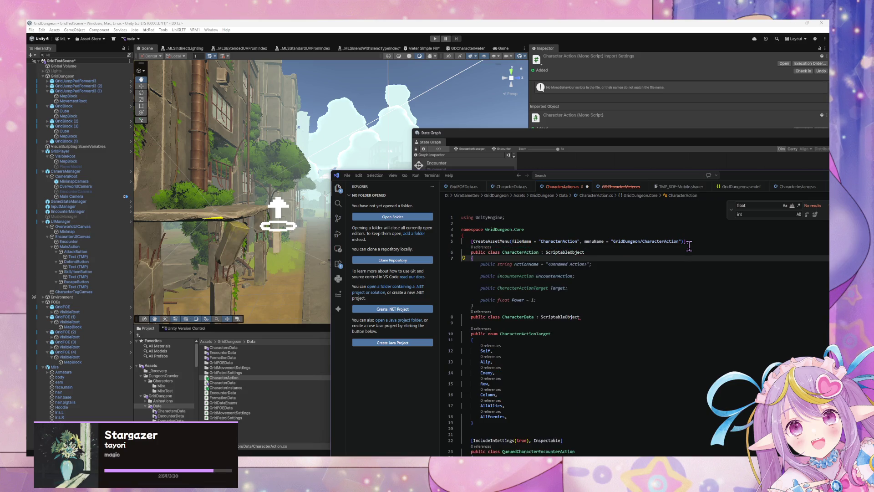
pyautogui.press('Tab')
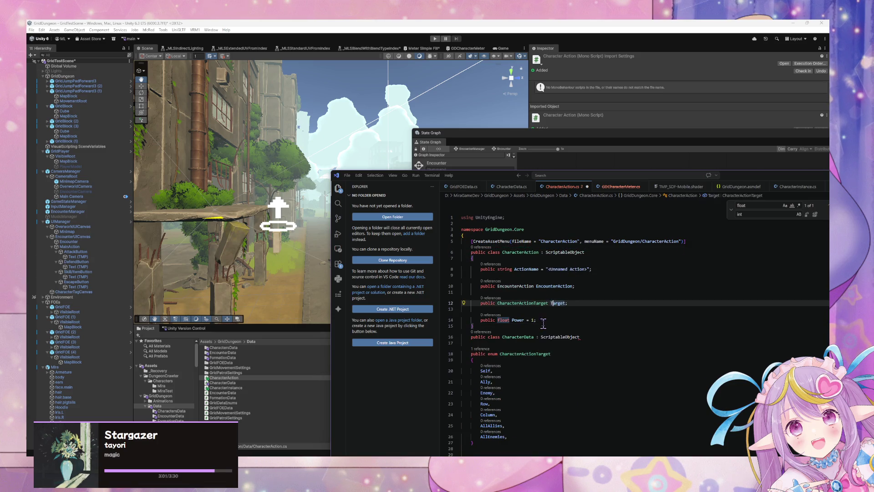
pyautogui.press('Down')
pyautogui.press('Return')
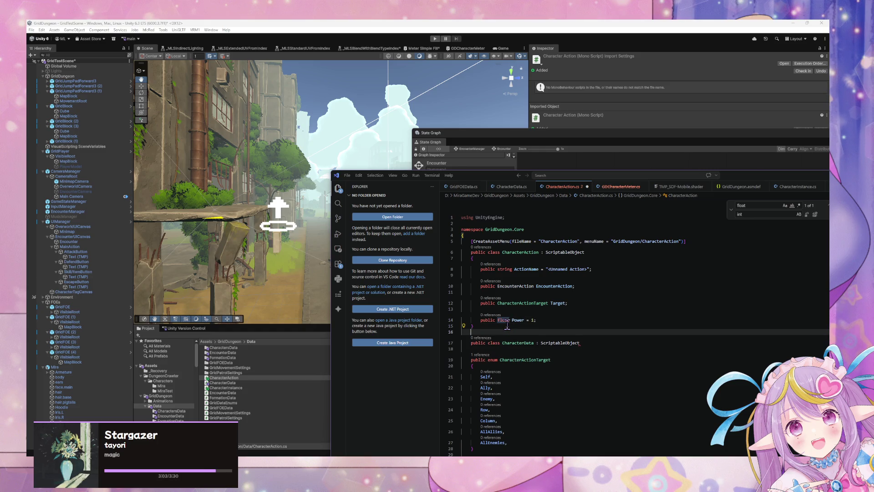
pyautogui.click(583, 293)
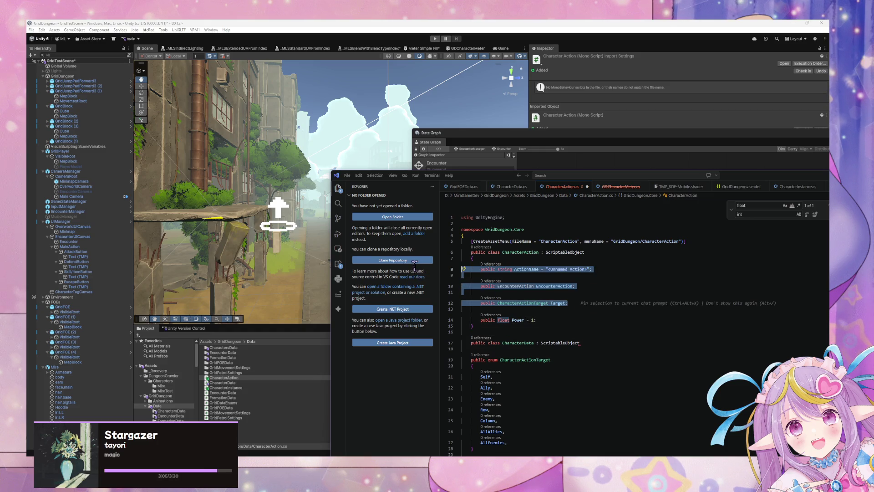
pyautogui.hotkey('shift', 'Up')
pyautogui.hotkey('shift', 'Up')
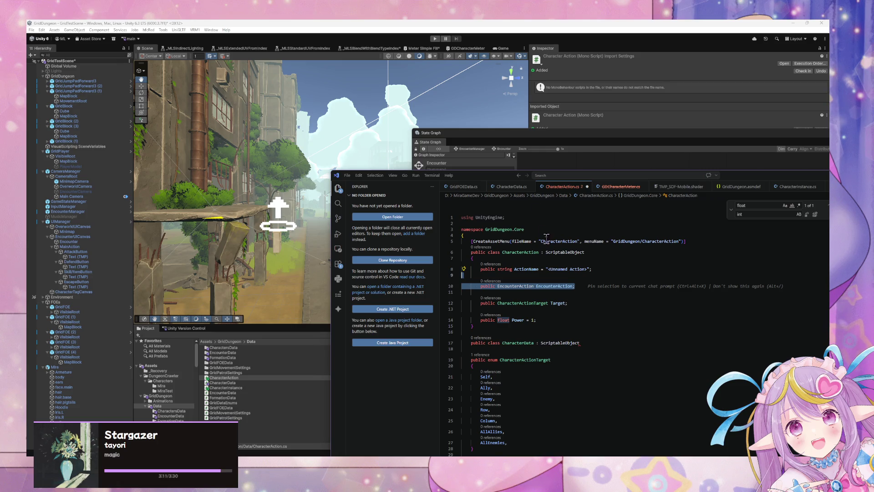
# Step: Rename the class, fileName and menuName to CharacterActionData
pyautogui.click(540, 252)
pyautogui.write('Data')
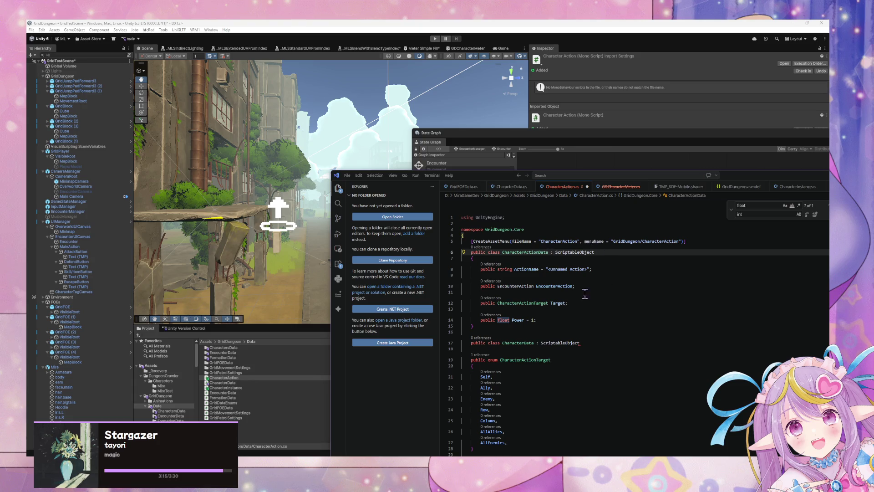
pyautogui.click(577, 241)
pyautogui.write('Data')
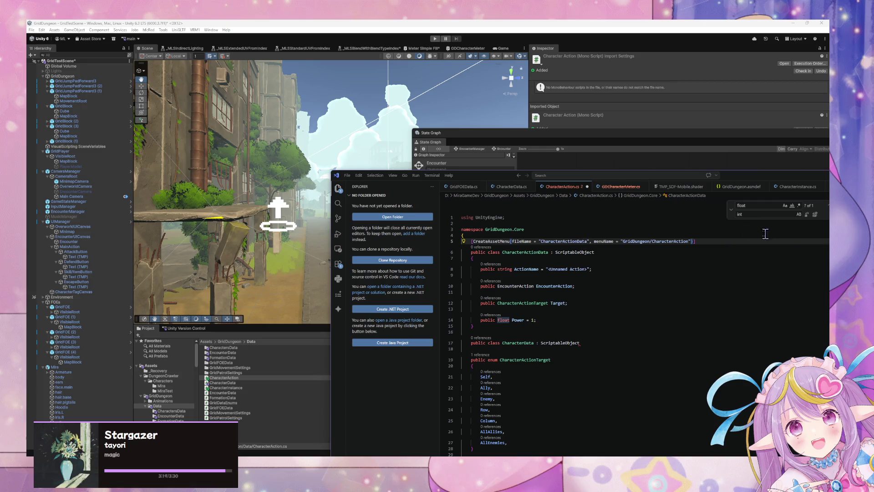
pyautogui.click(689, 241)
pyautogui.write('Data')
# Step: Delete the EncounterAction field line from the class
pyautogui.doubleClick(509, 287)
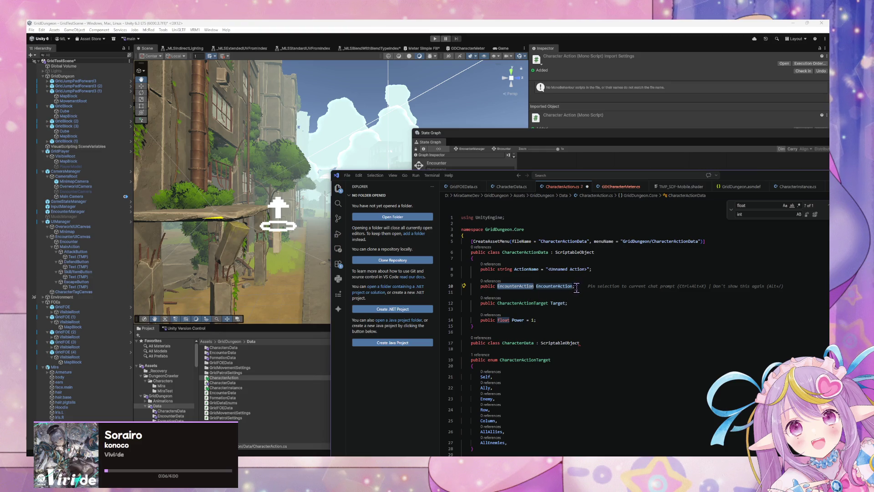
pyautogui.doubleClick(522, 359)
pyautogui.click(587, 286)
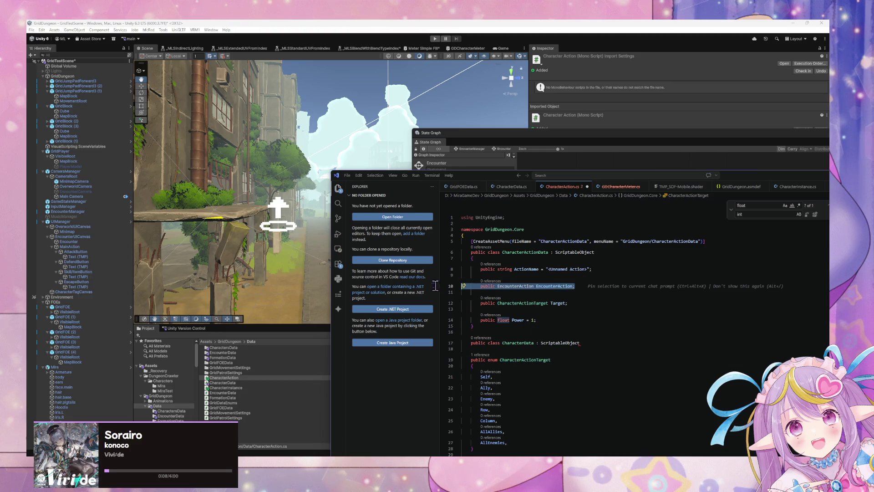
pyautogui.hotkey('shift', 'Up')
pyautogui.press('BackSpace')
pyautogui.press('BackSpace')
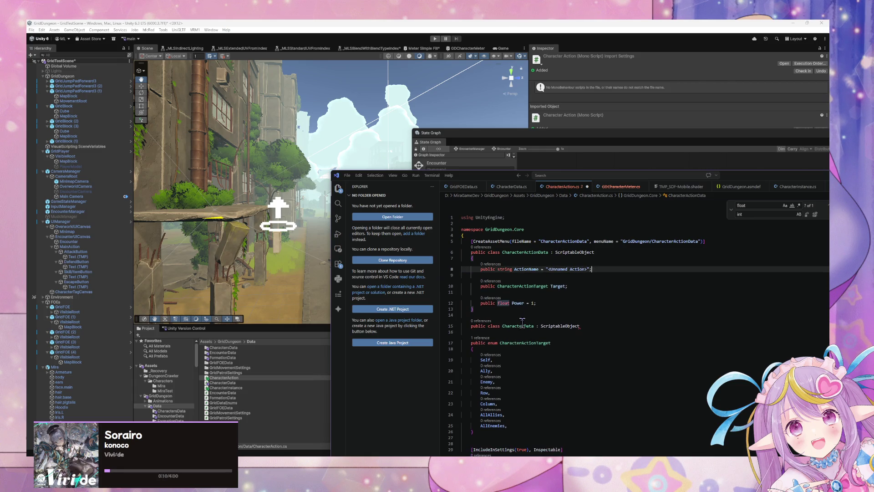
# Step: Delete the leftover CharacterData class declaration line
pyautogui.moveTo(549, 302)
pyautogui.mouseDown()
pyautogui.moveTo(468, 302)
pyautogui.moveTo(478, 303)
pyautogui.mouseUp()
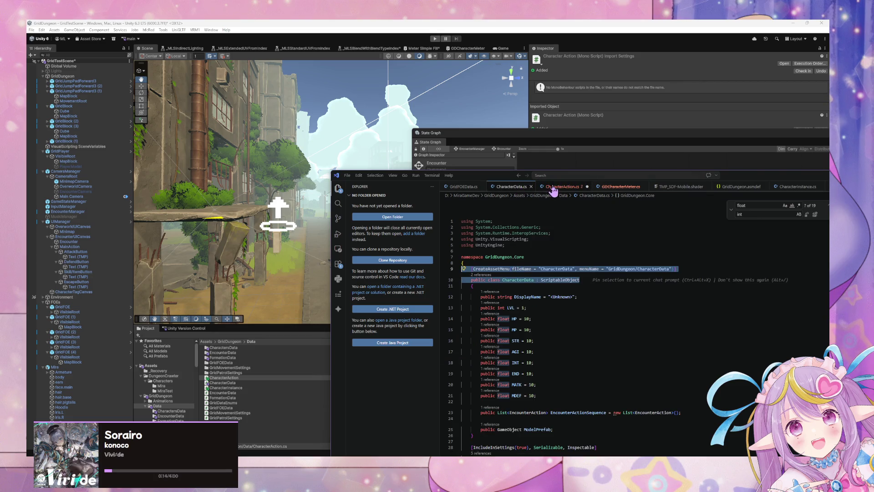
pyautogui.click(552, 304)
pyautogui.moveTo(553, 304); pyautogui.dragTo(481, 302)
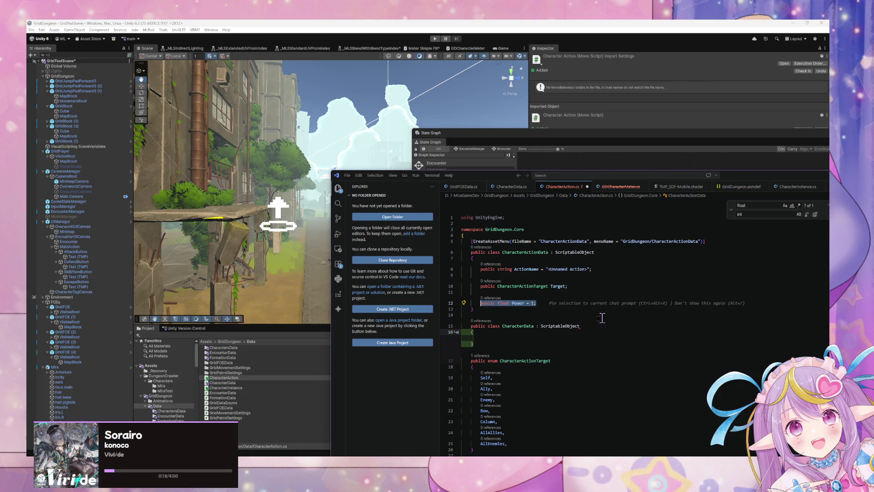
pyautogui.moveTo(580, 326); pyautogui.dragTo(451, 324)
pyautogui.press('BackSpace')
pyautogui.press('BackSpace')
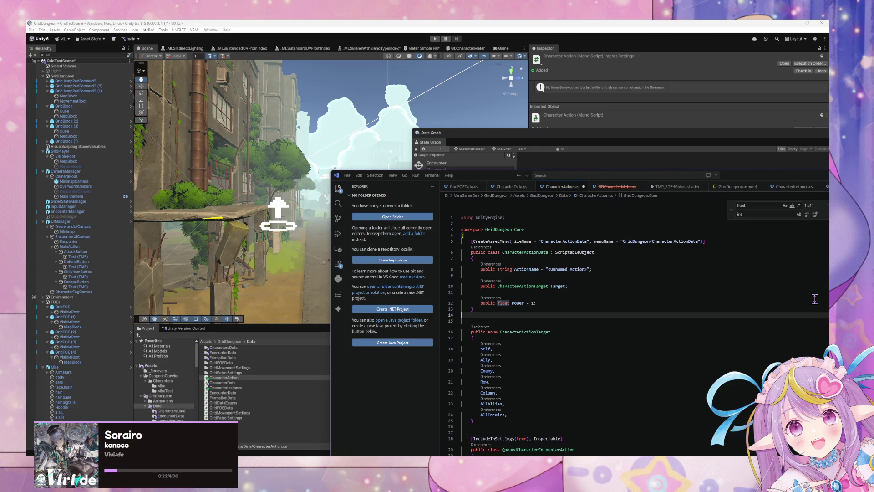
pyautogui.press('BackSpace')
pyautogui.press('BackSpace')
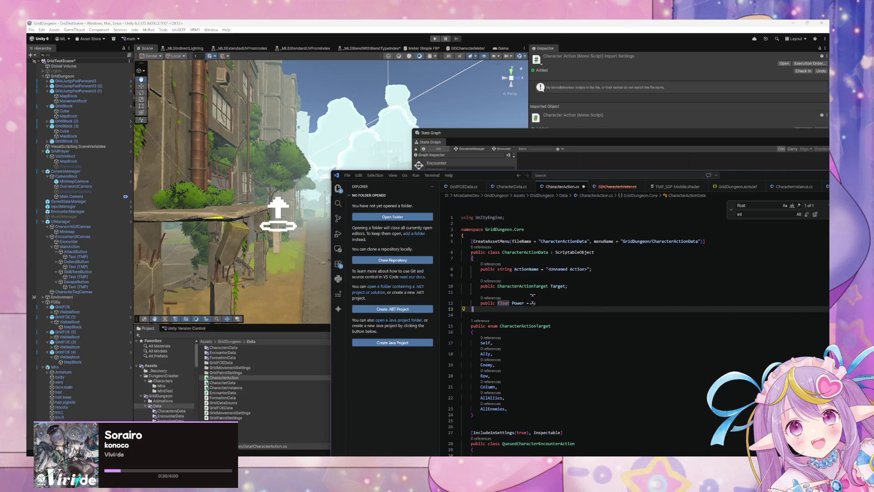
# Step: Delete the 'public float Power = 1;' field
pyautogui.moveTo(537, 303); pyautogui.dragTo(479, 308)
pyautogui.click(480, 314)
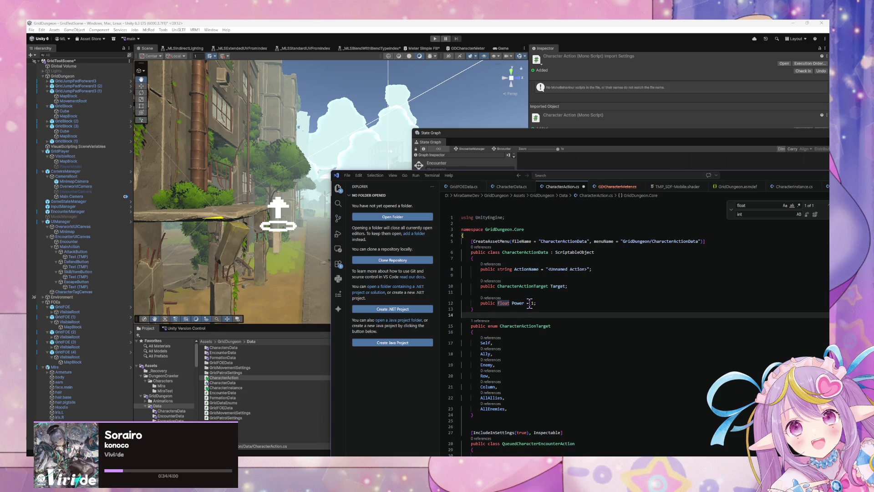
pyautogui.moveTo(543, 304); pyautogui.dragTo(480, 299)
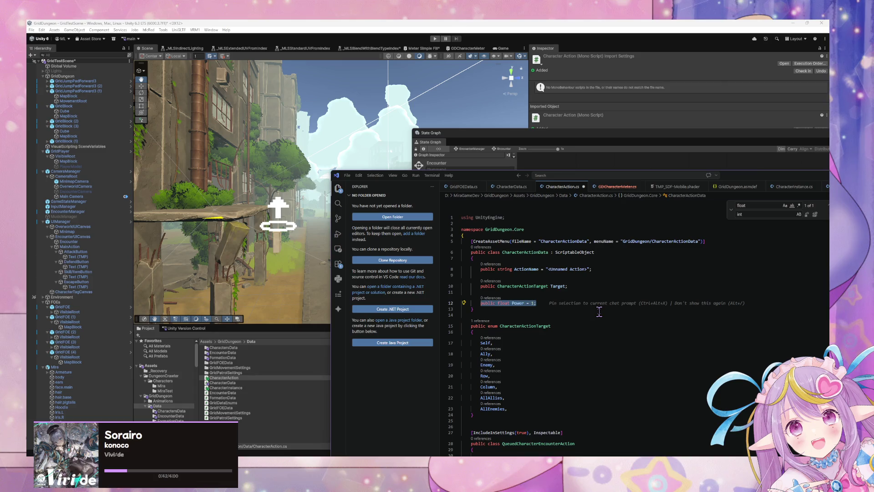
pyautogui.press('BackSpace')
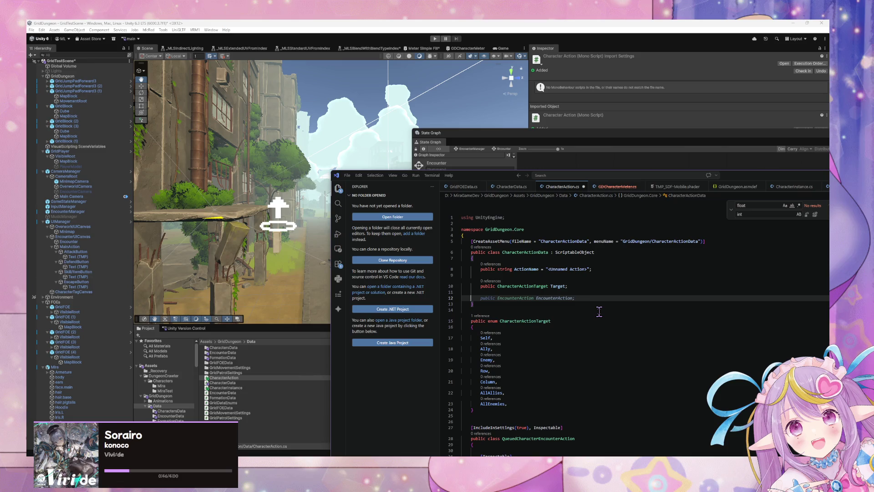
# Step: Add a public ICharacterActionHandler ActionHandler field under Target
pyautogui.write('public List<')
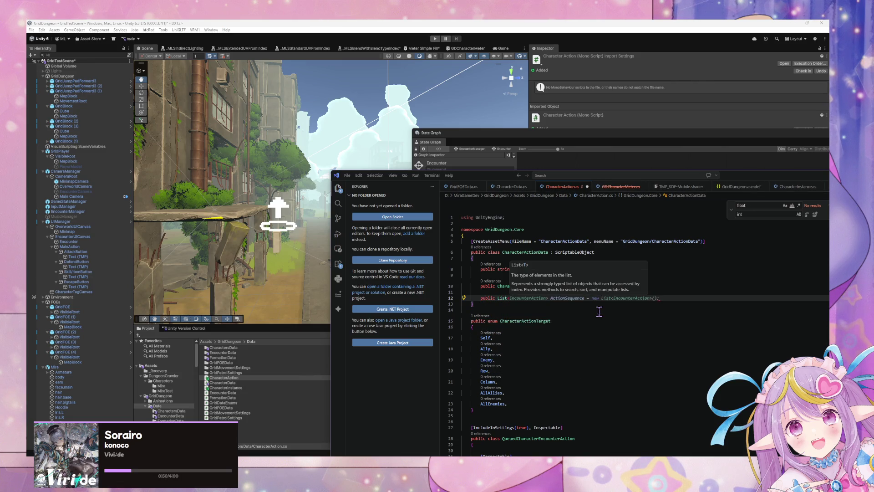
pyautogui.press('BackSpace')
pyautogui.press('BackSpace')
pyautogui.press('BackSpace')
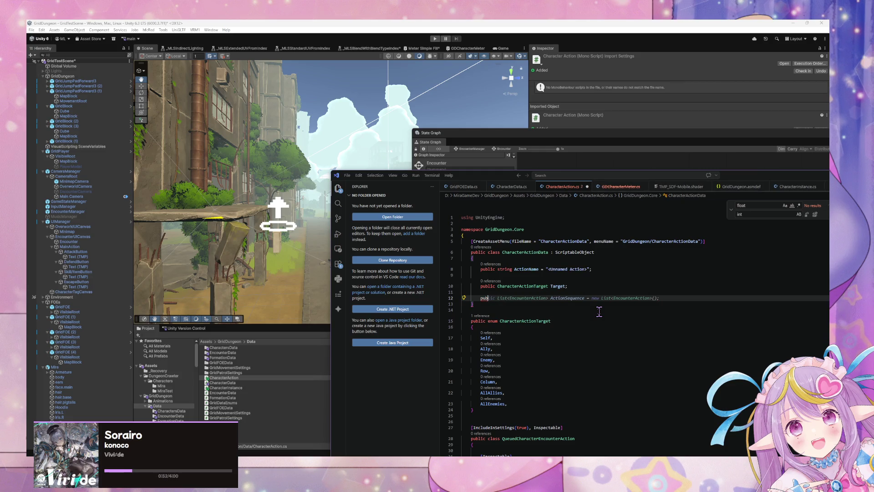
pyautogui.press('BackSpace')
pyautogui.press('BackSpace')
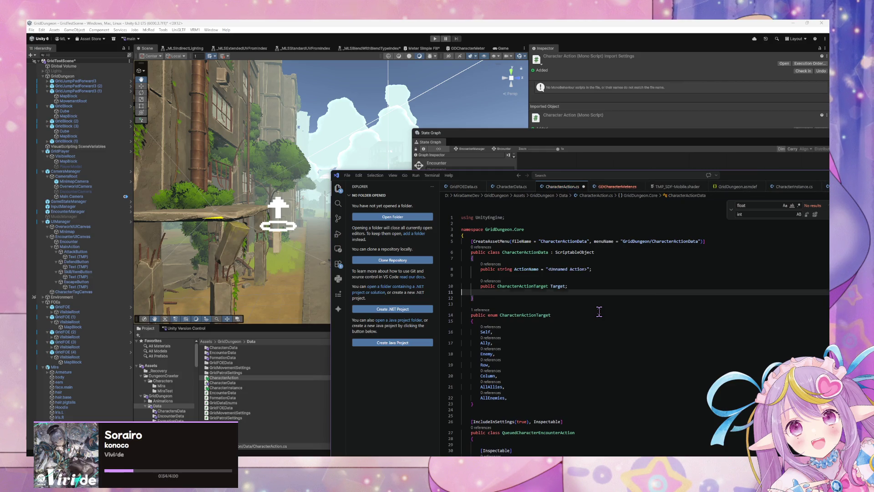
pyautogui.press('BackSpace')
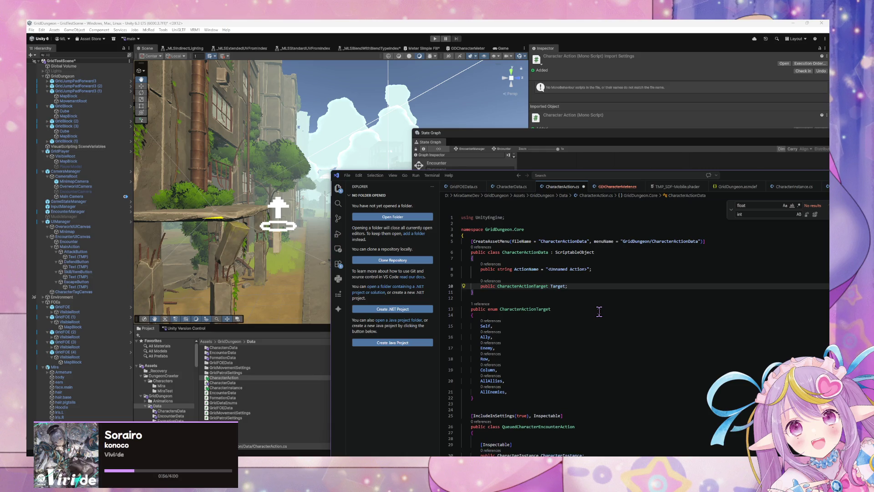
pyautogui.press('Return')
pyautogui.press('Return')
pyautogui.write('public ')
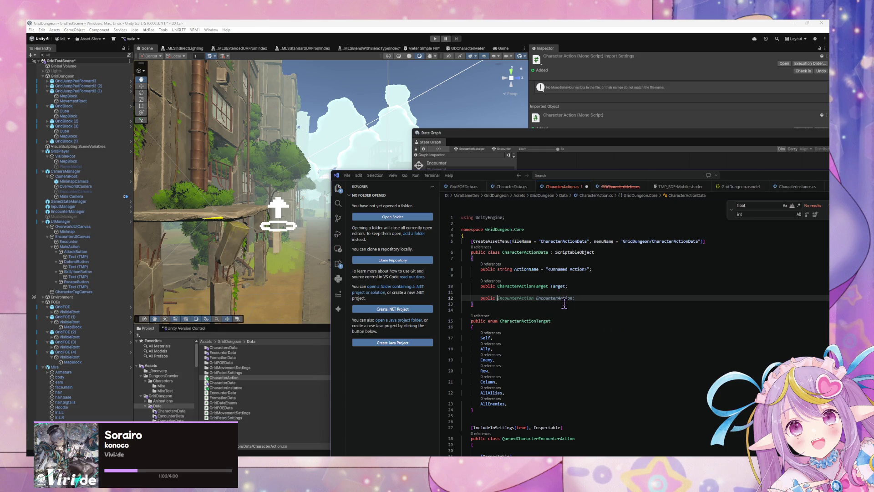
pyautogui.write('Character')
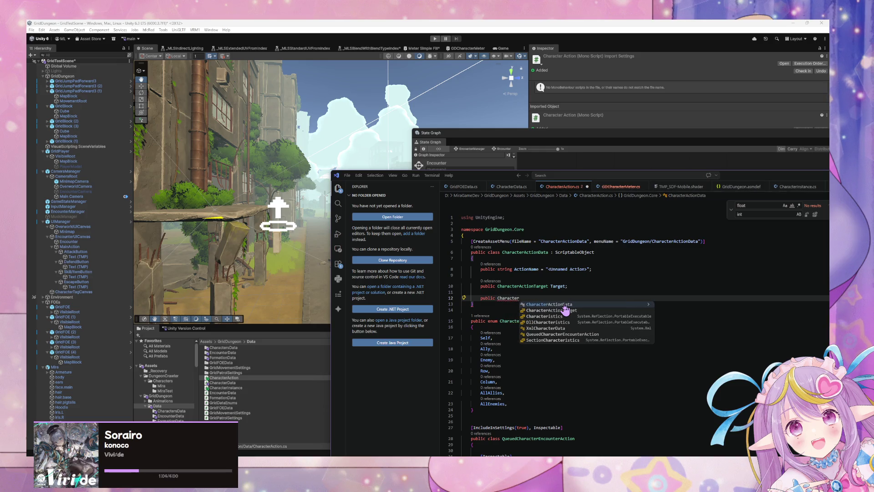
pyautogui.hotkey('ctrl', 'Left')
pyautogui.write('I')
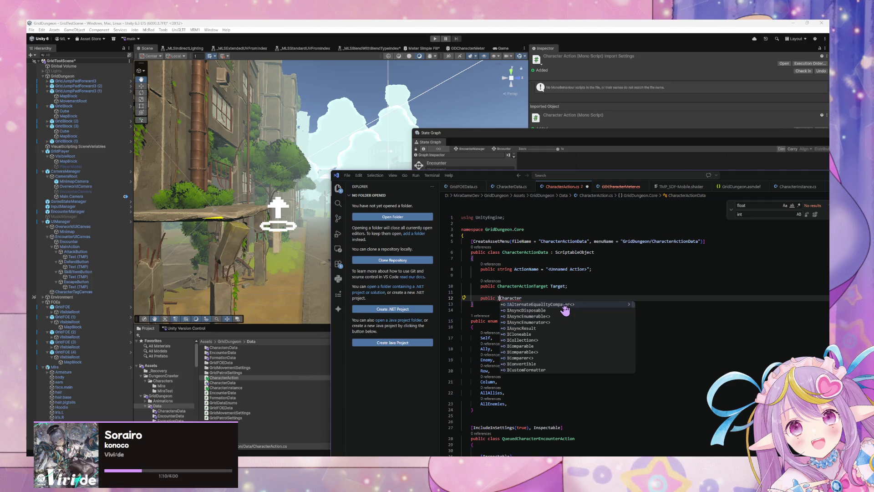
pyautogui.press('Right')
pyautogui.press('Right')
pyautogui.press('Right')
pyautogui.write('Action')
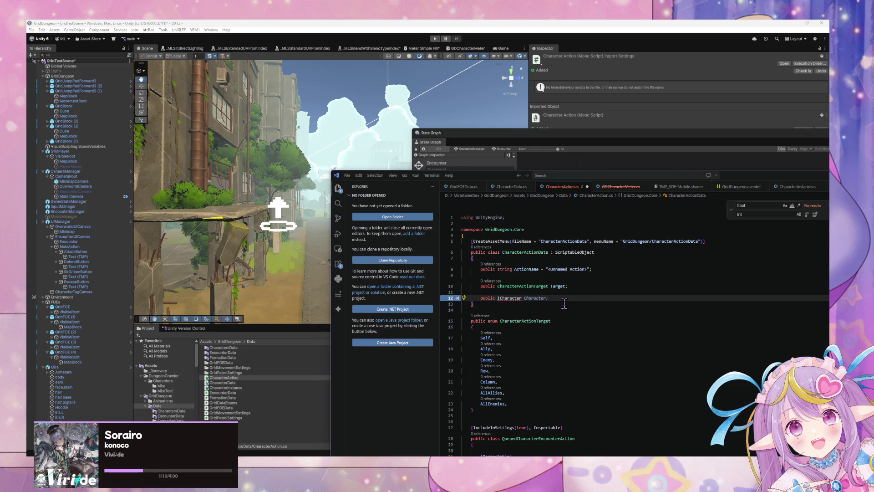
pyautogui.write('Handler')
pyautogui.press('Tab')
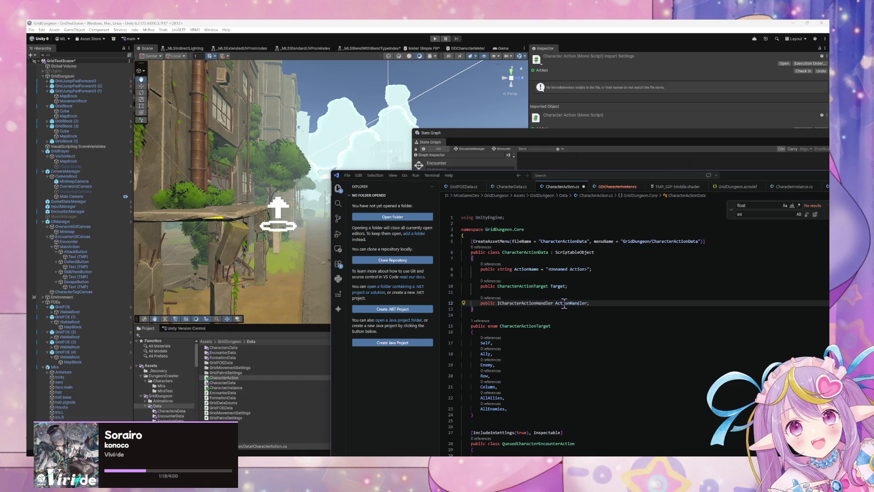
# Step: Cut the CharacterActionTarget enum block and open a blank line after the namespace brace
pyautogui.click(538, 227)
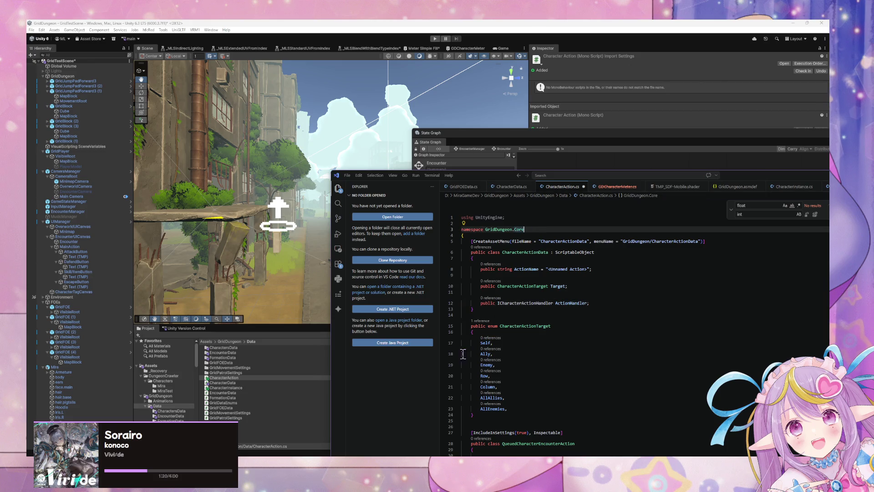
pyautogui.scroll(-3, 561, 303)
pyautogui.moveTo(519, 351); pyautogui.dragTo(513, 258)
pyautogui.hotkey('ctrl', 'c')
pyautogui.press('BackSpace')
pyautogui.press('BackSpace')
pyautogui.scroll(3, 532, 253)
pyautogui.click(544, 234)
pyautogui.press('Return')
pyautogui.press('Return')
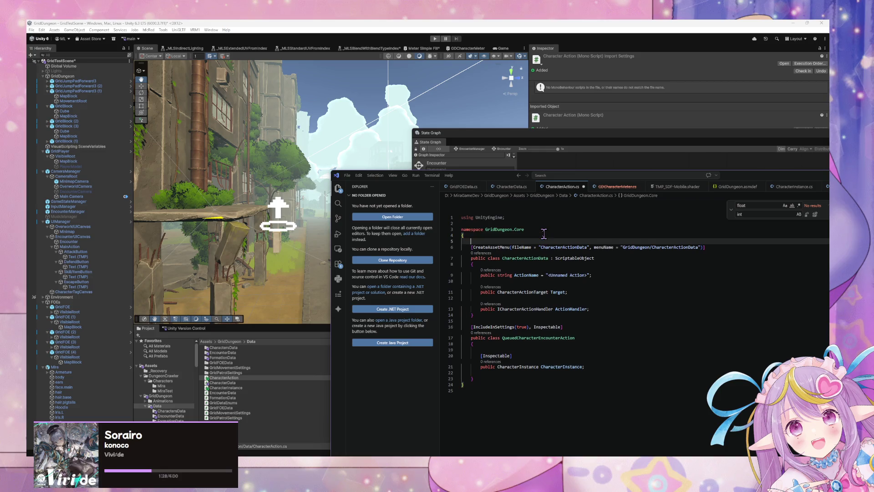
# Step: Paste the CharacterActionTarget enum at the top of the namespace
pyautogui.press('Up')
pyautogui.hotkey('ctrl', 'v')
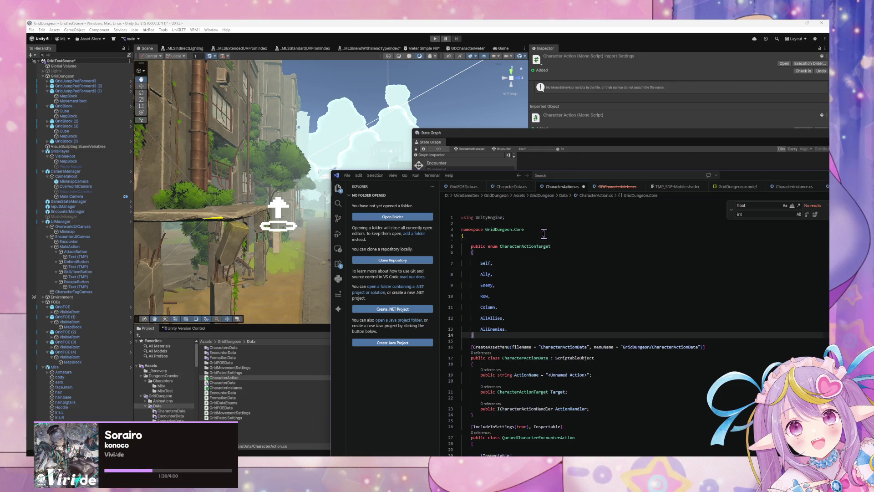
pyautogui.scroll(-2, 543, 245)
# Step: Add the suggested ICharacterActionHandler interface with an Execute method below the class
pyautogui.click(492, 351)
pyautogui.press('Return')
pyautogui.press('Return')
pyautogui.write('public interface')
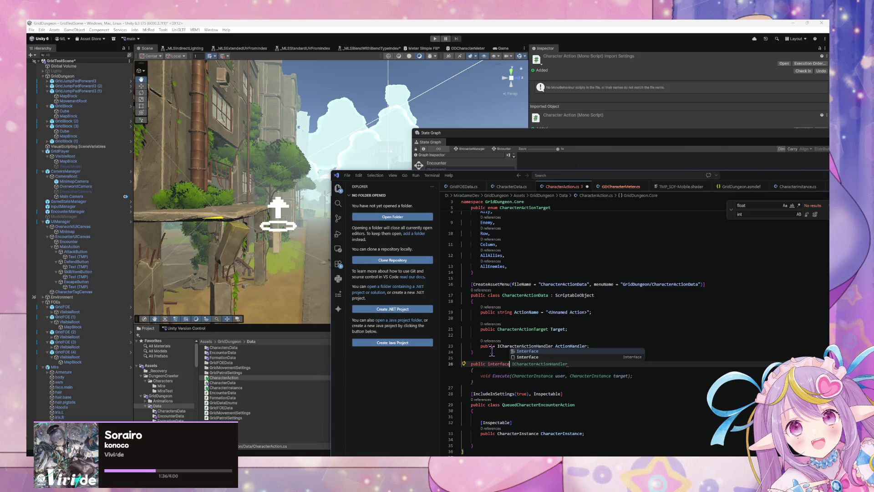
pyautogui.press('Tab')
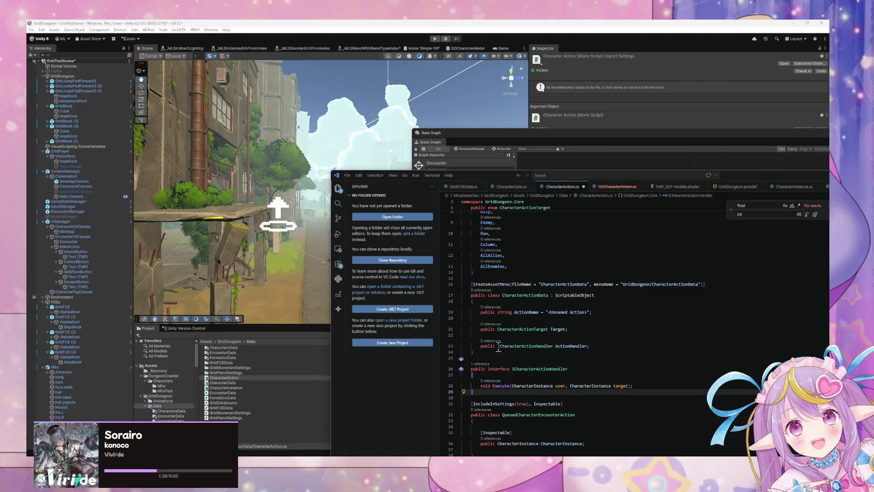
# Step: Change Execute's target parameter to List<CharacterInstance> targets
pyautogui.scroll(-3, 498, 344)
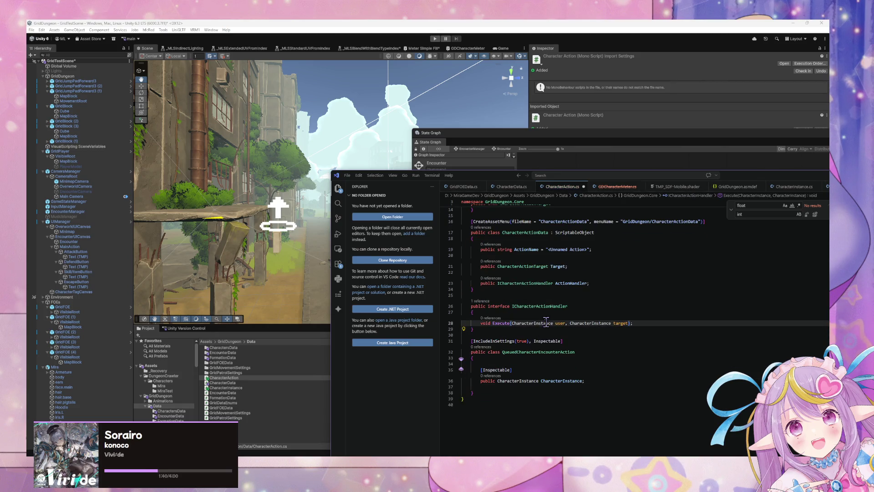
pyautogui.click(511, 312)
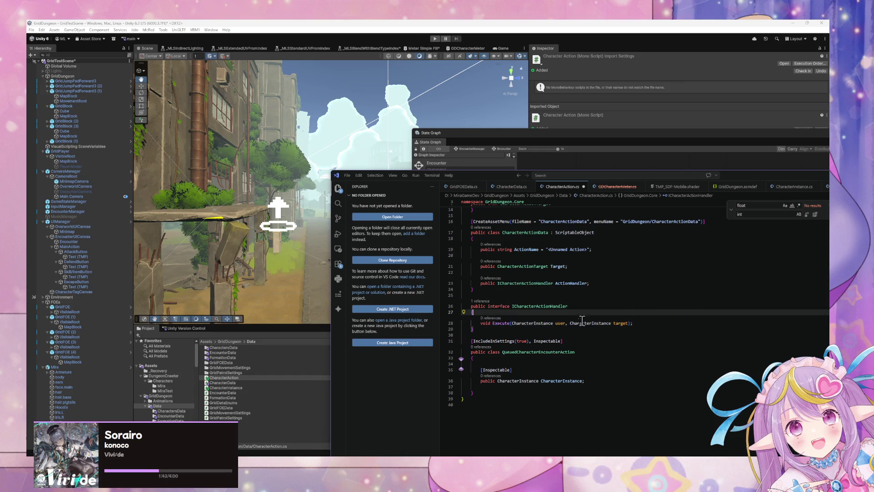
pyautogui.click(538, 323)
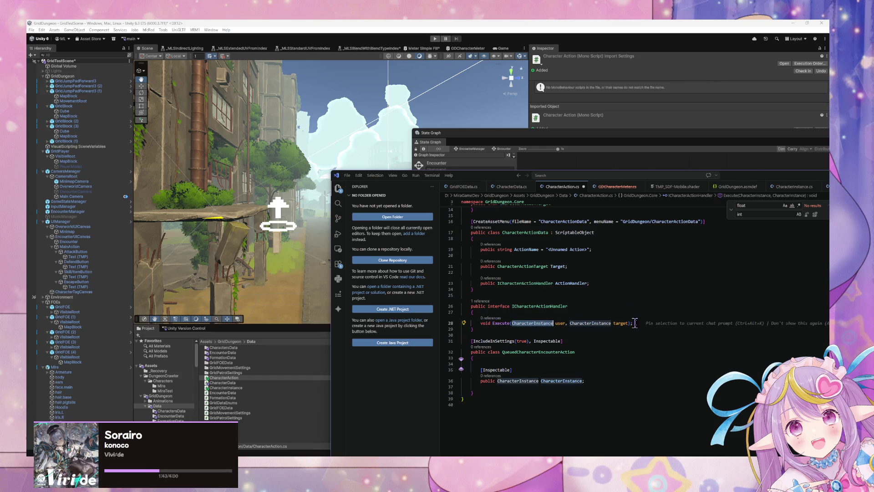
pyautogui.doubleClick(560, 323)
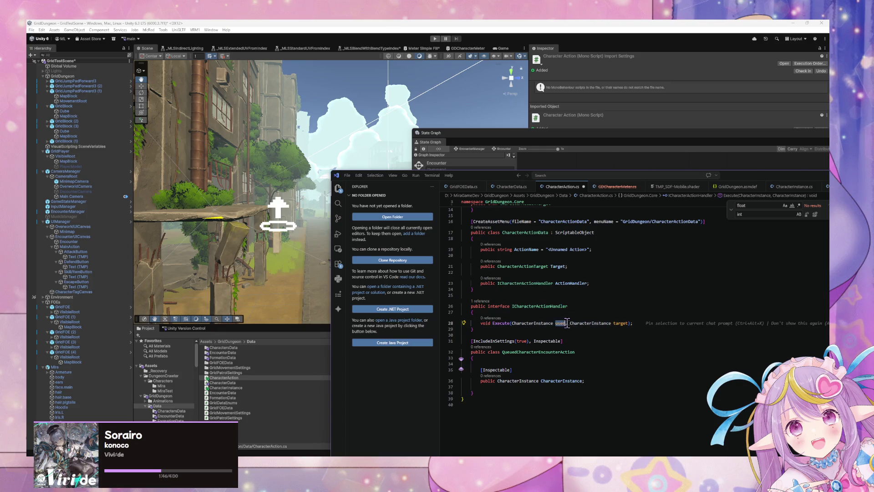
pyautogui.click(570, 323)
pyautogui.write('List<')
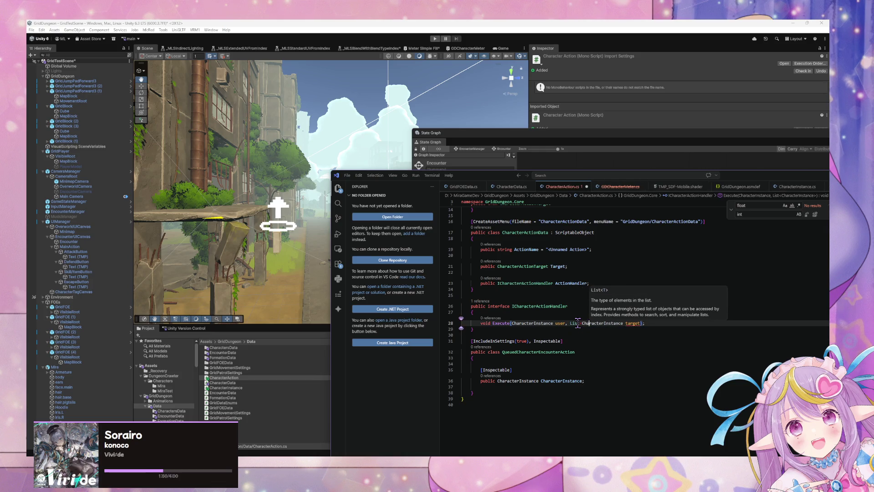
pyautogui.hotkey('ctrl', 'Right')
pyautogui.write('>')
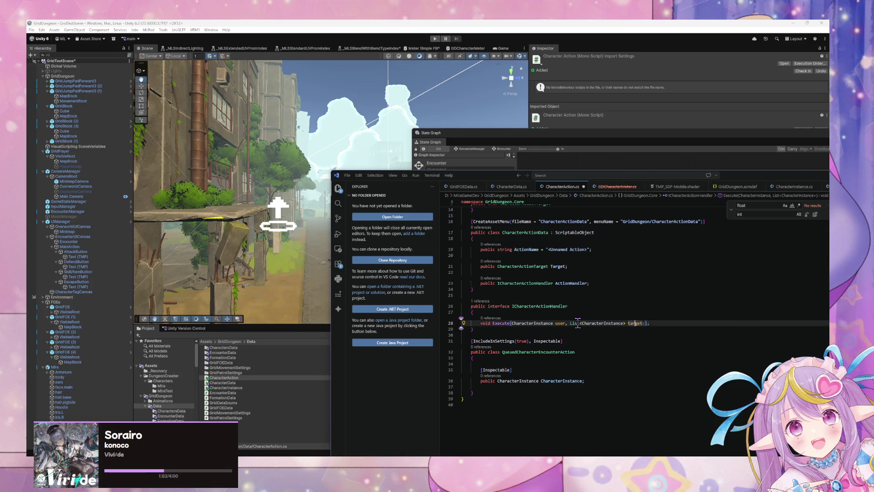
pyautogui.write('s')
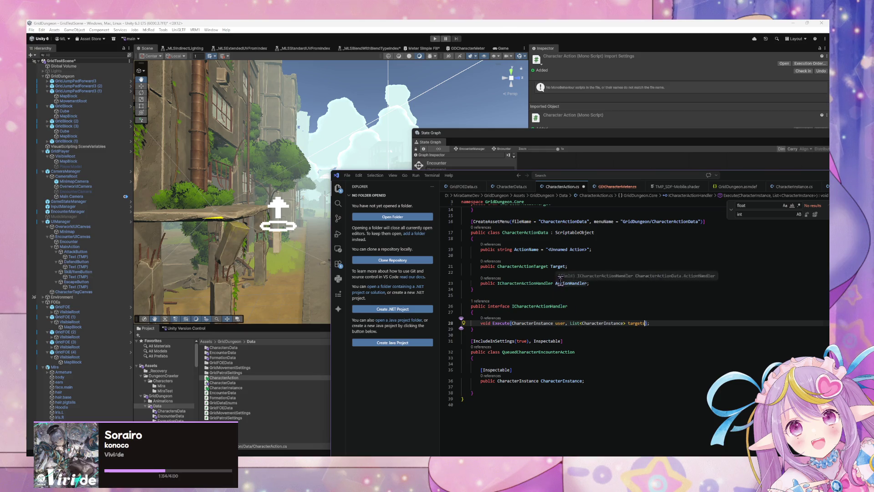
pyautogui.scroll(3, 562, 277)
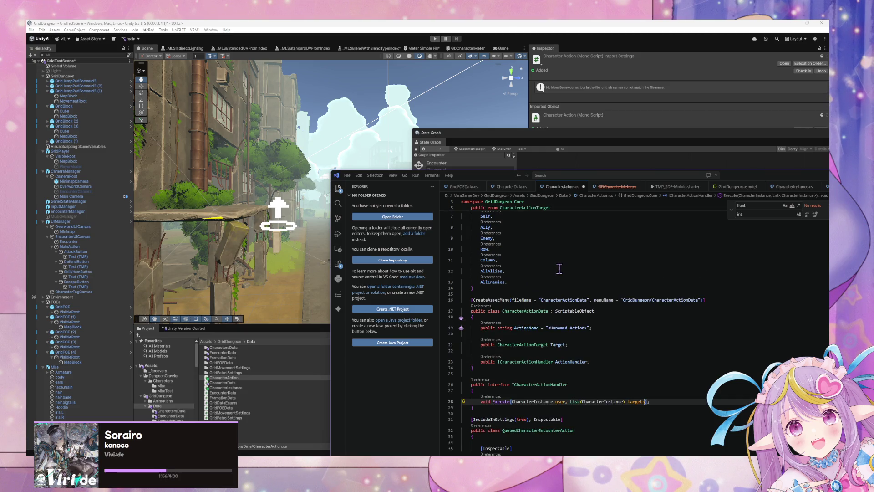
pyautogui.scroll(2, 559, 269)
pyautogui.scroll(-2, 559, 268)
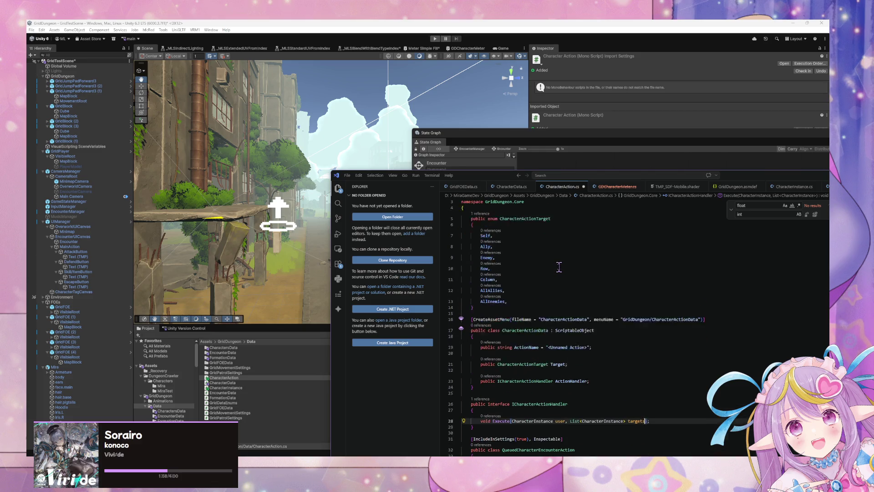
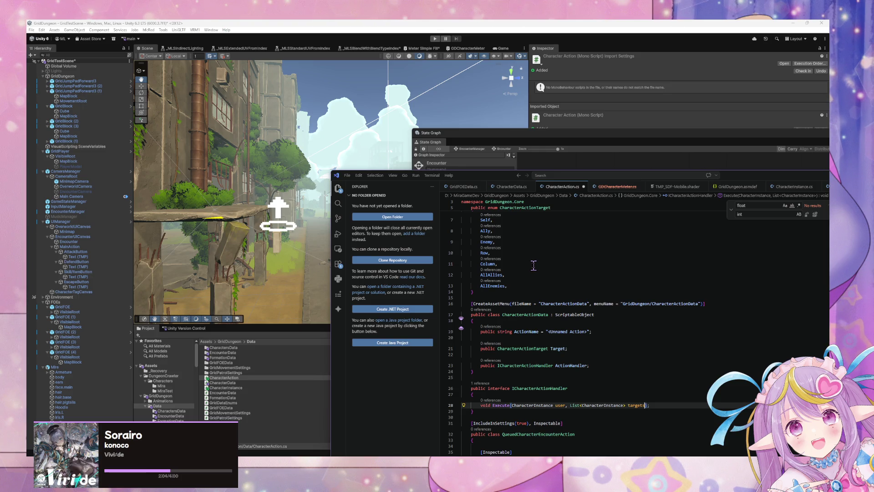
# Step: Find Execute's parameter list in ICharacterActionHandler and check where CharacterActionTarget is used
pyautogui.scroll(-3, 533, 266)
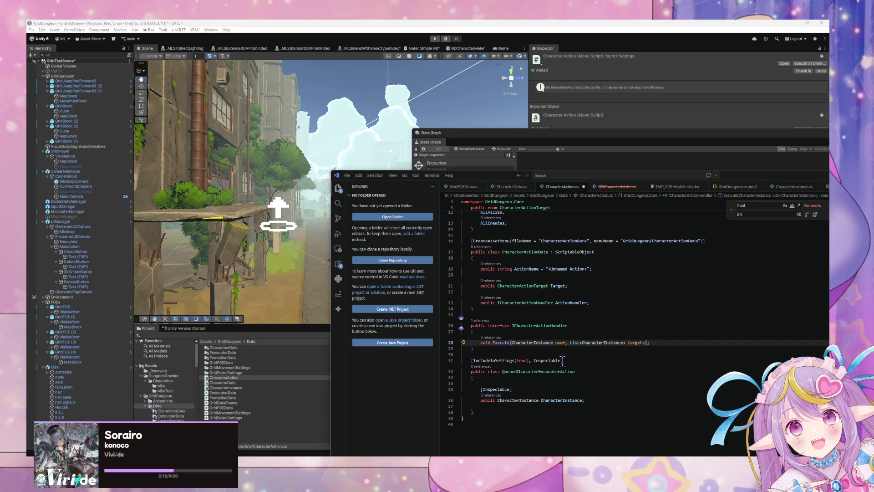
pyautogui.scroll(5, 449, 272)
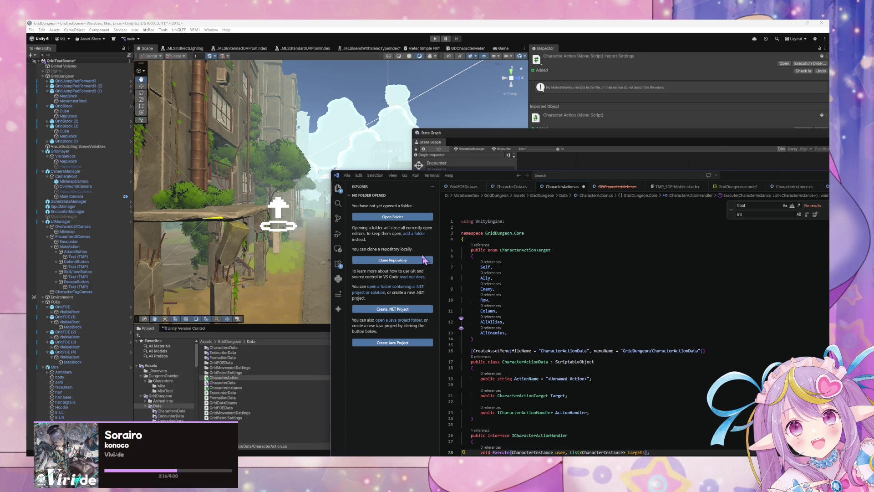
pyautogui.scroll(-3, 474, 284)
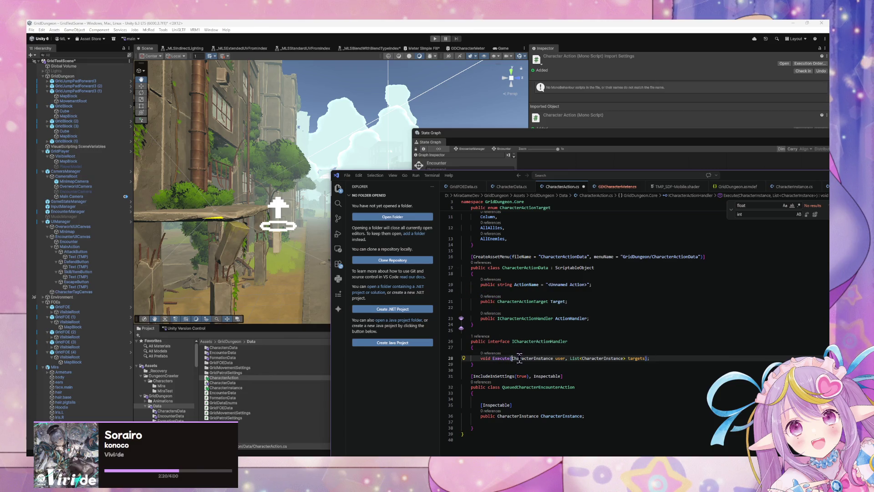
pyautogui.click(587, 370)
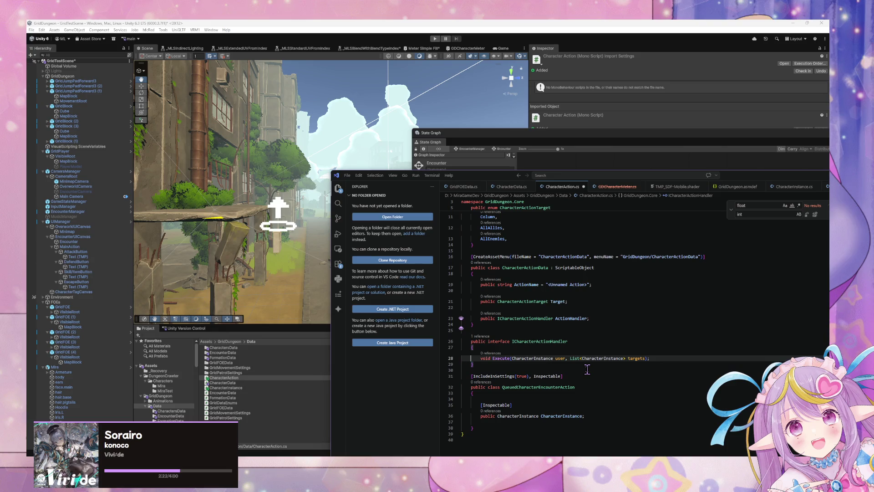
pyautogui.press('Right')
pyautogui.press('Right')
pyautogui.press('Left')
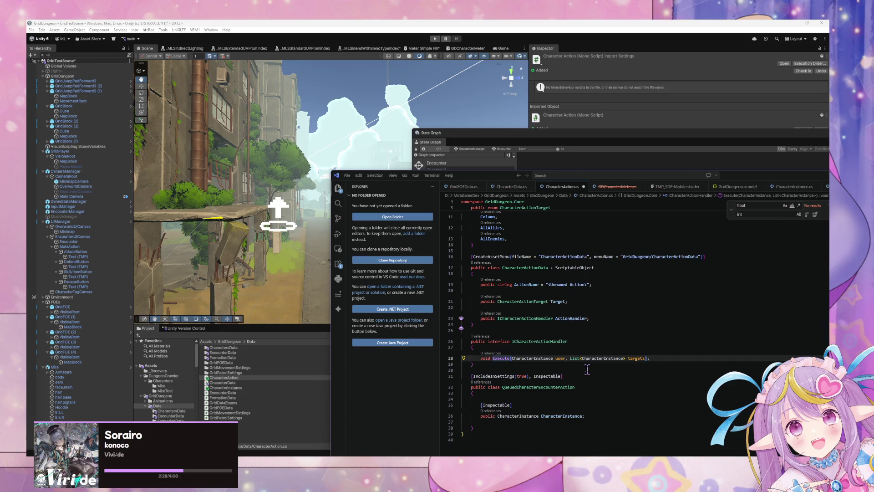
pyautogui.scroll(3, 493, 306)
pyautogui.click(524, 250)
pyautogui.scroll(-3, 577, 329)
# Step: Add a 'CharacterActionTarget target' parameter after targets in Execute and save CharacterAction.cs
pyautogui.click(512, 373)
pyautogui.write('CharacterActionTarget target')
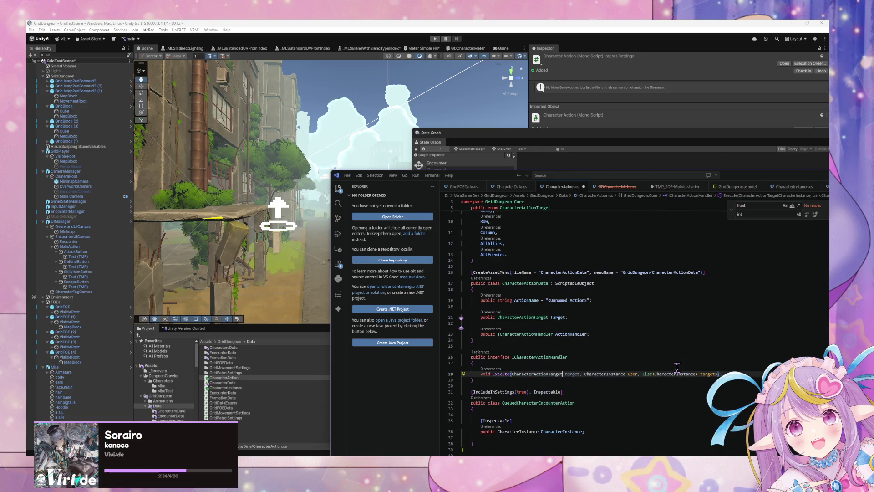
pyautogui.write(',')
pyautogui.hotkey('shift', 'Left')
pyautogui.hotkey('shift', 'Left')
pyautogui.hotkey('shift', 'Left')
pyautogui.hotkey('ctrl', 'c')
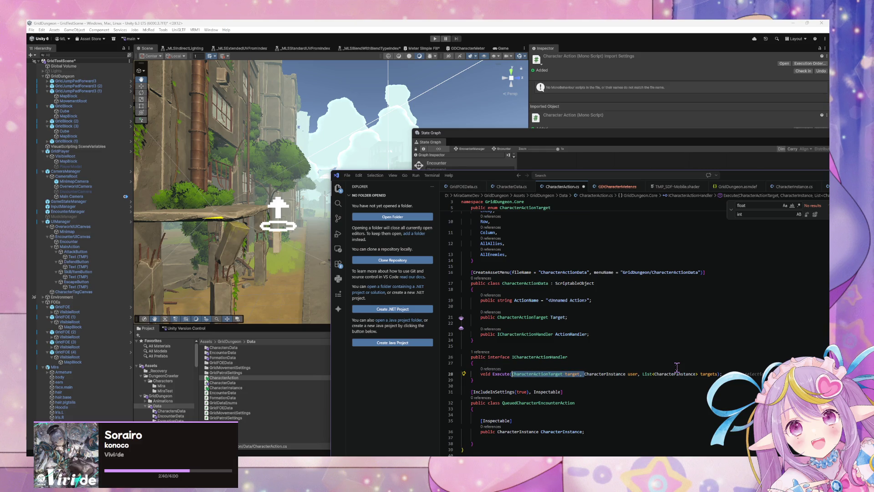
pyautogui.press('BackSpace')
pyautogui.click(645, 374)
pyautogui.hotkey('ctrl', 'v')
pyautogui.write(',')
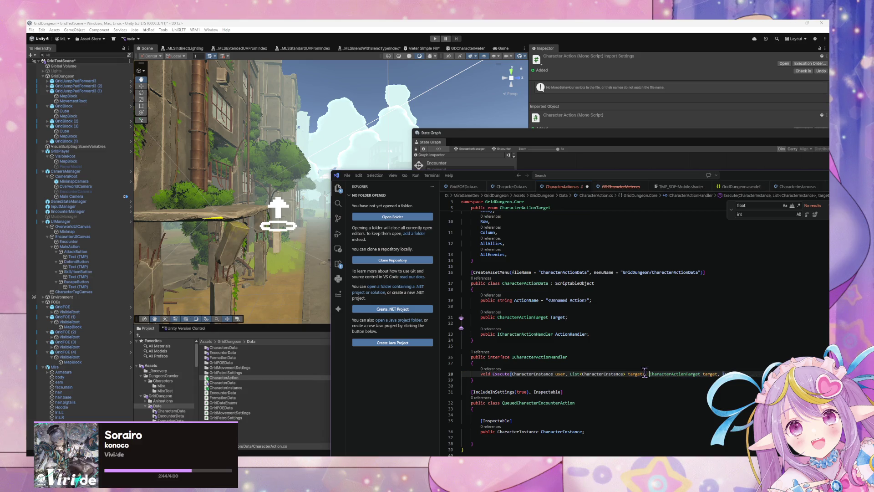
pyautogui.click(723, 374)
pyautogui.press('BackSpace')
pyautogui.press('BackSpace')
pyautogui.hotkey('ctrl', 's')
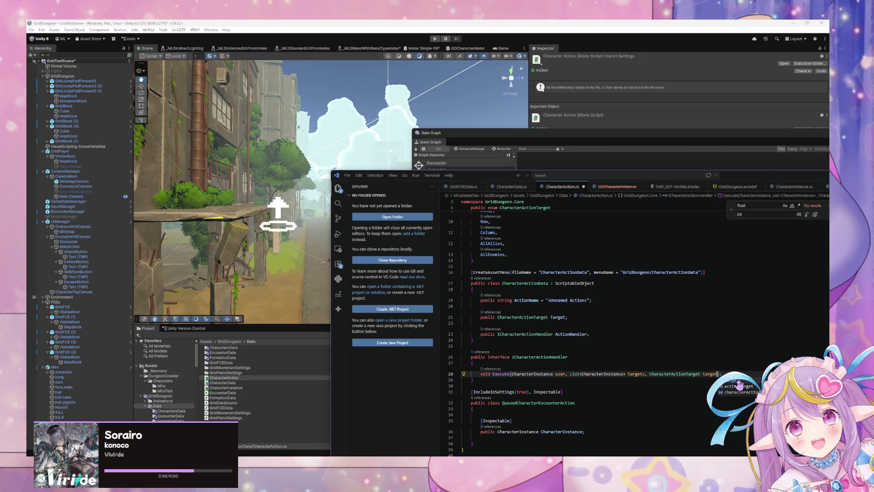
pyautogui.click(647, 357)
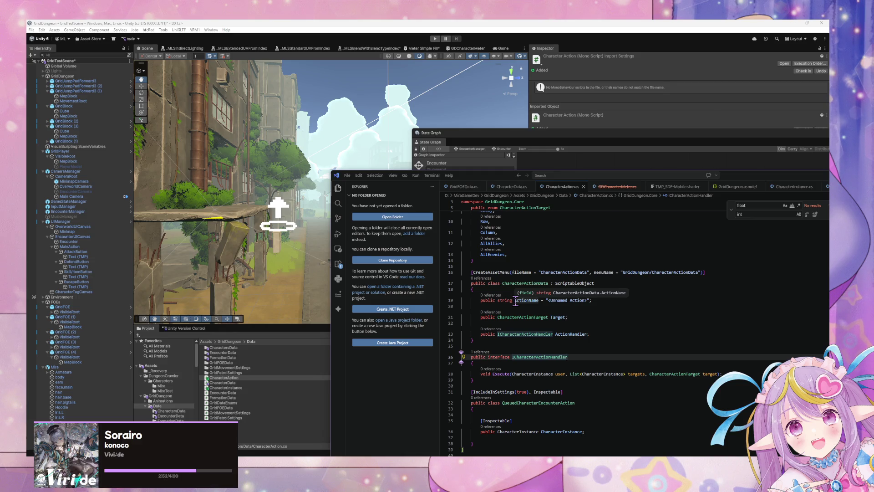
pyautogui.scroll(-1, 516, 302)
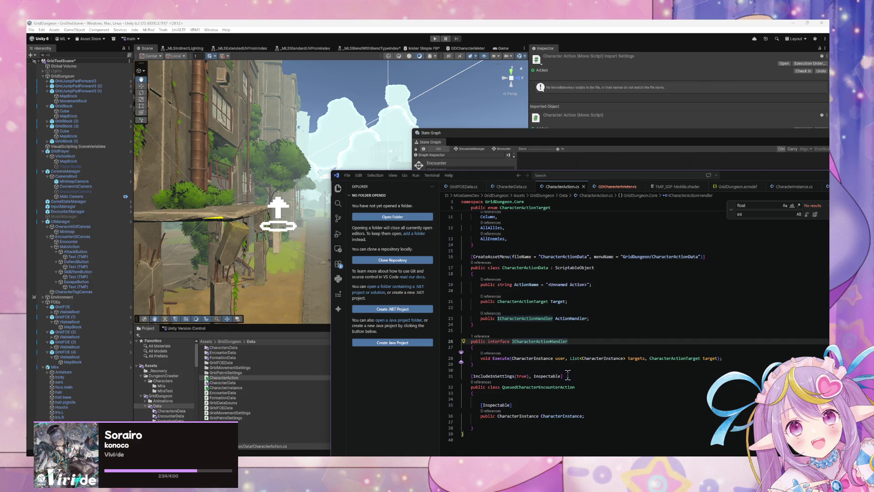
pyautogui.moveTo(531, 376); pyautogui.dragTo(472, 375)
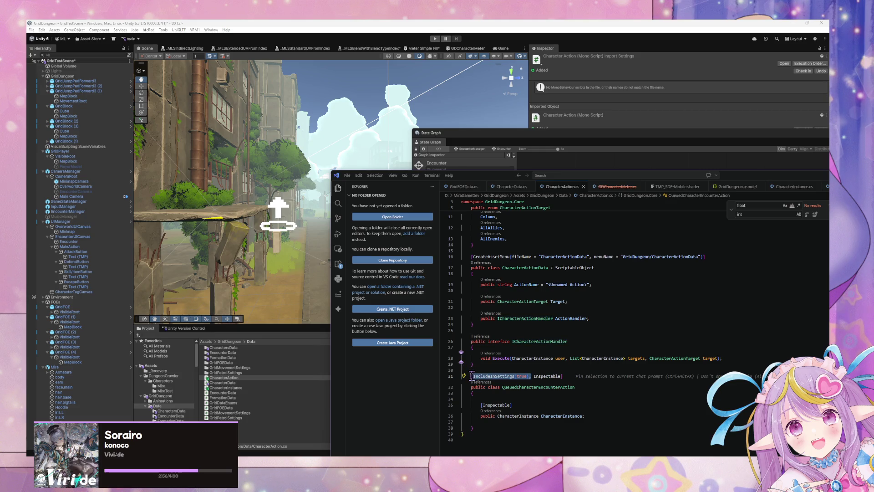
pyautogui.scroll(3, 526, 308)
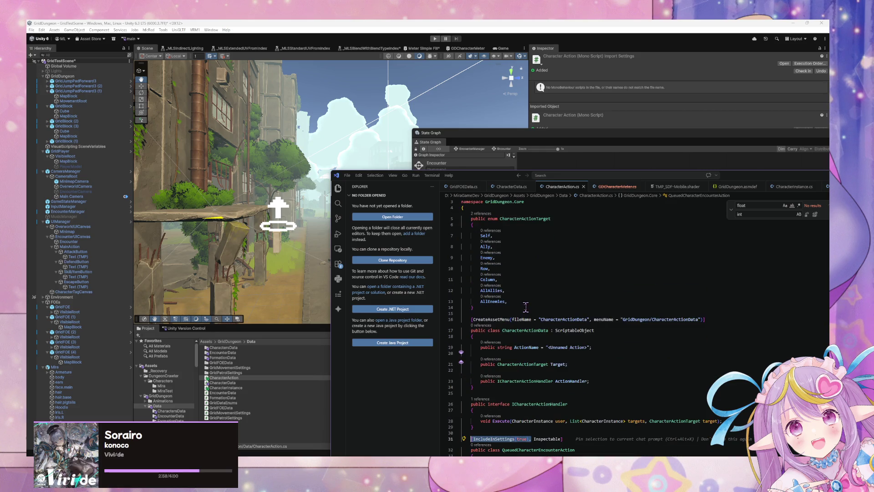
pyautogui.scroll(-3, 526, 308)
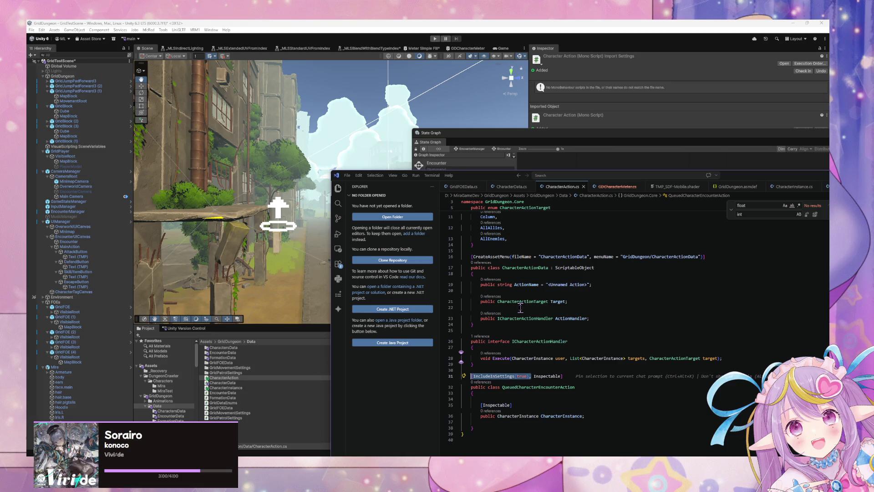
pyautogui.click(481, 291)
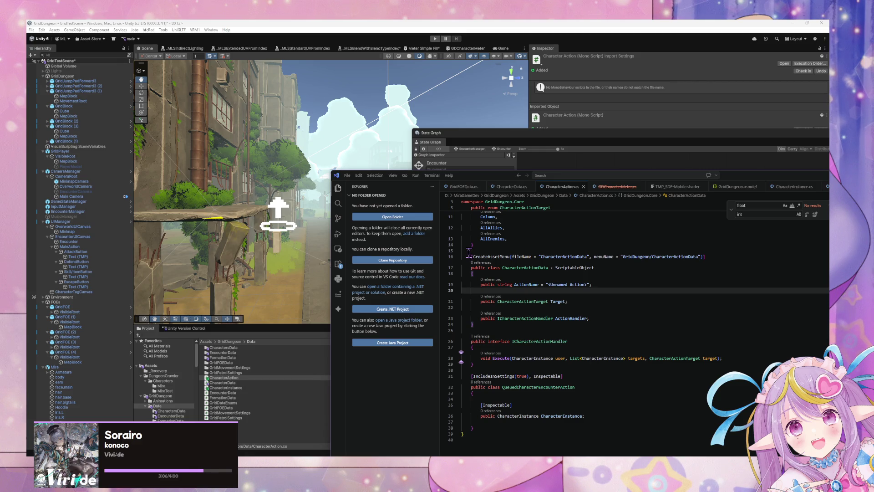
pyautogui.scroll(5, 499, 235)
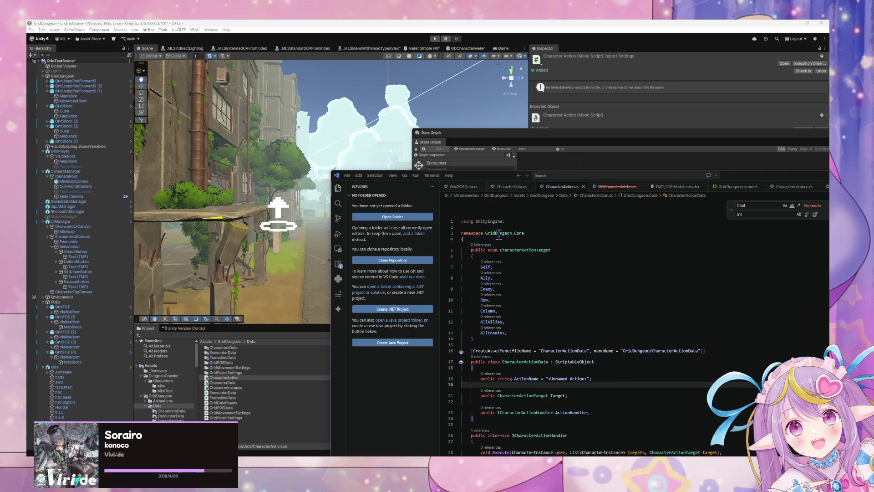
pyautogui.scroll(-4, 499, 234)
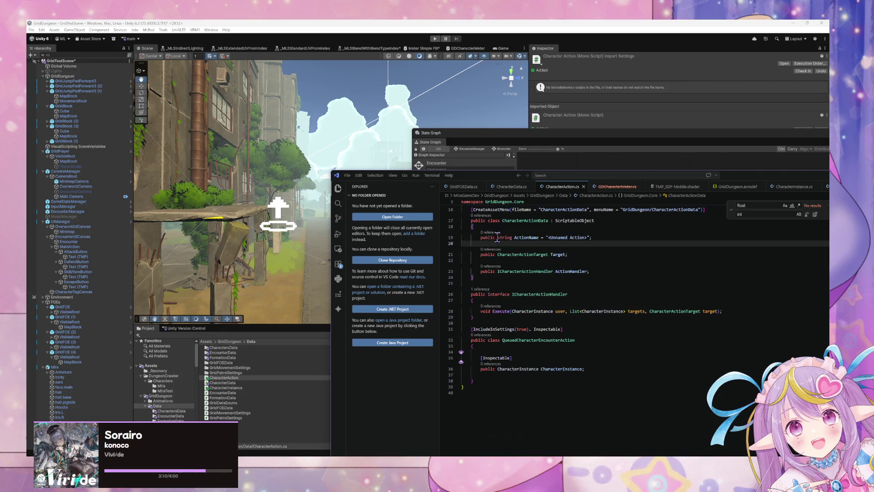
pyautogui.scroll(-1, 499, 244)
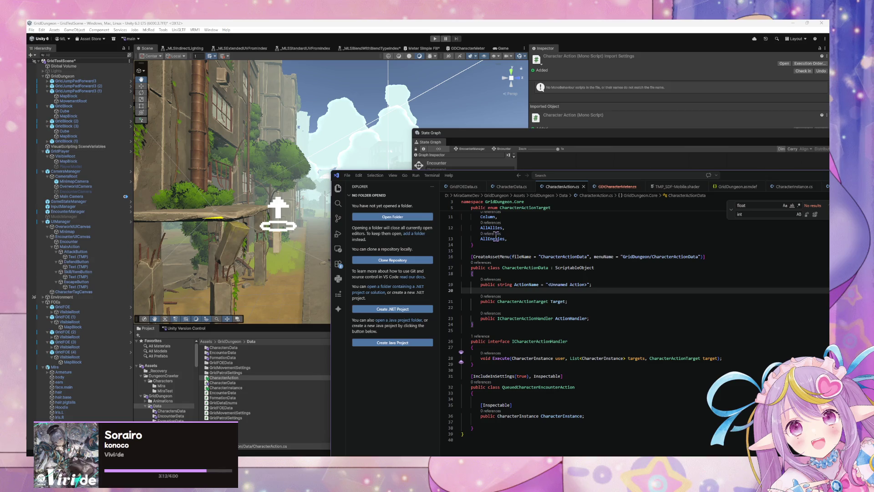
pyautogui.scroll(5, 569, 272)
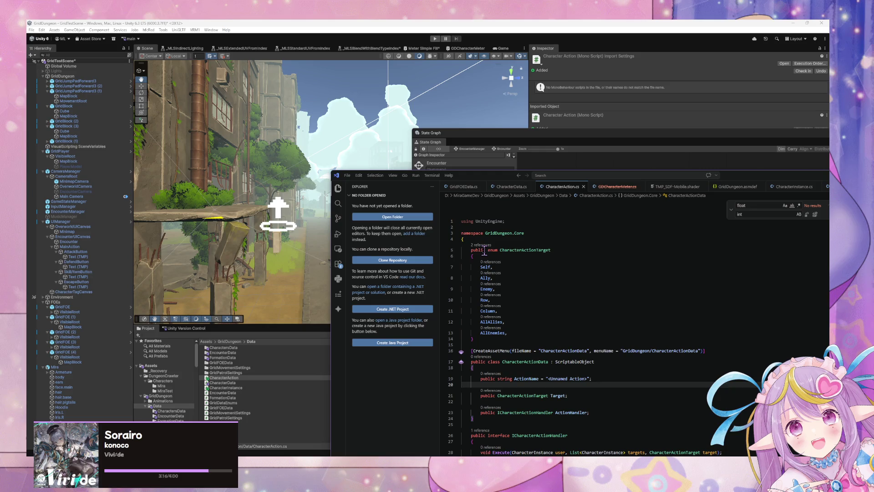
pyautogui.scroll(-4, 484, 250)
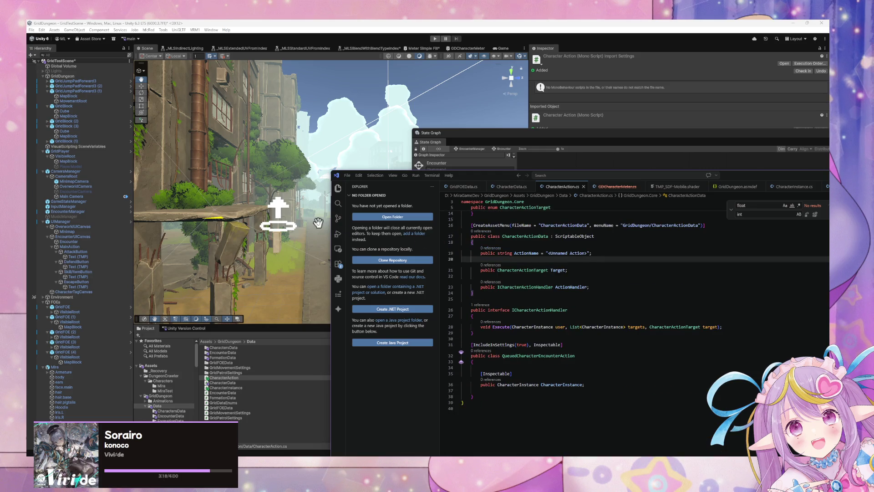
pyautogui.click(532, 390)
pyautogui.moveTo(609, 384); pyautogui.dragTo(446, 374)
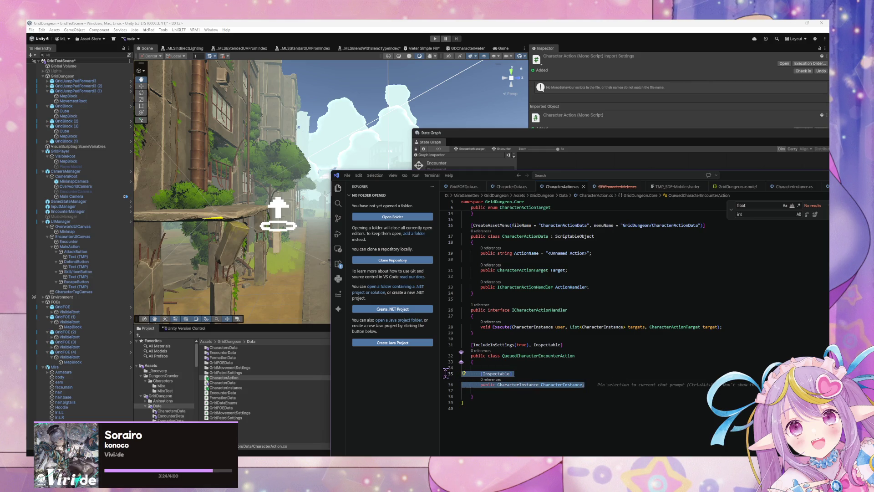
pyautogui.click(590, 385)
# Step: Add 'public CharacterActionData ActionData;' below the CharacterInstance field, accepting the Copilot suggestion
pyautogui.press('Return')
pyautogui.press('Return')
pyautogui.write('public')
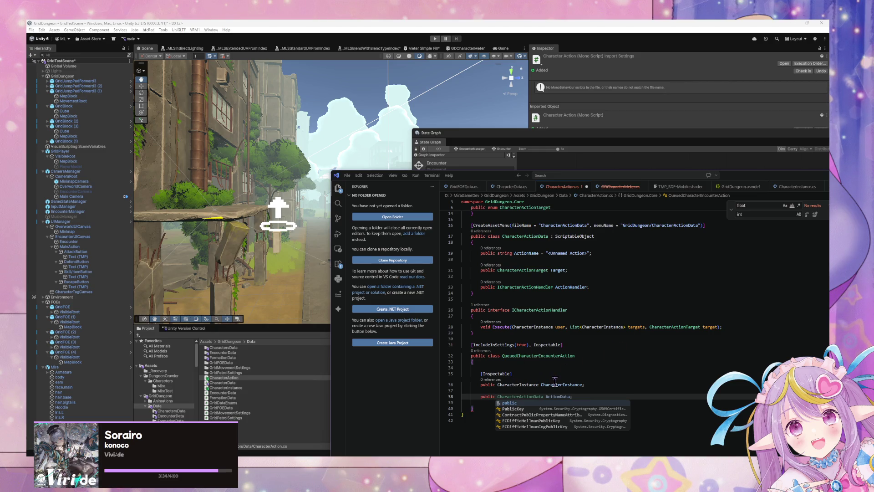
pyautogui.press('Escape')
pyautogui.press('Tab')
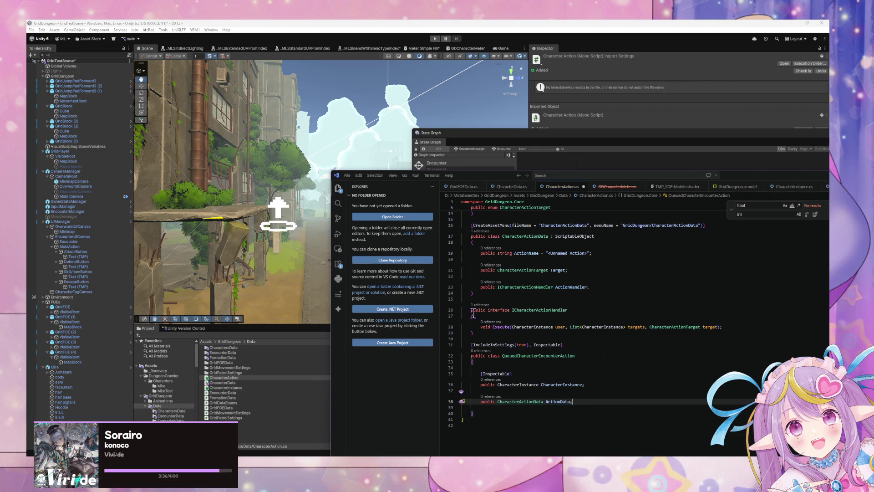
pyautogui.scroll(2, 474, 313)
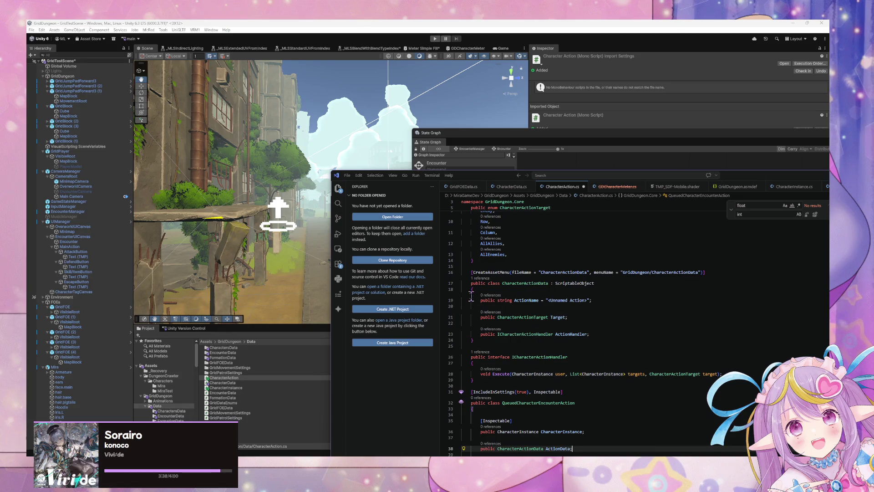
pyautogui.scroll(-2, 484, 307)
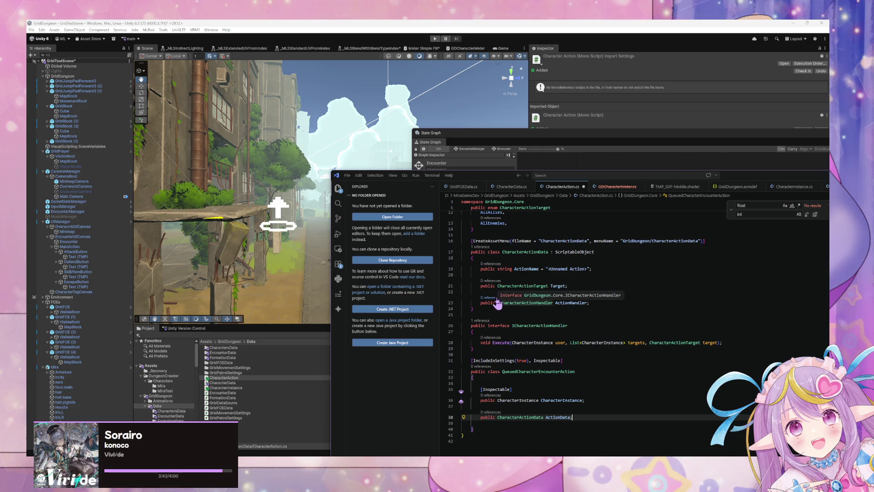
pyautogui.click(567, 407)
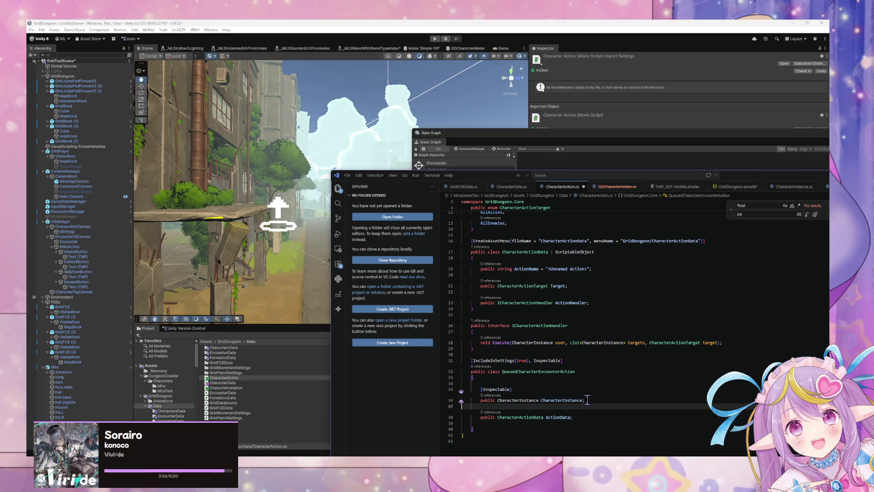
# Step: Add an [Inspectable] attribute line above the ActionData field, rejecting the unwanted EncounterAction suggestion
pyautogui.press('Return')
pyautogui.press('Tab')
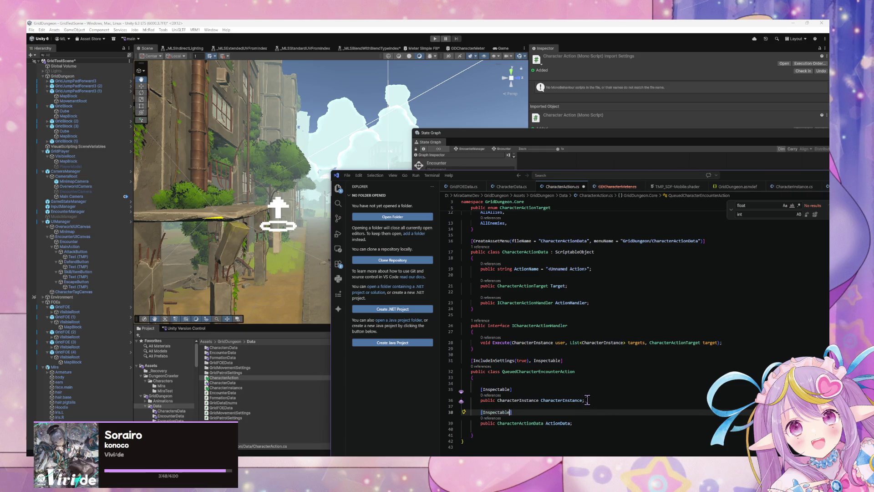
pyautogui.write(']')
pyautogui.press('Return')
pyautogui.write('public EncounterAction EncounterAction;')
pyautogui.press('Tab')
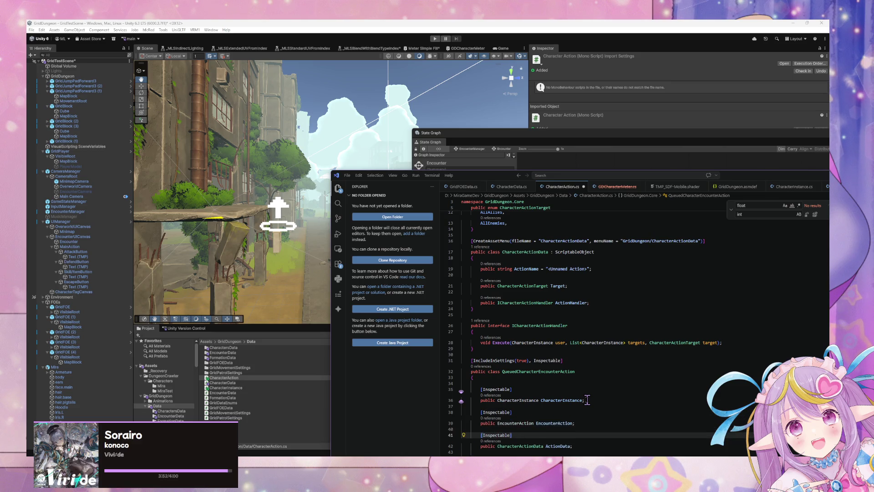
pyautogui.hotkey('ctrl', 'z')
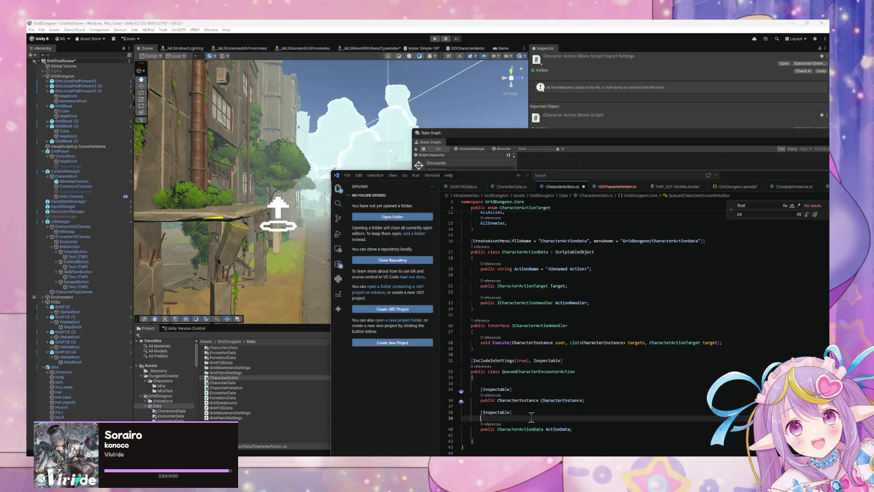
# Step: Declare 'public List<CharacterInstance> Targets;' under the Inspectable attribute
pyautogui.press('Return')
pyautogui.write('publ')
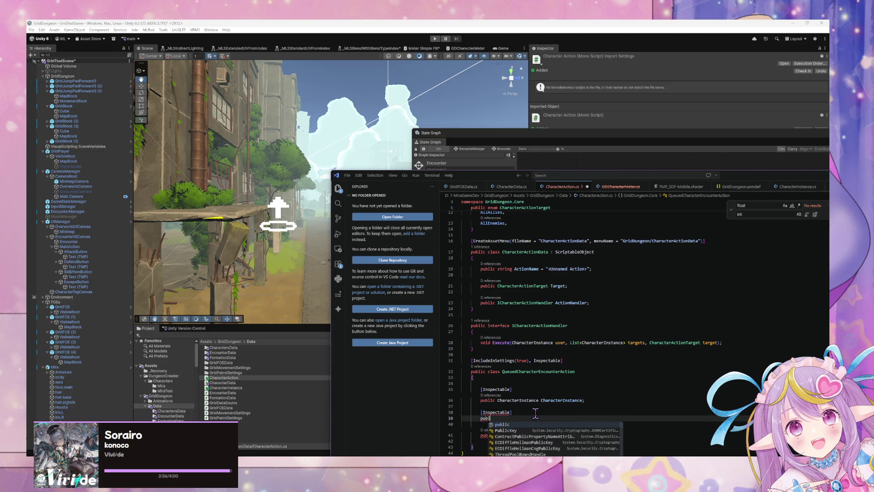
pyautogui.write('ic List<CharacterInstance> Targets;')
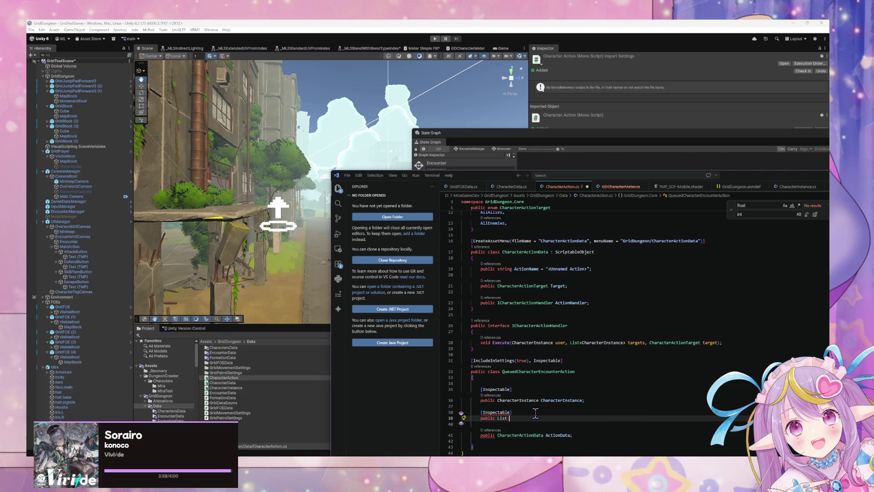
pyautogui.scroll(-2, 536, 413)
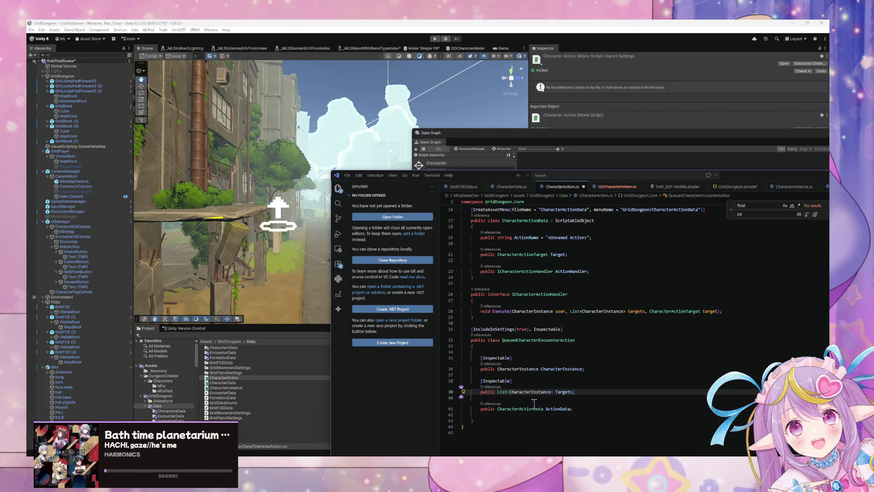
pyautogui.click(503, 397)
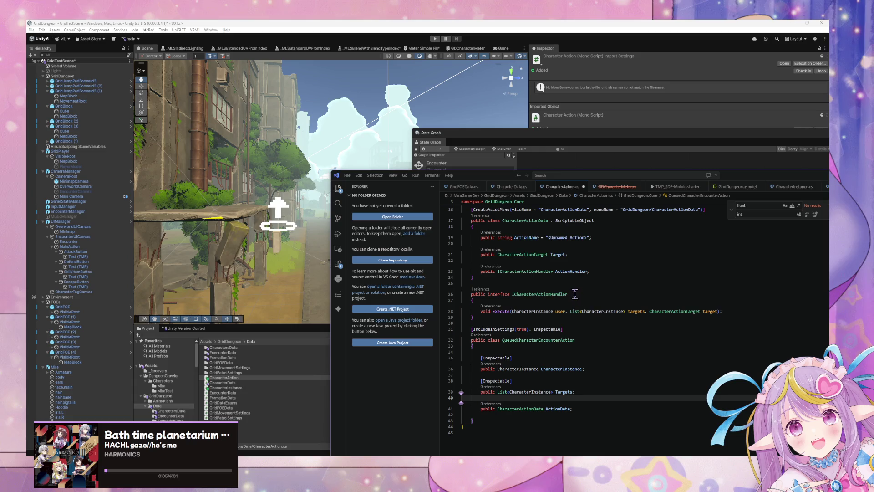
pyautogui.hotkey('ctrl', 'shift', '[')
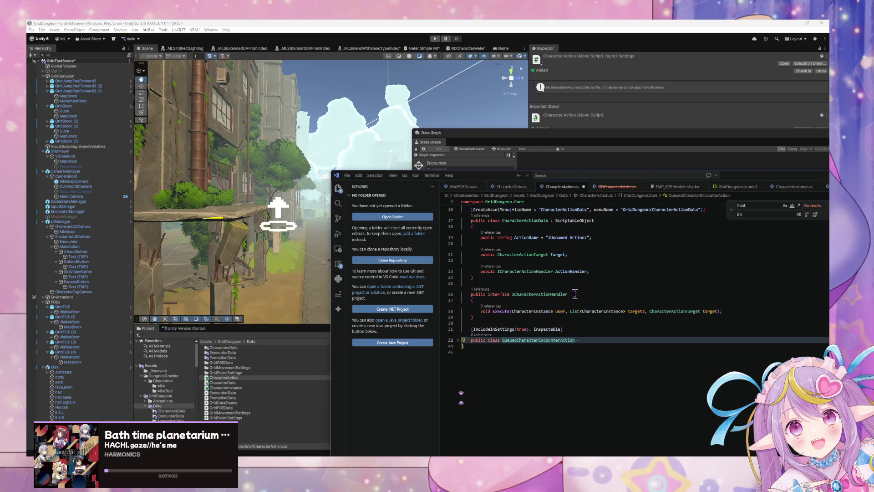
pyautogui.hotkey('ctrl', 'z')
pyautogui.press('Tab')
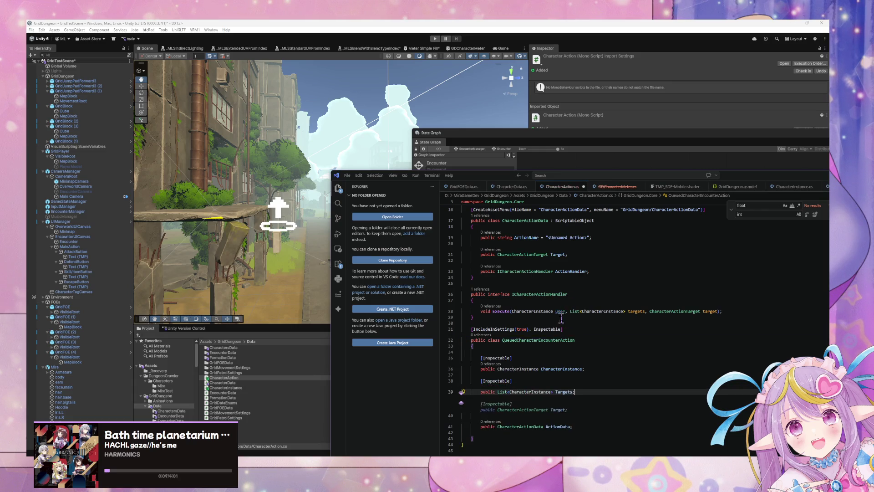
pyautogui.click(534, 340)
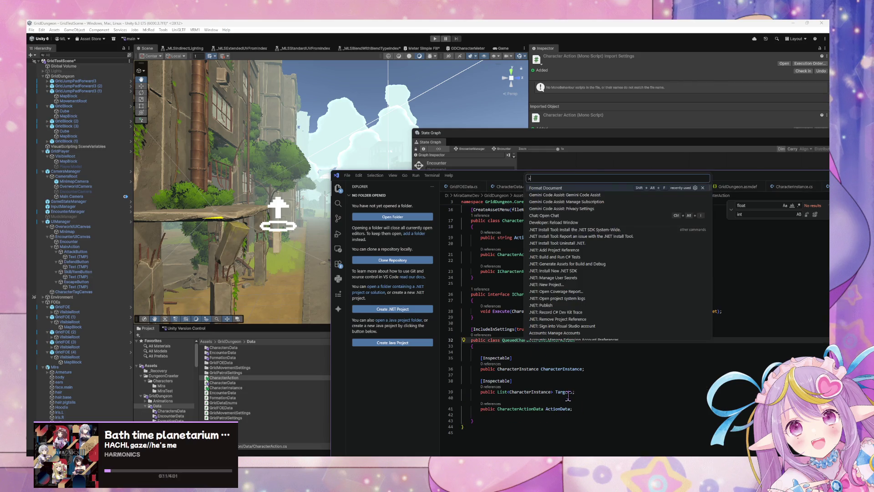
# Step: Format CharacterAction.cs so Execute and CreateAssetMenu wrap across lines, then switch to Unity
pyautogui.press('Tab')
pyautogui.scroll(1, 563, 378)
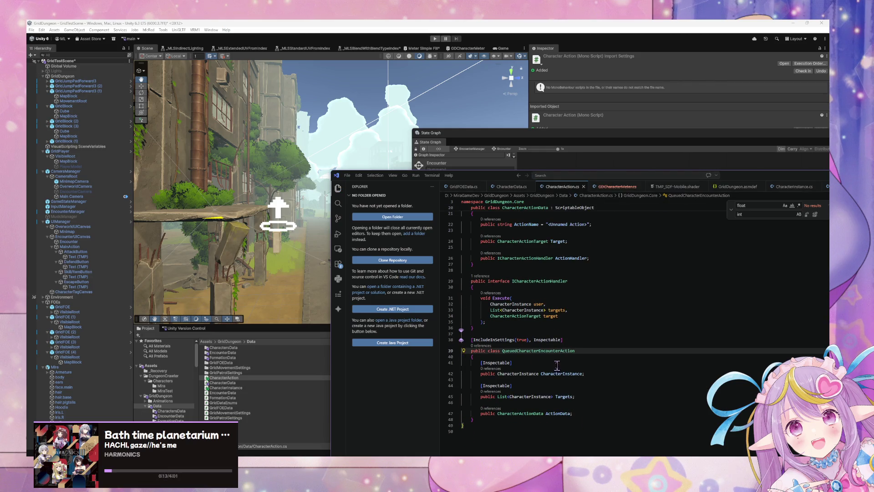
pyautogui.scroll(3, 557, 365)
pyautogui.scroll(2, 557, 364)
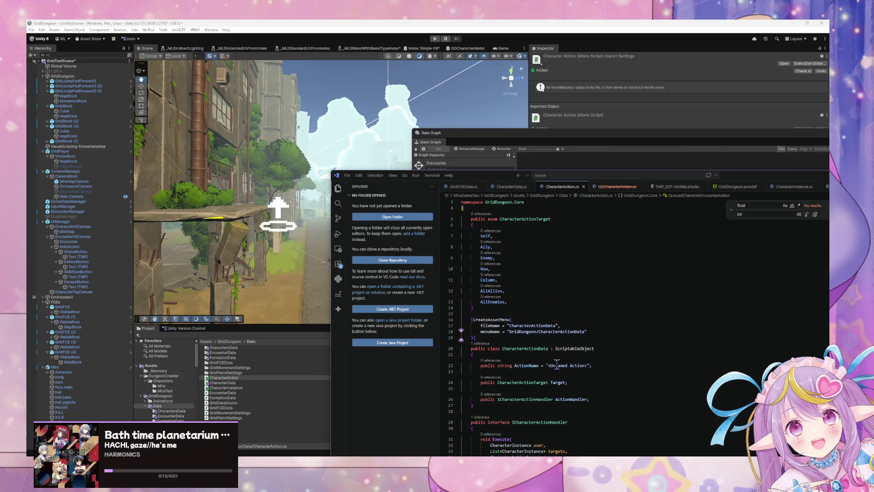
pyautogui.click(524, 365)
pyautogui.scroll(1, 550, 340)
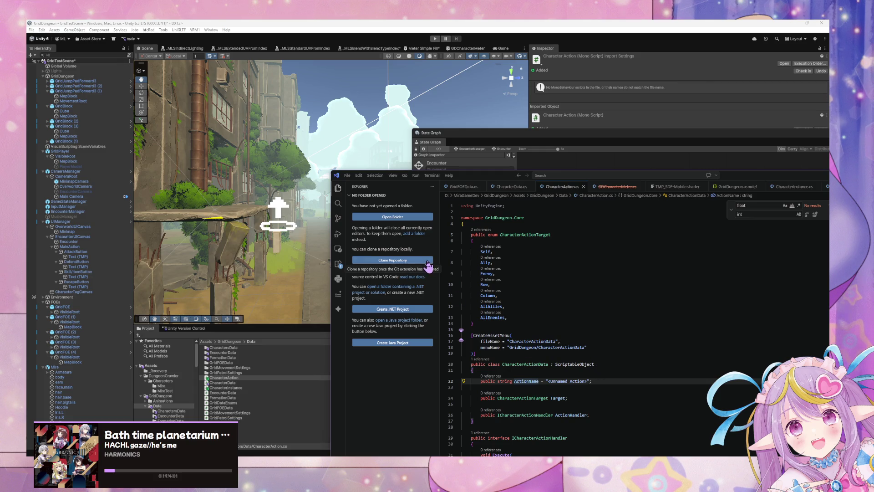
pyautogui.scroll(-4, 505, 296)
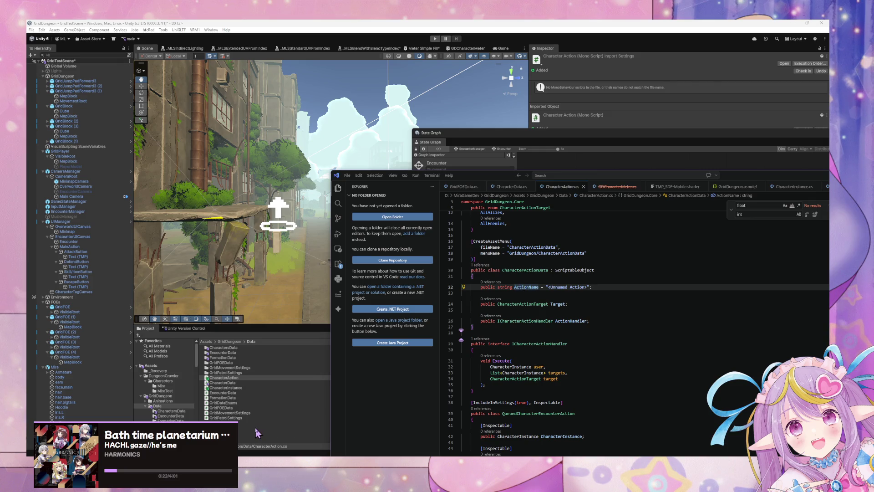
pyautogui.scroll(3, 534, 340)
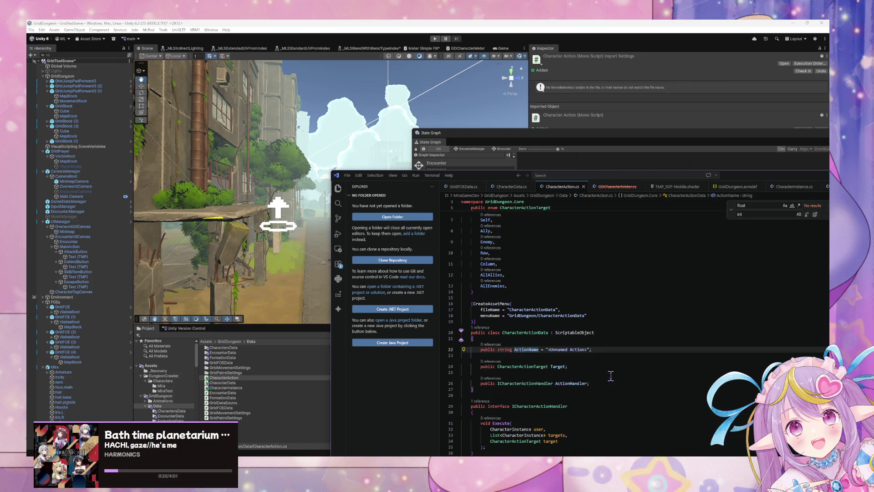
pyautogui.click(253, 421)
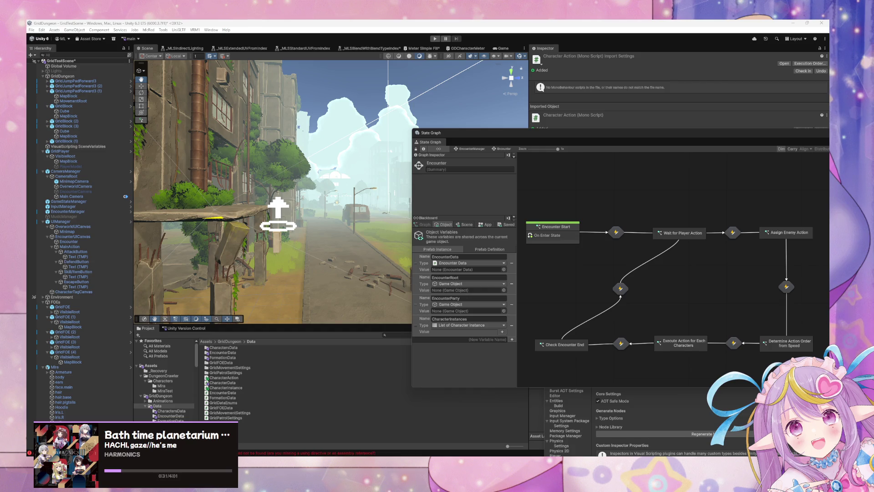
# Step: Try play mode, review the CS0246 errors for Inspectable, IncludeInSettings and List, and open the script
pyautogui.click(436, 40)
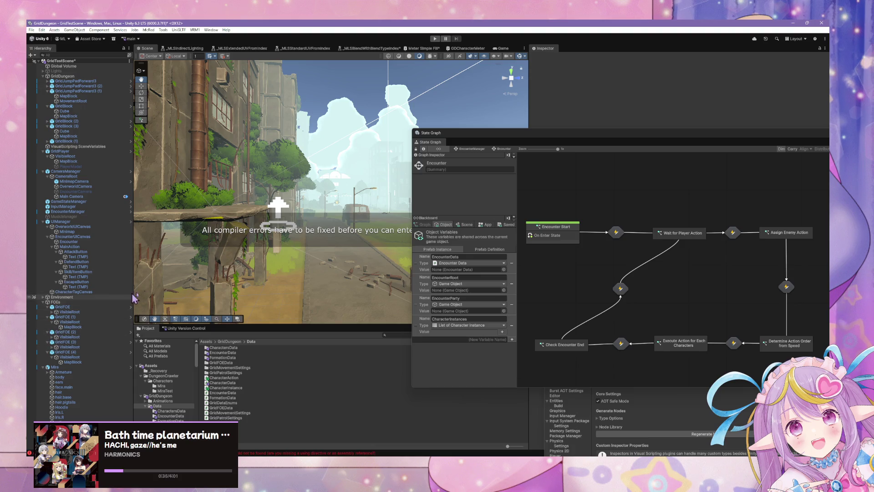
pyautogui.hotkey('ctrl', 'shift', 'c')
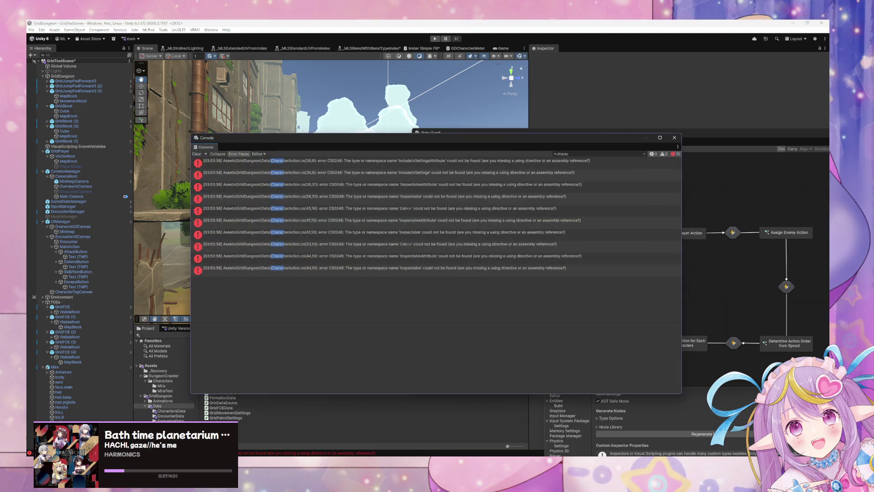
pyautogui.click(425, 164)
pyautogui.click(425, 178)
pyautogui.click(433, 245)
pyautogui.doubleClick(432, 245)
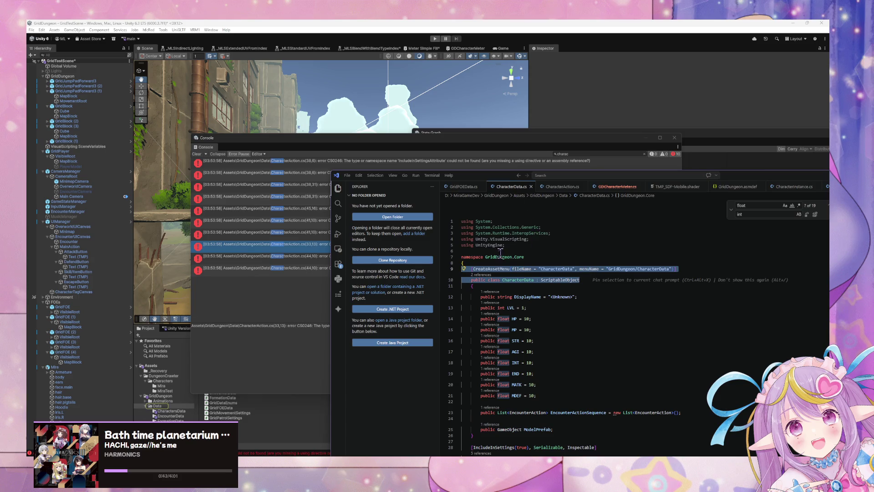
# Step: Restore the missing using directives in CharacterAction.cs and let Unity recompile
pyautogui.click(561, 187)
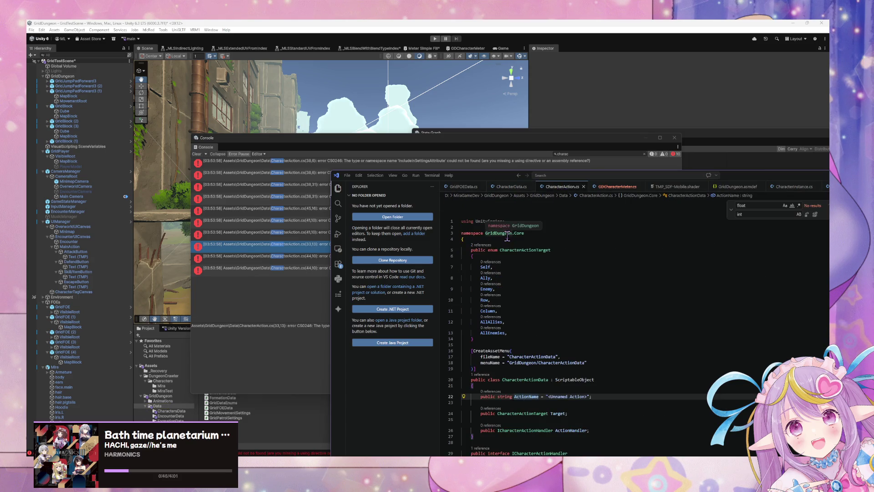
pyautogui.hotkey('ctrl', 'z')
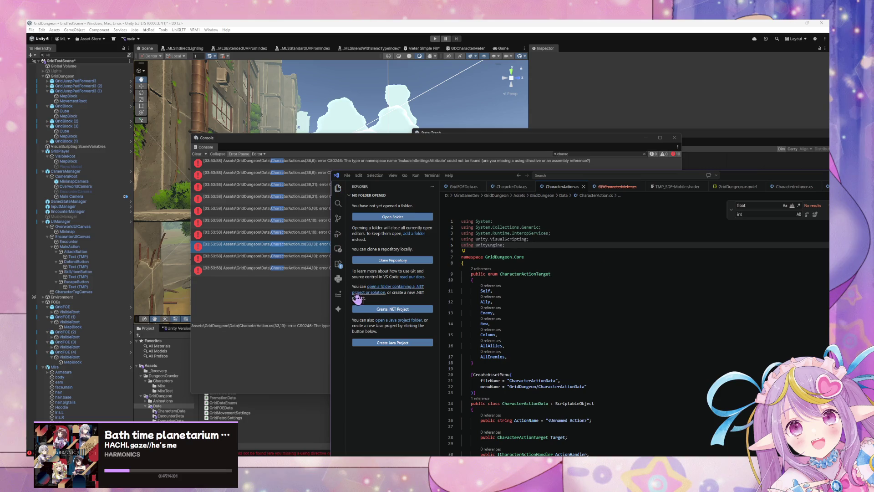
pyautogui.scroll(-10, 518, 354)
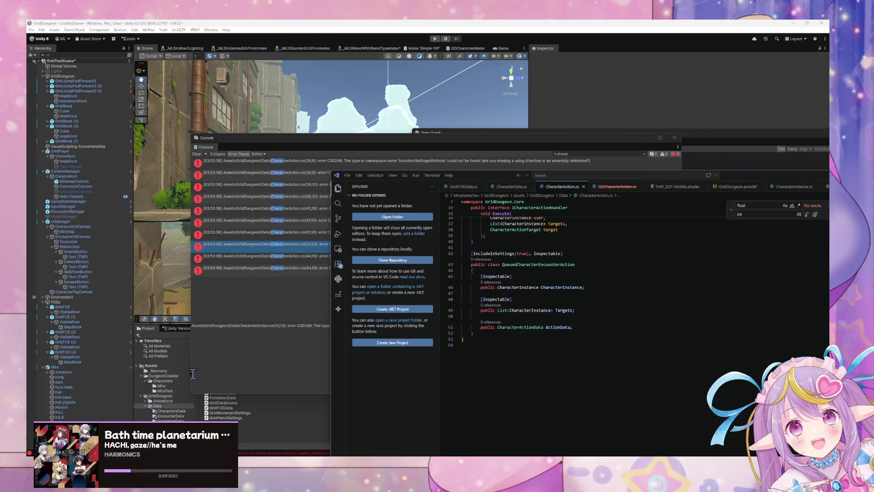
pyautogui.click(193, 373)
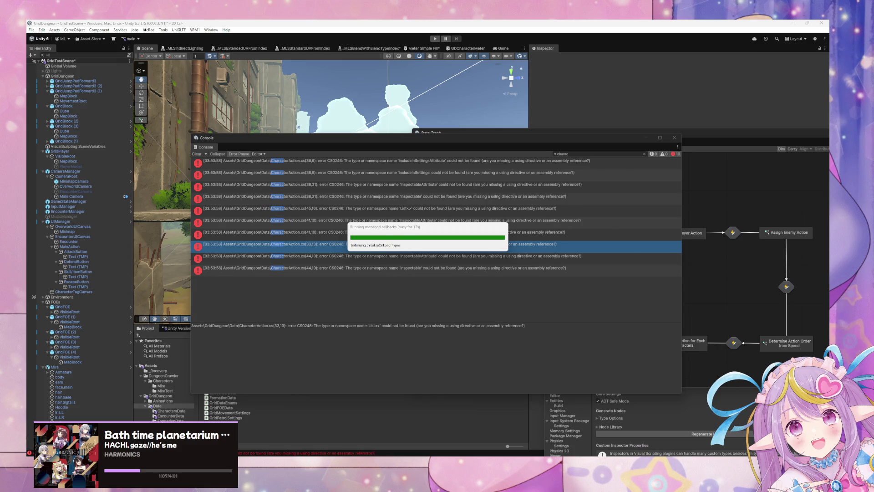
# Step: Check the AllEnemies entry of the CharacterActionTarget enum and recompile in Unity again
pyautogui.scroll(3, 512, 314)
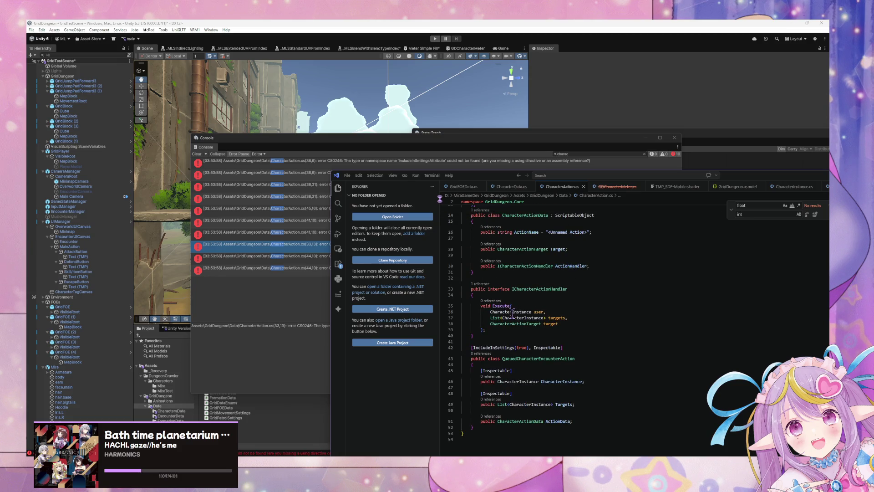
pyautogui.scroll(8, 457, 301)
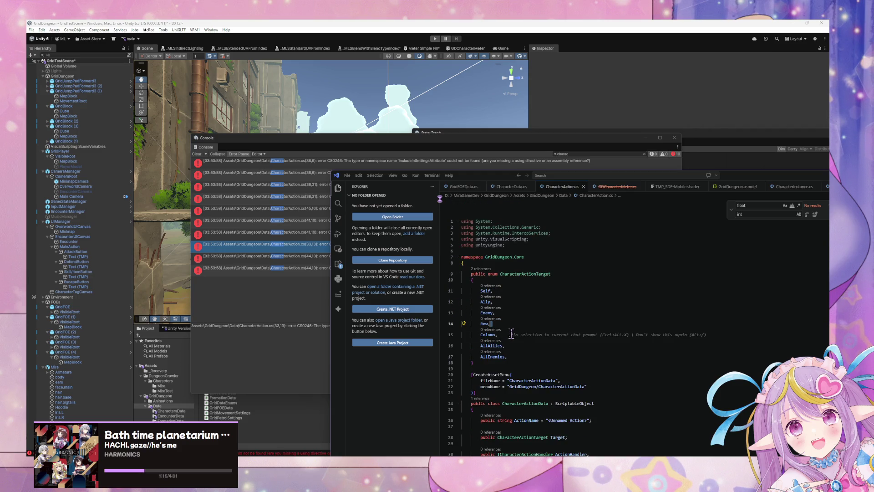
pyautogui.click(511, 357)
pyautogui.scroll(-5, 503, 332)
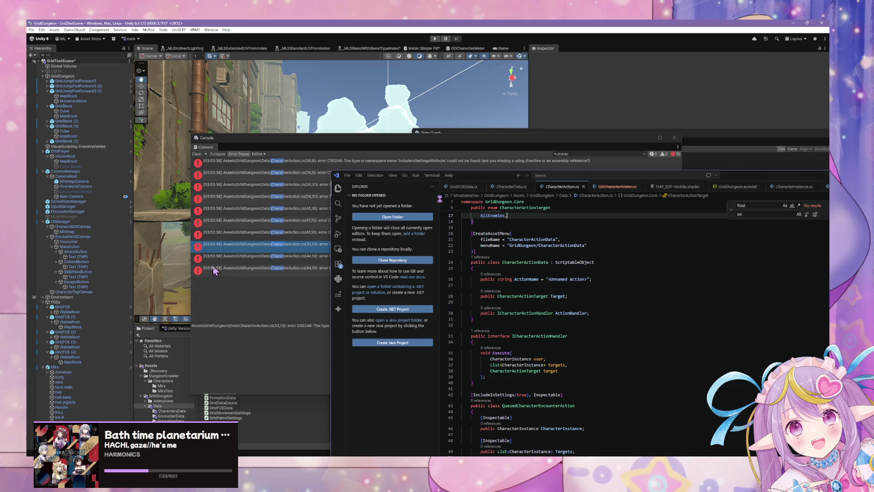
pyautogui.click(373, 139)
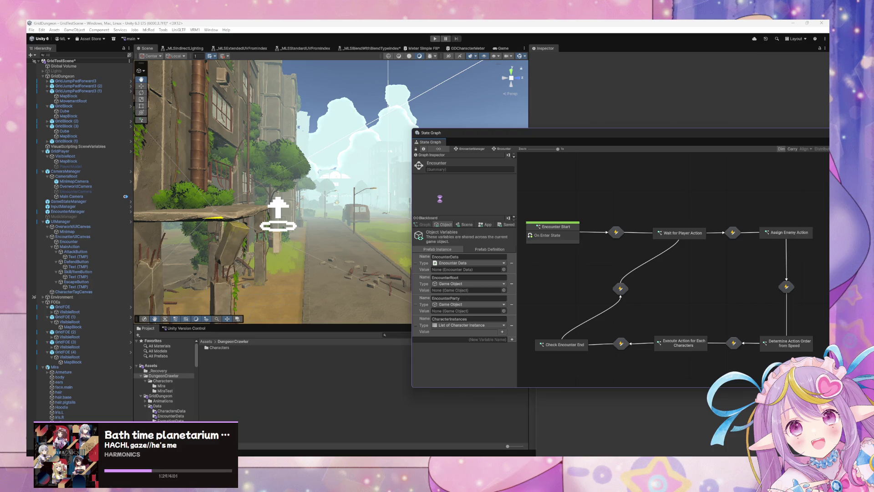
pyautogui.hotkey('alt', 'Tab')
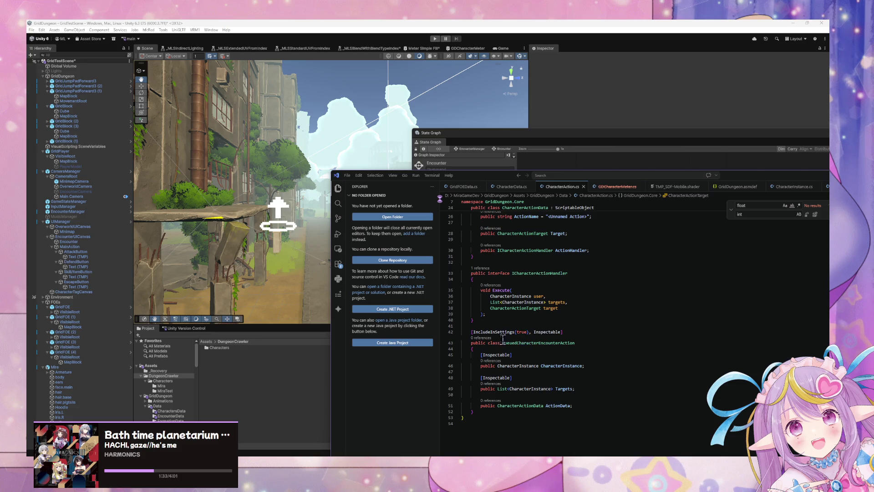
# Step: Rename the CharacterInstance field on line 46 to User, save, and recompile in Unity
pyautogui.click(582, 365)
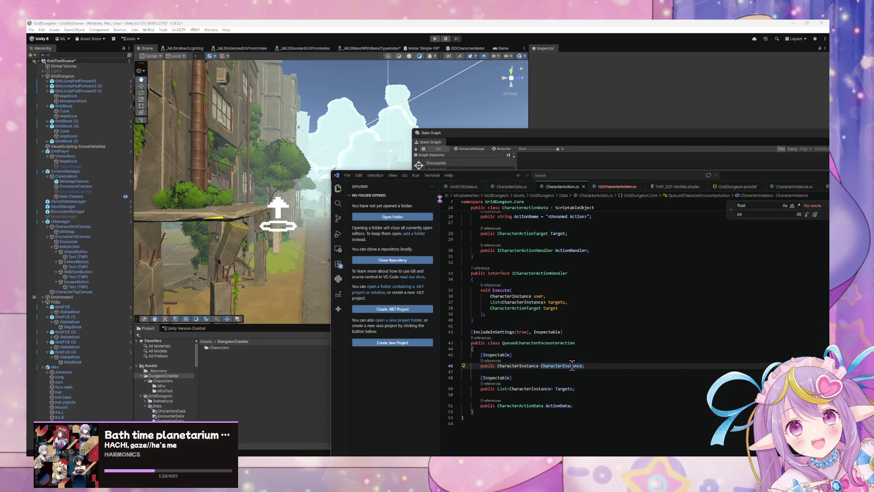
pyautogui.doubleClick(578, 365)
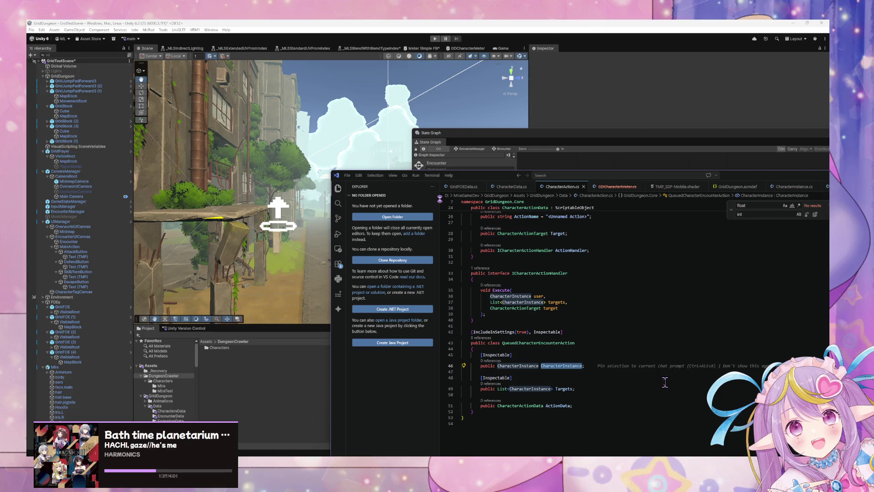
pyautogui.write('USer')
pyautogui.press('BackSpace')
pyautogui.write('ser')
pyautogui.hotkey('ctrl', 's')
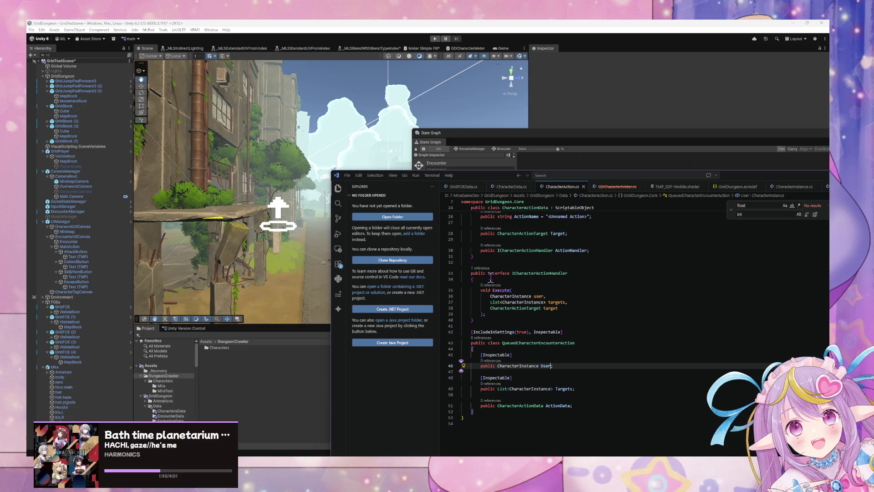
pyautogui.click(304, 244)
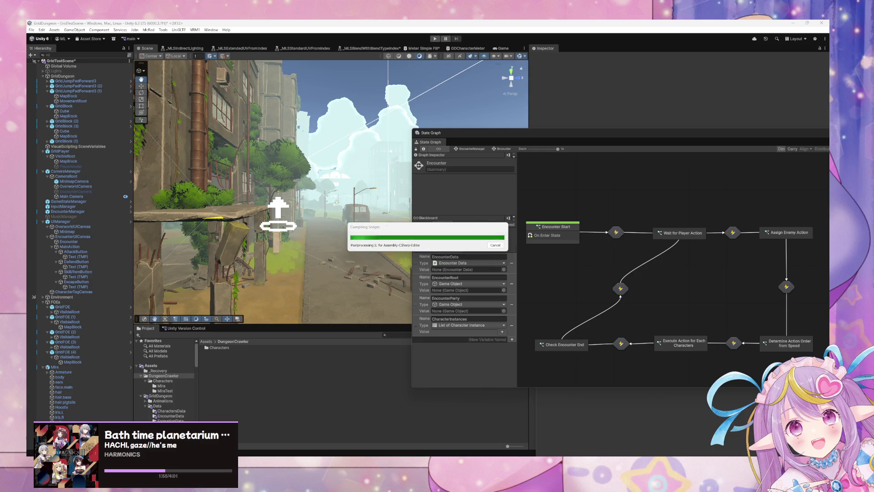
pyautogui.hotkey('alt', 'Tab')
pyautogui.scroll(10, 563, 361)
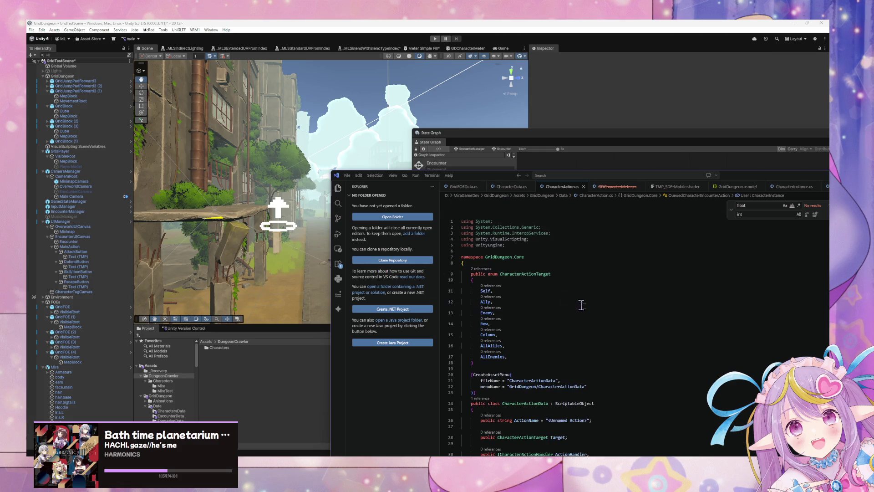
# Step: Scroll through CharacterAction.cs to review the CharacterActionTarget enum and CreateAssetMenu attribute
pyautogui.scroll(-3, 580, 304)
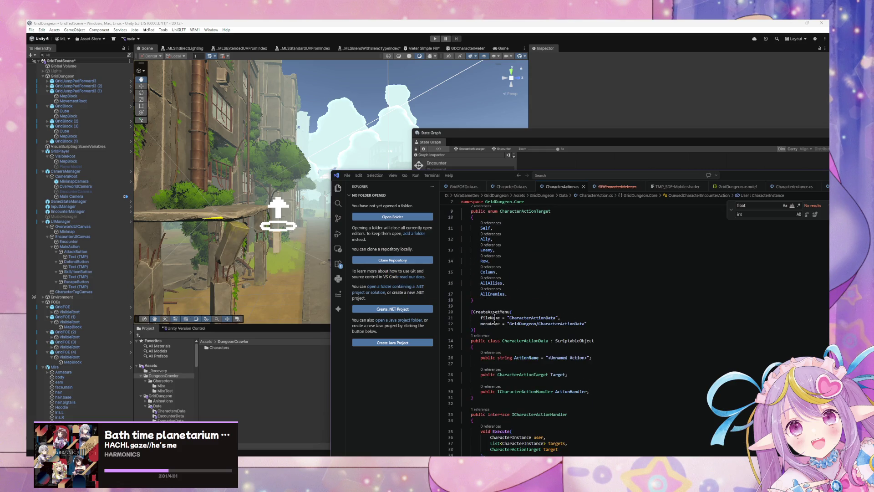
pyautogui.scroll(-5, 495, 321)
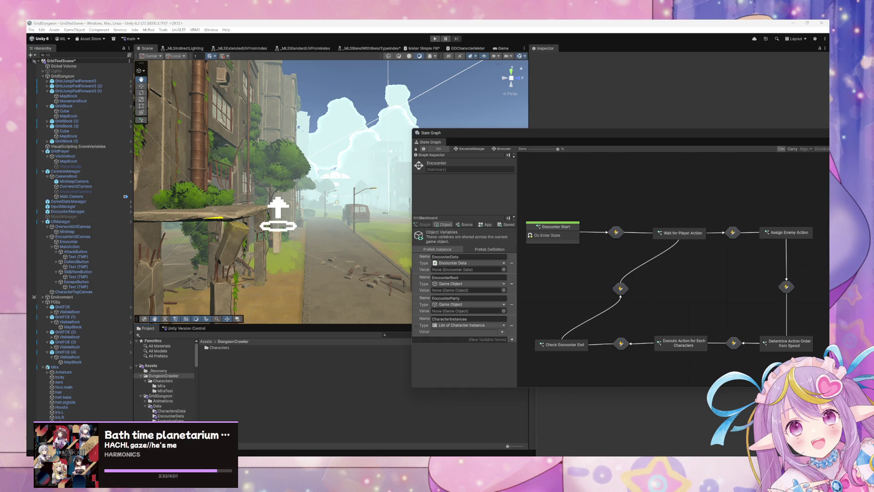
# Step: Move the State Graph window down and left and refocus the main editor
pyautogui.moveTo(331, 182)
pyautogui.mouseDown()
pyautogui.moveTo(329, 174)
pyautogui.moveTo(335, 187)
pyautogui.mouseUp()
pyautogui.moveTo(588, 138)
pyautogui.mouseDown()
pyautogui.moveTo(545, 153)
pyautogui.moveTo(601, 164)
pyautogui.moveTo(500, 129)
pyautogui.mouseUp()
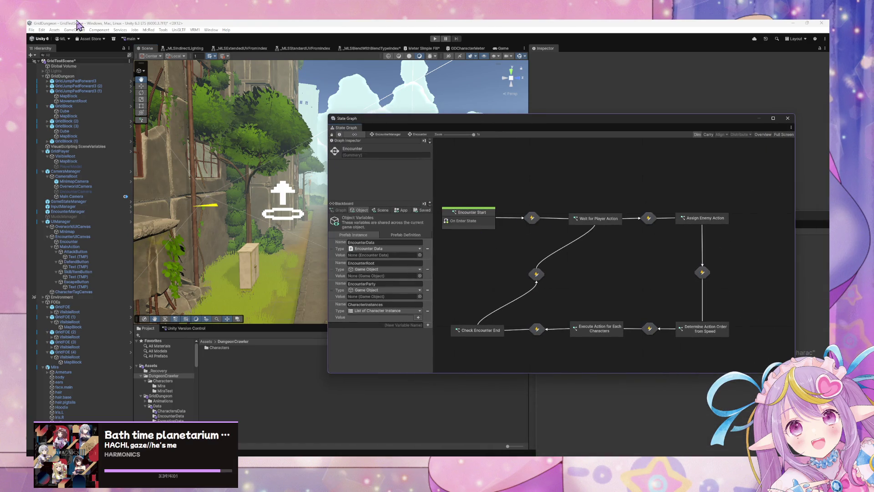
pyautogui.click(207, 376)
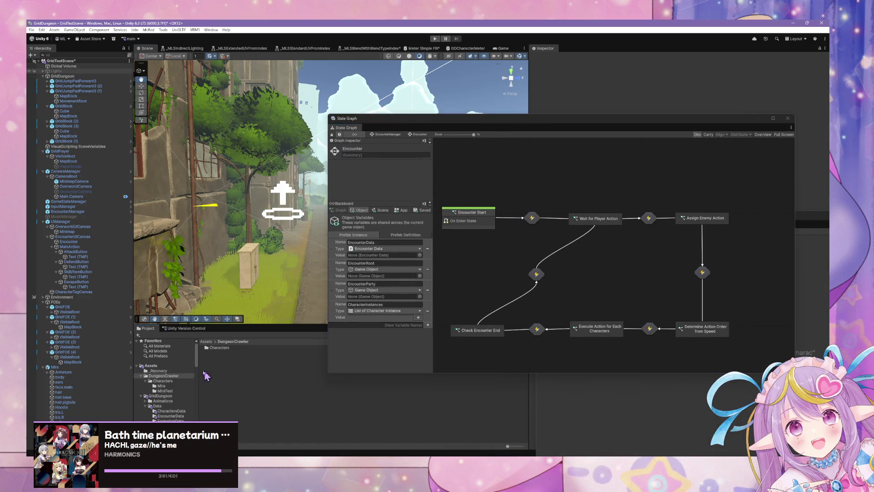
# Step: Rename the CharacterAction script in Assets > GridDungeon > Data to CharacterActionData
pyautogui.scroll(-3, 188, 391)
pyautogui.click(173, 373)
pyautogui.click(175, 377)
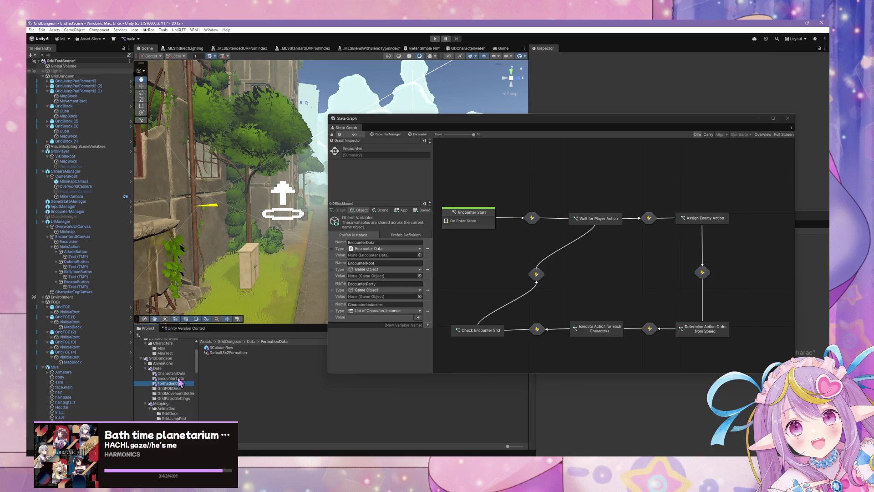
pyautogui.click(157, 368)
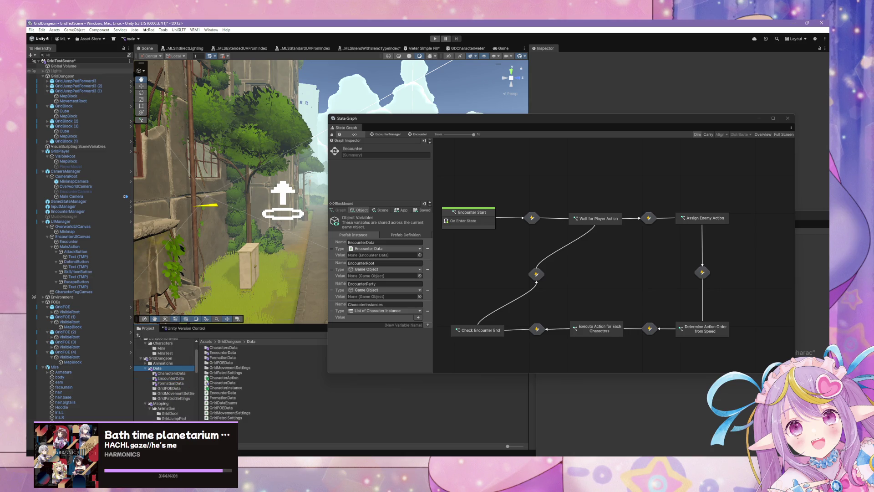
pyautogui.click(233, 383)
pyautogui.click(235, 378)
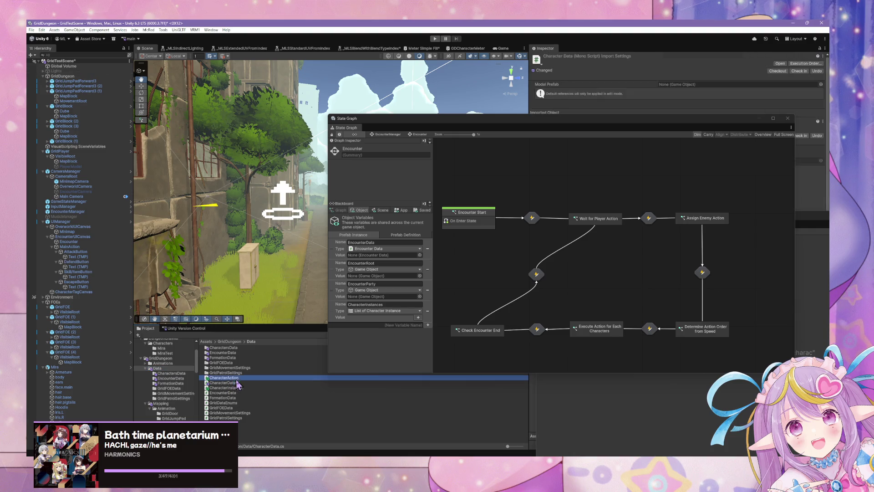
pyautogui.click(246, 378)
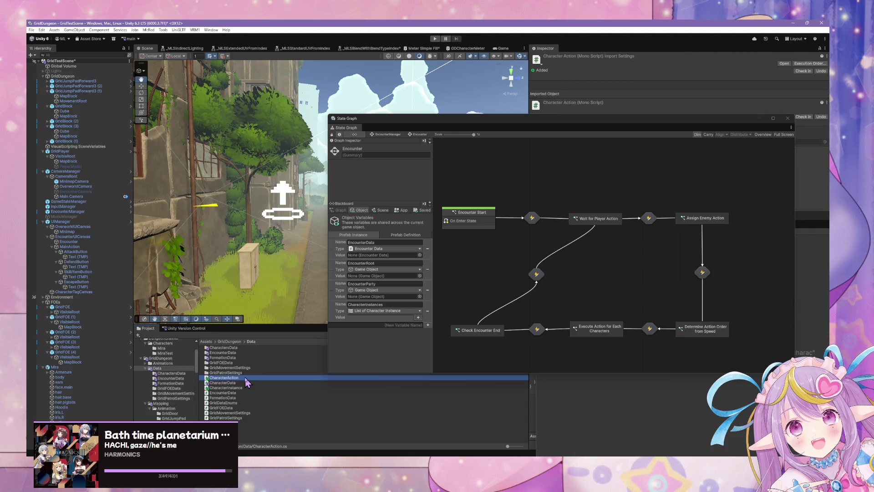
pyautogui.click(246, 377)
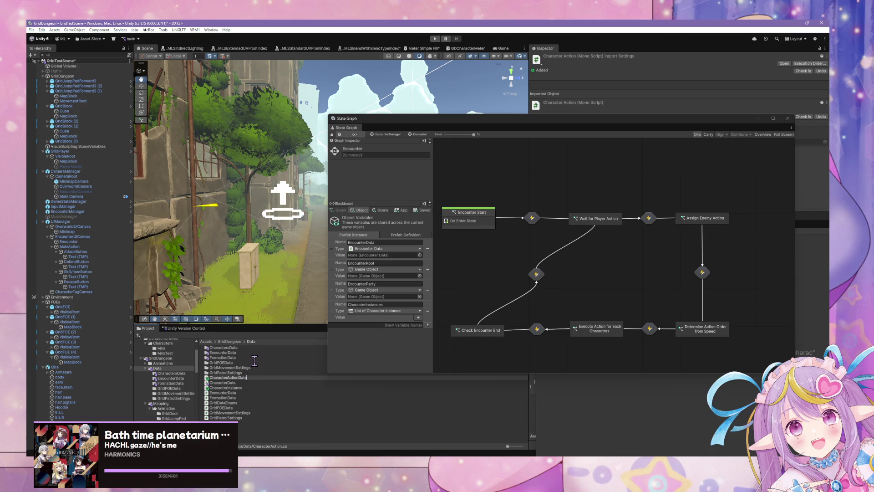
pyautogui.press('Return')
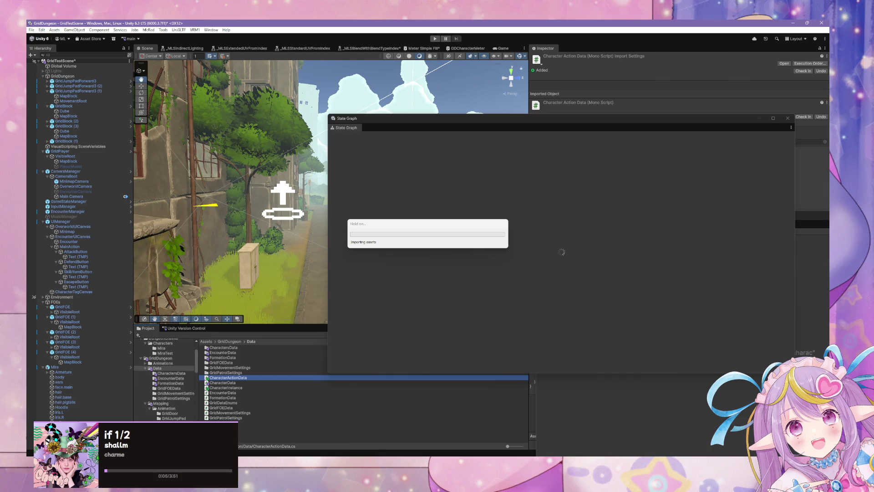
# Step: Review the ActionHandler field and highlight ICharacterActionHandler's uses, then return to Unity
pyautogui.scroll(-5, 584, 342)
pyautogui.scroll(3, 584, 342)
pyautogui.scroll(2, 584, 342)
pyautogui.scroll(1, 583, 344)
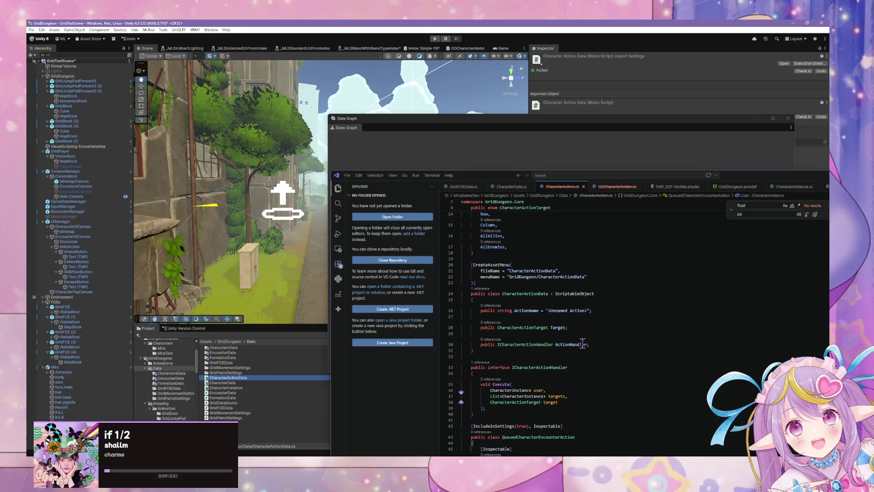
pyautogui.click(529, 373)
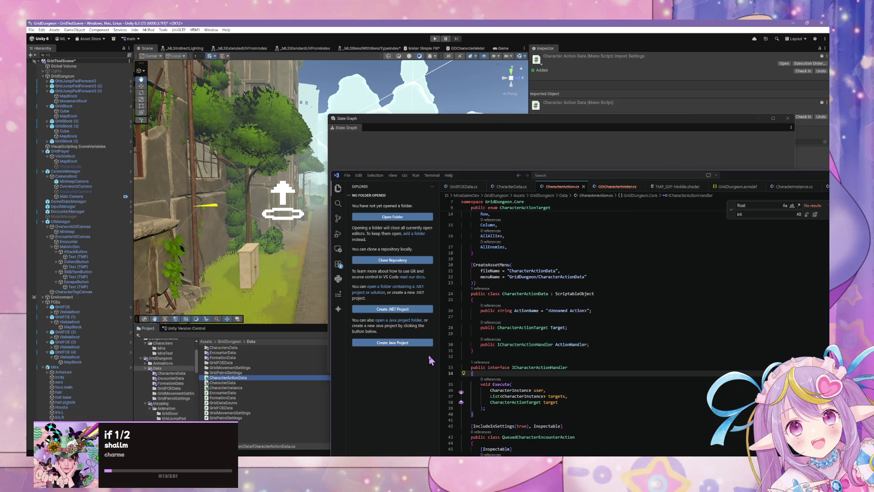
pyautogui.click(522, 368)
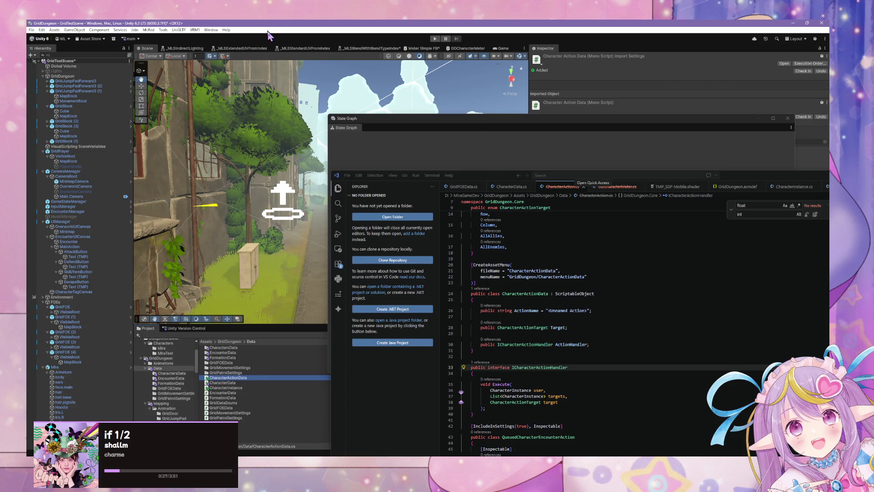
pyautogui.click(314, 214)
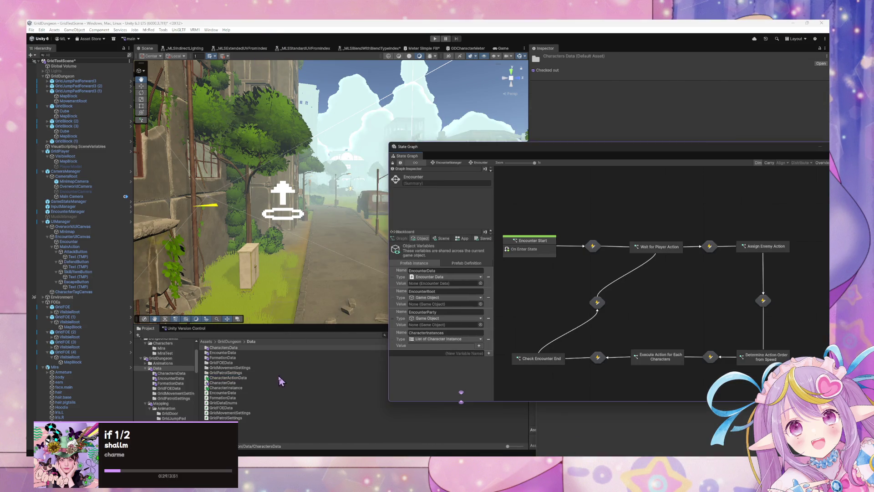
# Step: Select the CharacterActionData script and drag the State Graph window lower, out of the way
pyautogui.click(238, 429)
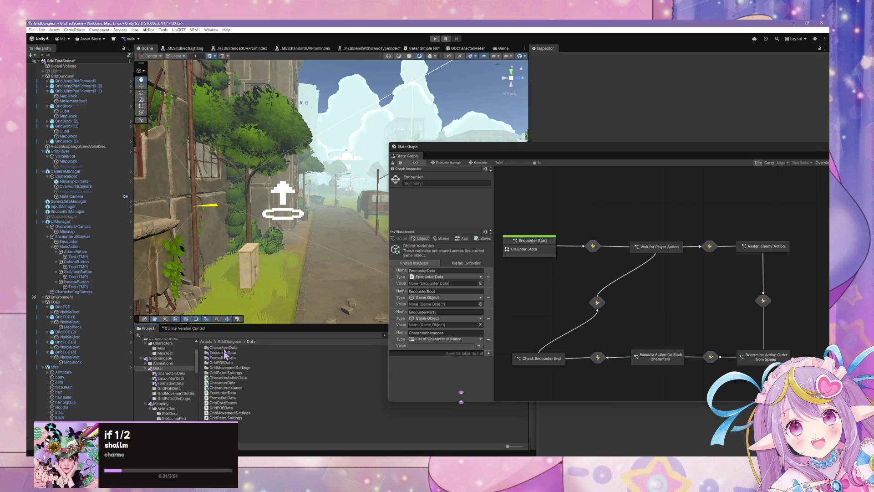
pyautogui.click(241, 379)
pyautogui.moveTo(627, 150)
pyautogui.mouseDown()
pyautogui.moveTo(565, 290)
pyautogui.moveTo(588, 297)
pyautogui.moveTo(644, 248)
pyautogui.moveTo(616, 221)
pyautogui.moveTo(562, 274)
pyautogui.moveTo(554, 260)
pyautogui.moveTo(620, 306)
pyautogui.moveTo(605, 293)
pyautogui.moveTo(526, 350)
pyautogui.moveTo(574, 277)
pyautogui.moveTo(624, 292)
pyautogui.moveTo(547, 318)
pyautogui.moveTo(488, 284)
pyautogui.moveTo(591, 315)
pyautogui.moveTo(602, 296)
pyautogui.moveTo(596, 346)
pyautogui.moveTo(560, 349)
pyautogui.moveTo(581, 331)
pyautogui.moveTo(527, 357)
pyautogui.moveTo(523, 341)
pyautogui.mouseUp()
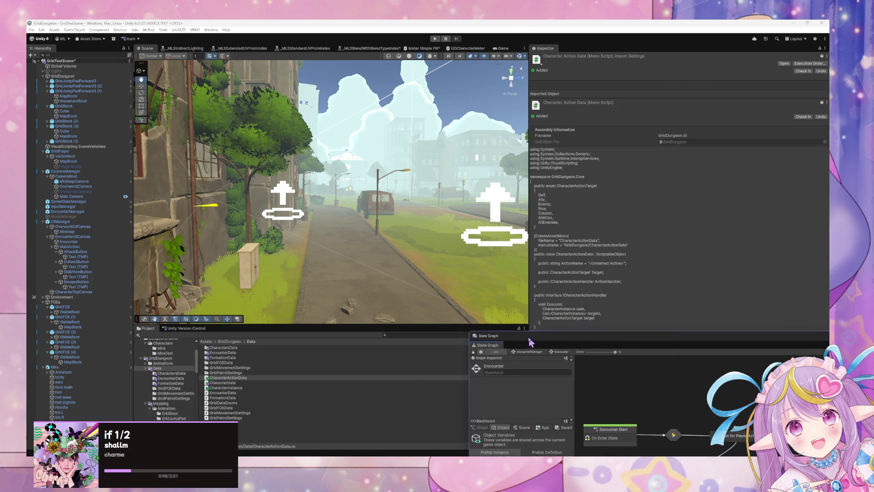
# Step: Look inside the CharactersData folder, return to Data via the breadcrumb and bring up its asset menu
pyautogui.doubleClick(239, 347)
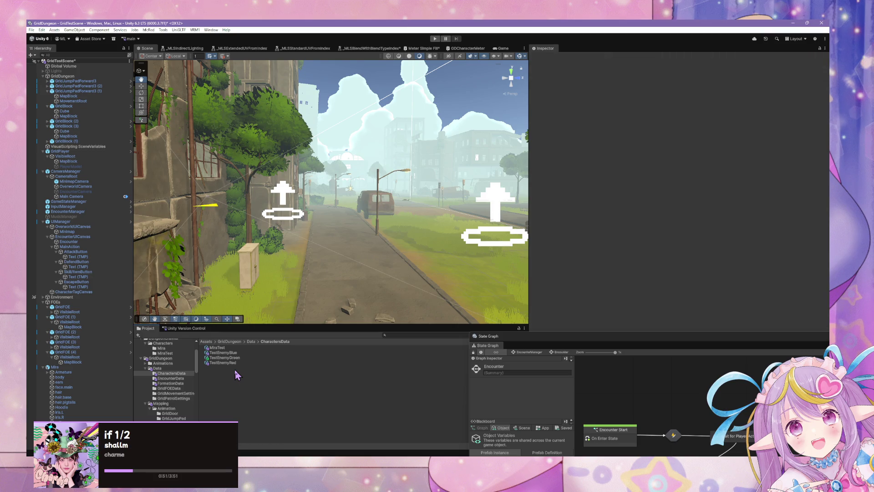
pyautogui.click(245, 342)
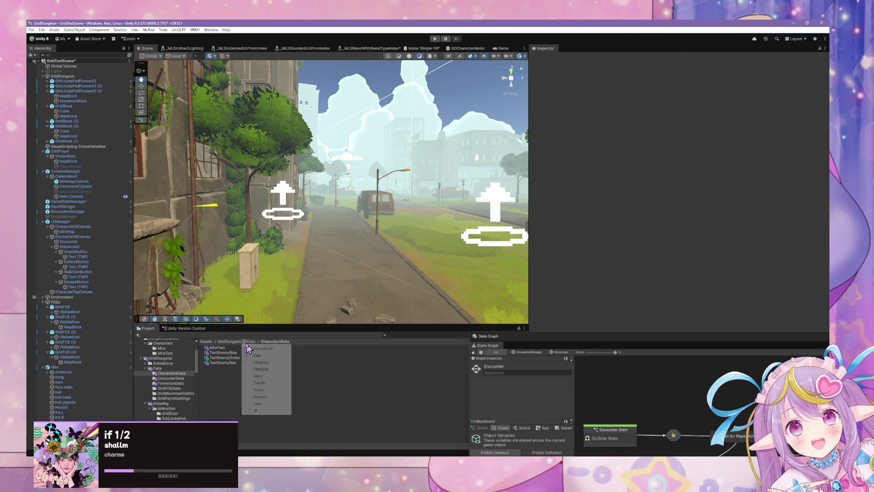
pyautogui.click(373, 373)
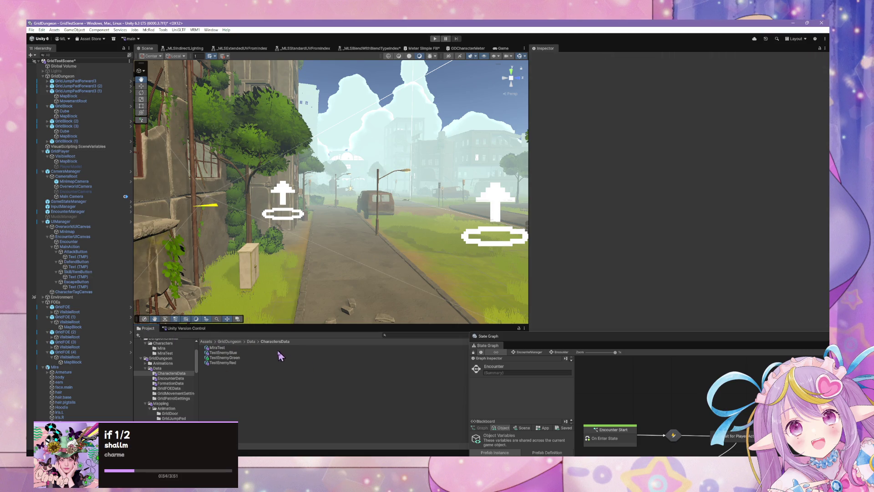
pyautogui.click(251, 342)
pyautogui.rightClick(243, 430)
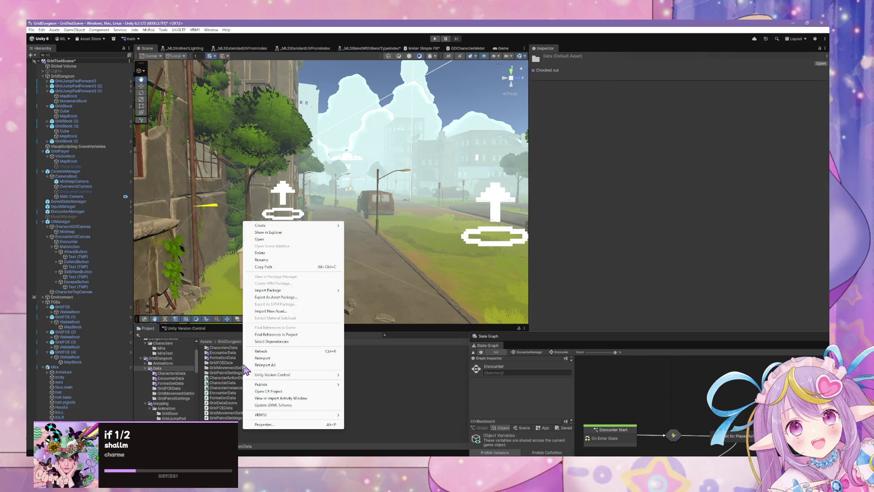
# Step: Create a new folder named CharacterActionData inside Data
pyautogui.moveTo(308, 226)
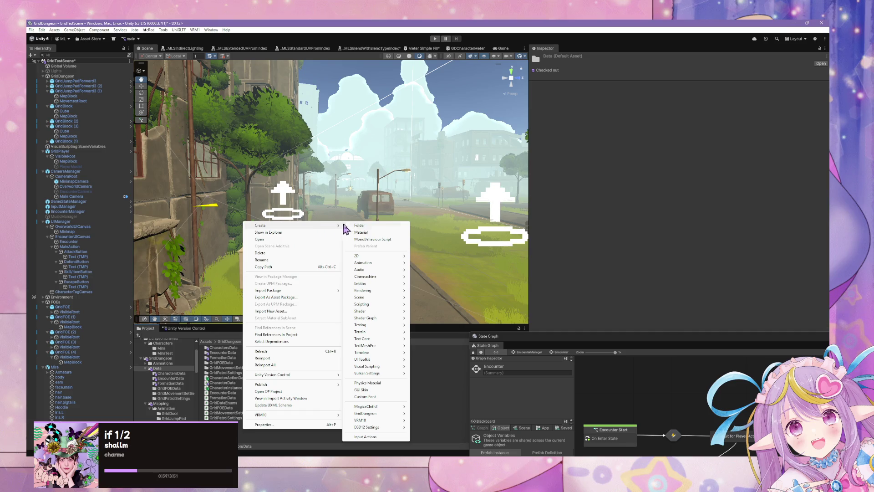
pyautogui.click(360, 226)
pyautogui.write('CharacterActionData')
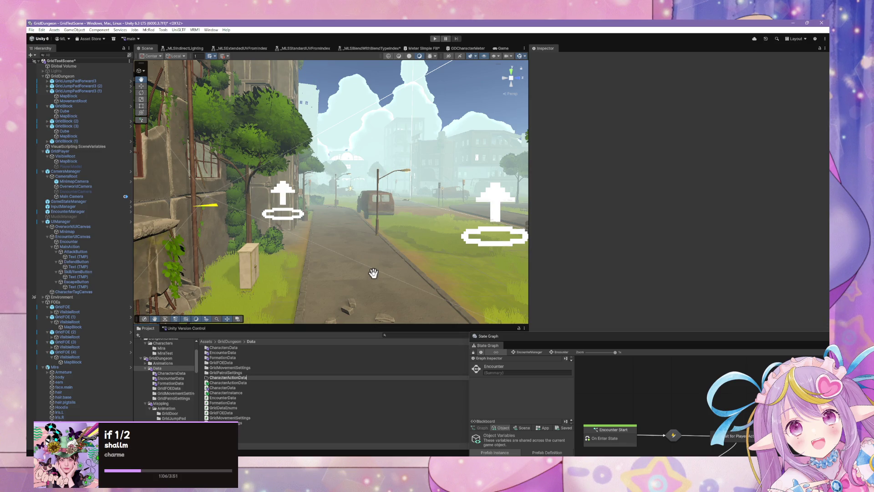
pyautogui.press('Return')
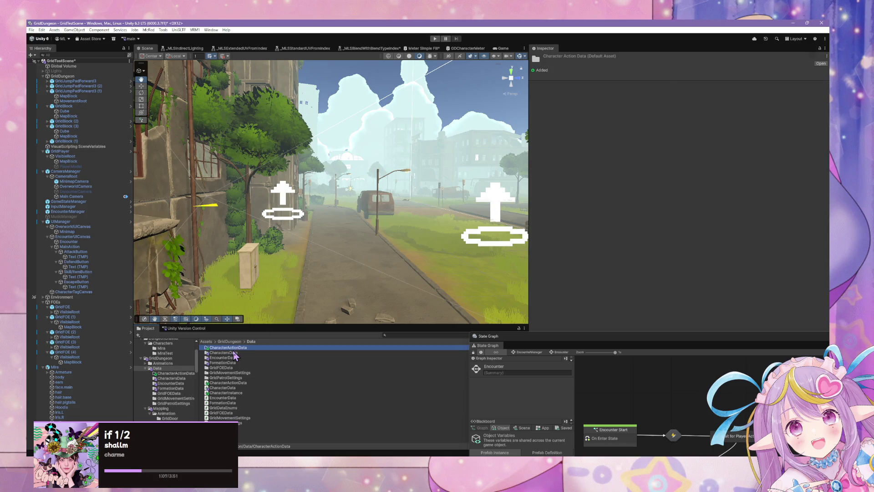
pyautogui.press('F2')
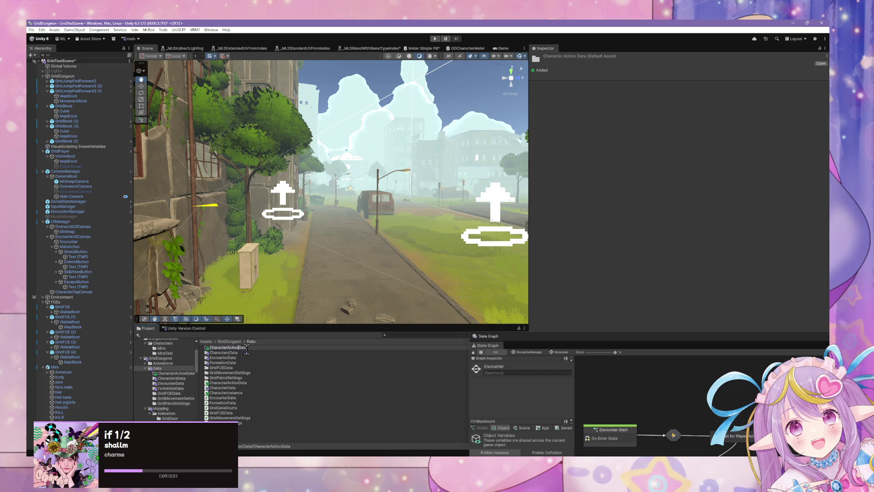
# Step: Inside CharacterActionData, create a GridDungeon CharacterActionData asset named Attack
pyautogui.doubleClick(270, 348)
pyautogui.rightClick(257, 358)
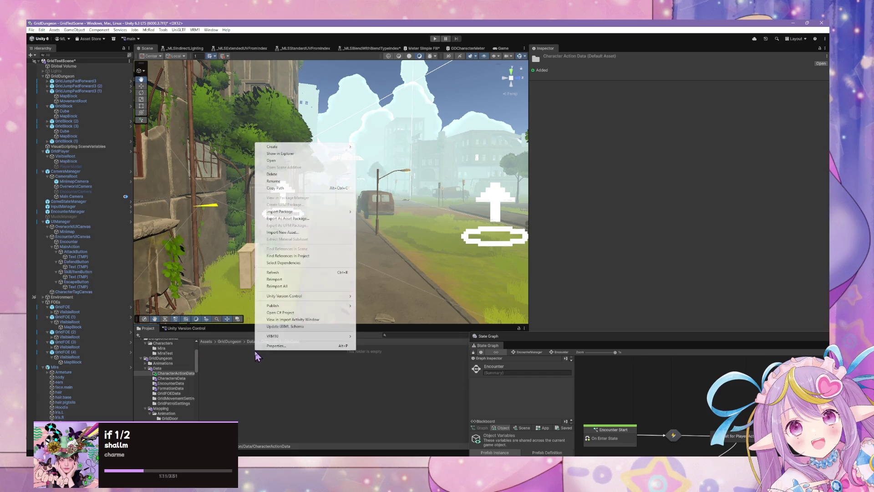
pyautogui.moveTo(328, 150)
pyautogui.moveTo(391, 335)
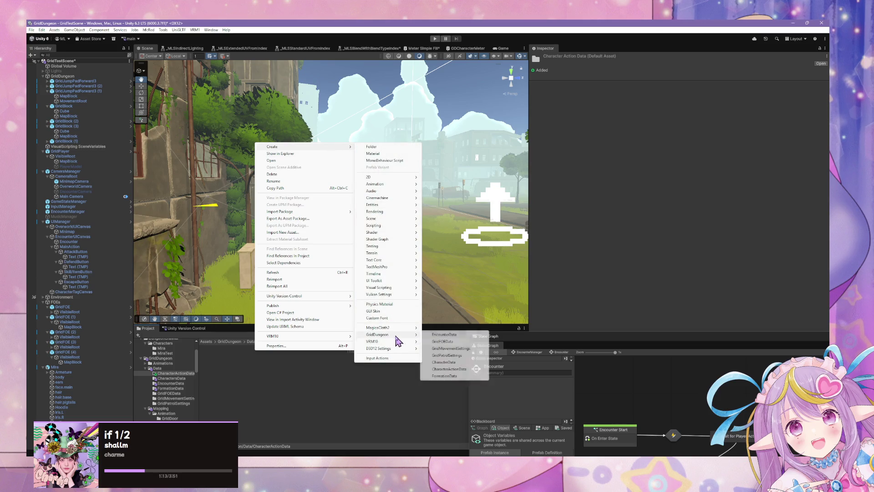
pyautogui.click(474, 369)
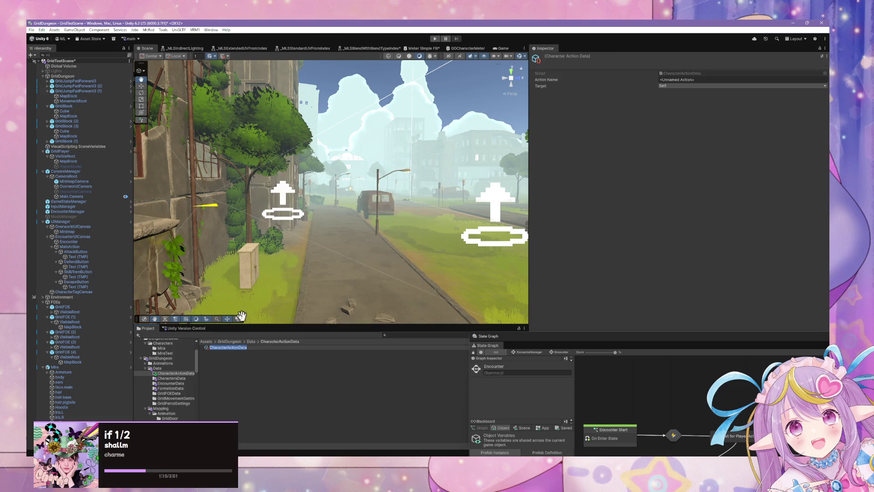
pyautogui.write('Attac')
pyautogui.write('k')
pyautogui.press('Return')
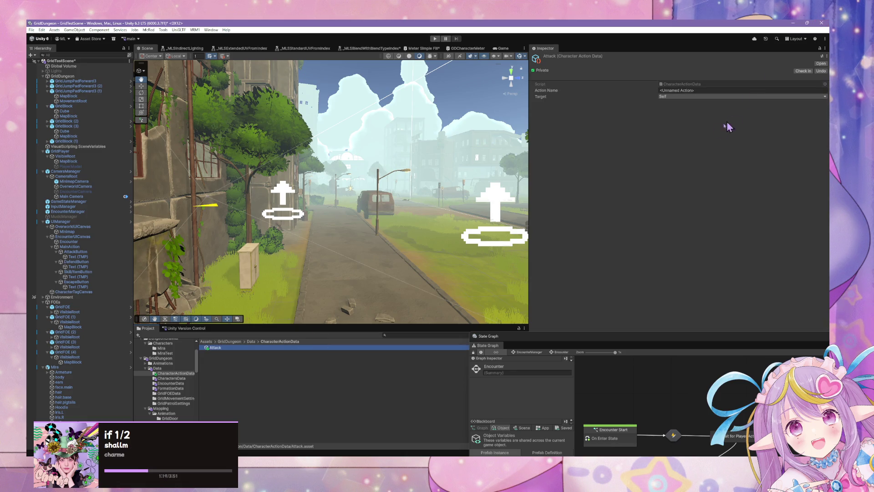
# Step: Set the Attack asset's Target to Enemy and its Action Name to Attack
pyautogui.click(697, 97)
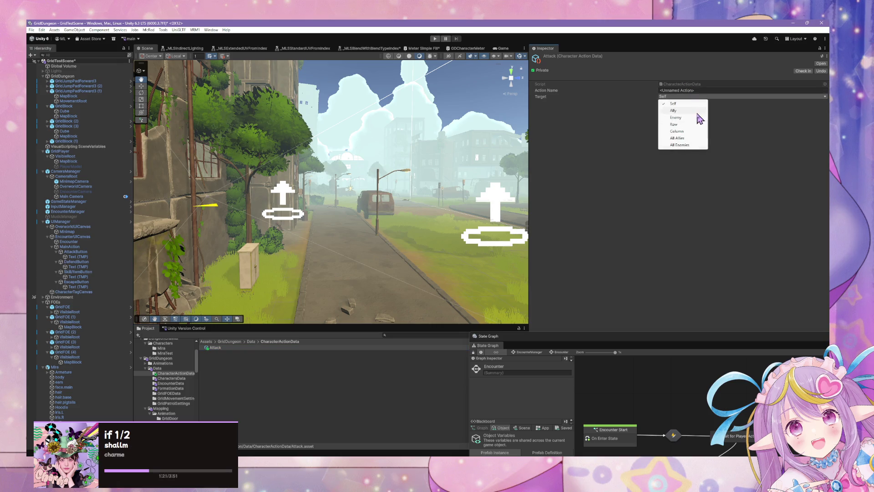
pyautogui.click(697, 117)
pyautogui.click(711, 91)
pyautogui.write('Attack')
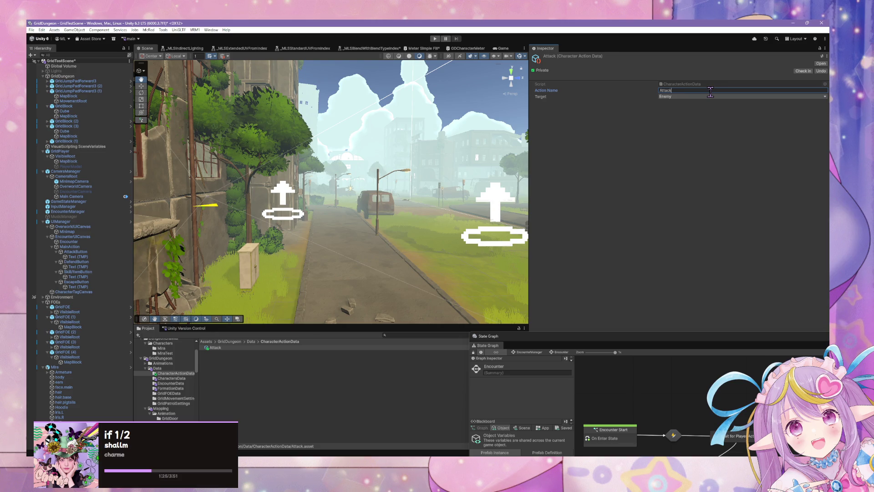
pyautogui.hotkey('alt', 'Tab')
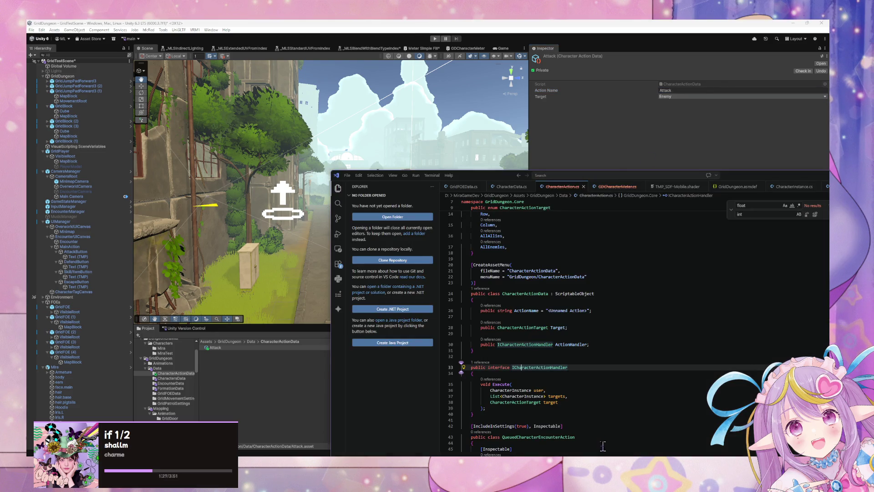
# Step: On line 30, change the ActionHandler field's type from ICharacterActionHandler to 'type', then let Unity recompile
pyautogui.scroll(2, 563, 237)
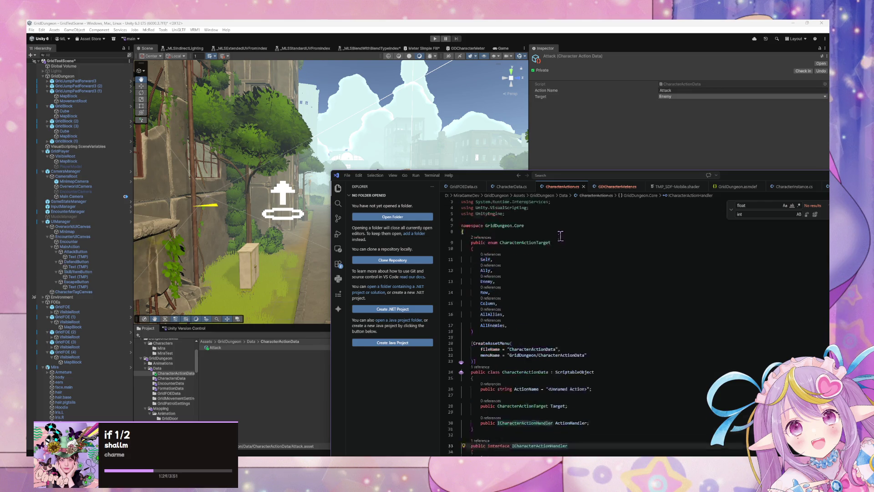
pyautogui.scroll(-2, 558, 236)
pyautogui.scroll(-3, 554, 235)
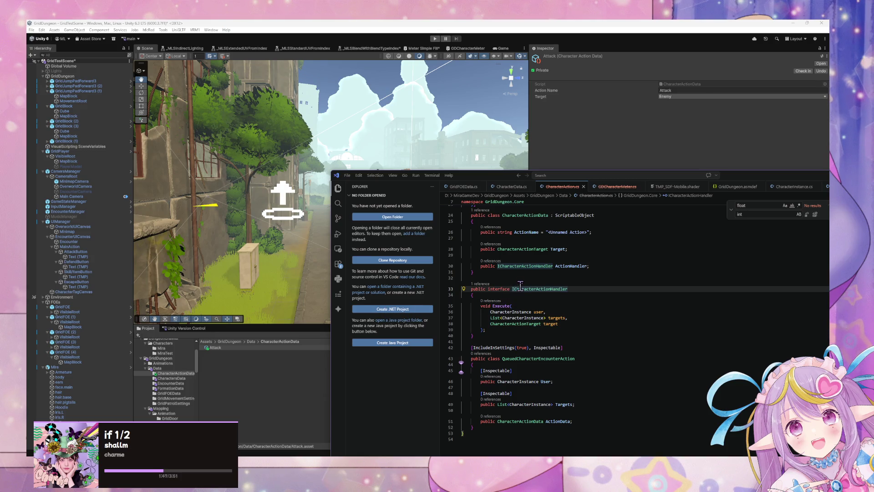
pyautogui.scroll(5, 501, 286)
pyautogui.scroll(-3, 501, 286)
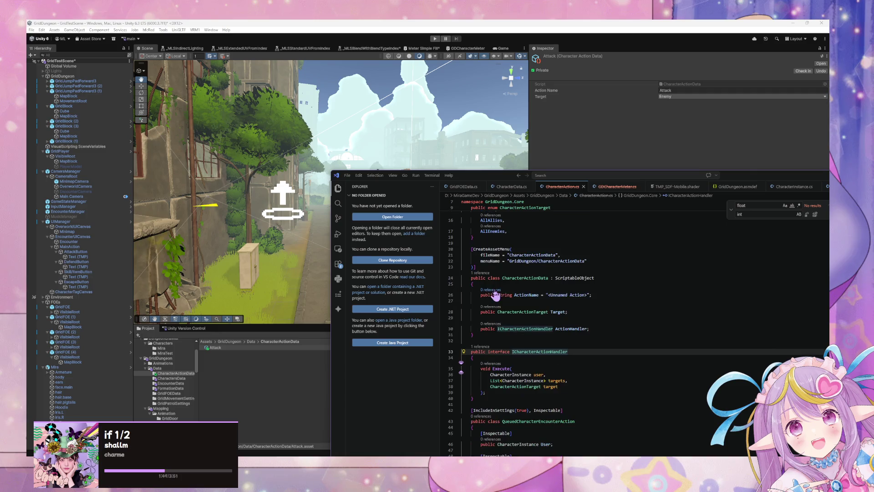
pyautogui.doubleClick(536, 329)
pyautogui.hotkey('ctrl', 'c')
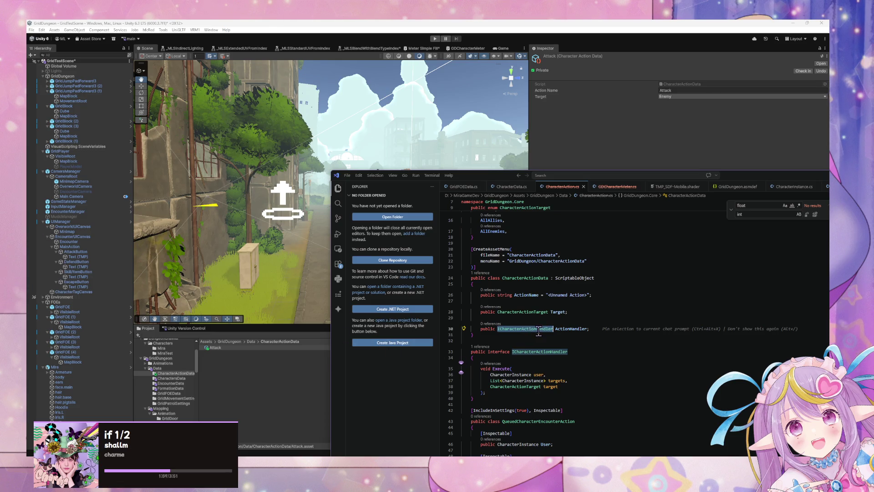
pyautogui.write('type')
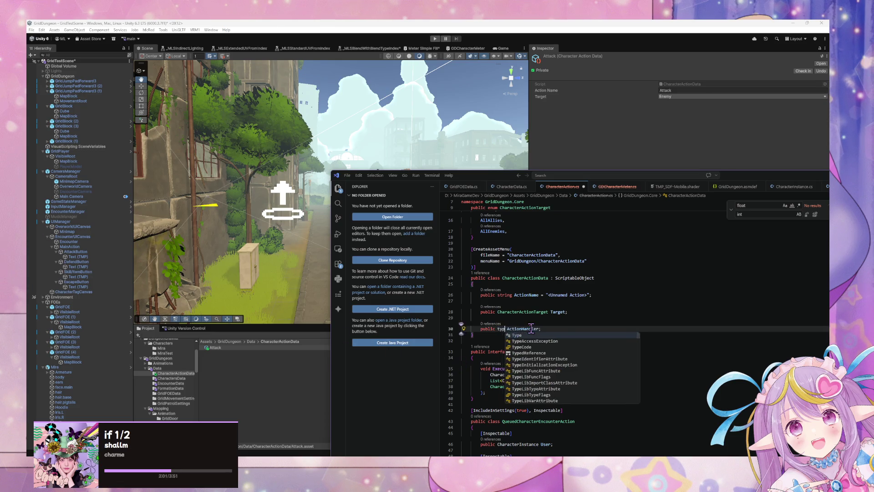
pyautogui.click(537, 311)
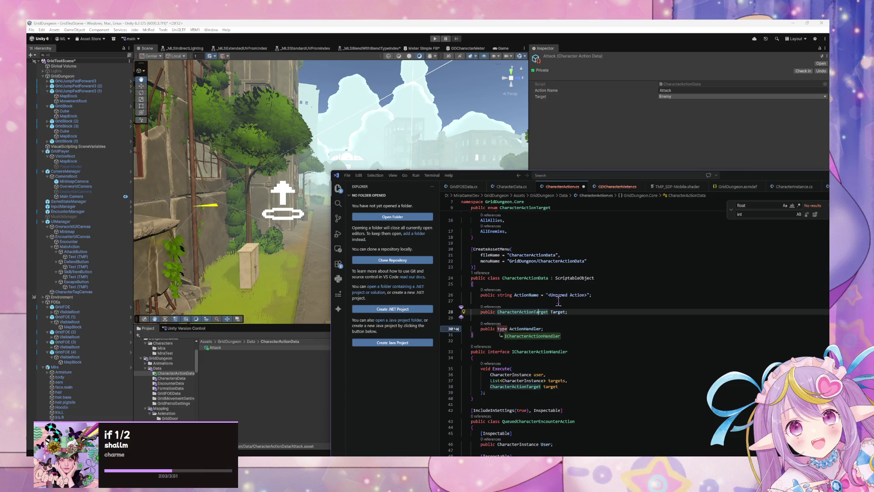
pyautogui.scroll(-3, 560, 303)
pyautogui.click(539, 355)
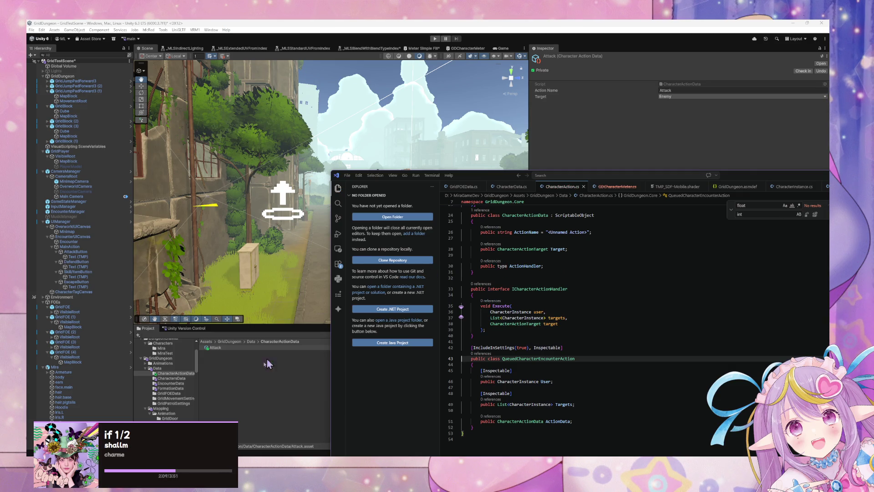
pyautogui.click(280, 370)
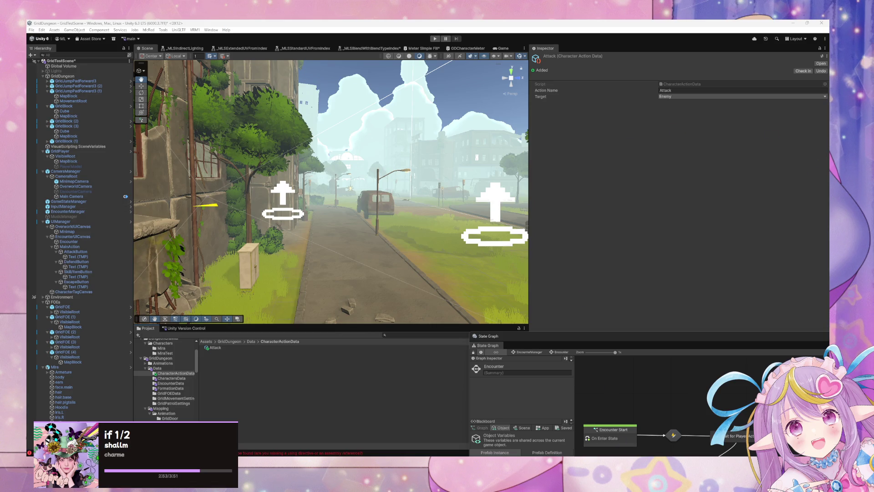
# Step: Replace 'type' with ICharacterActionHandler in the ActionHandler field declaration
pyautogui.hotkey('alt', 'Tab')
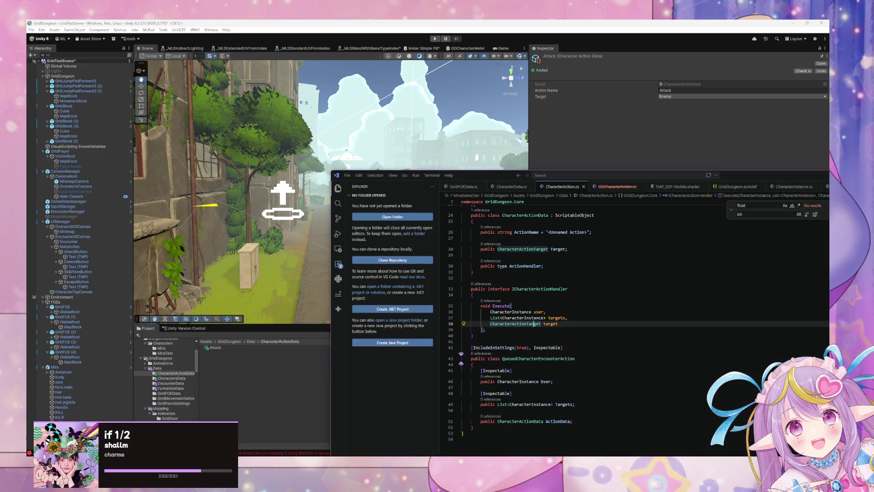
pyautogui.click(521, 272)
pyautogui.doubleClick(505, 267)
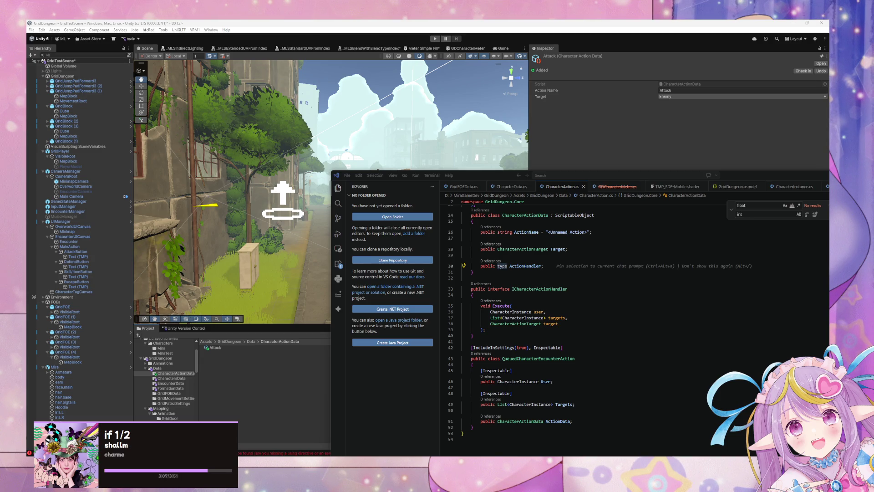
pyautogui.click(542, 289)
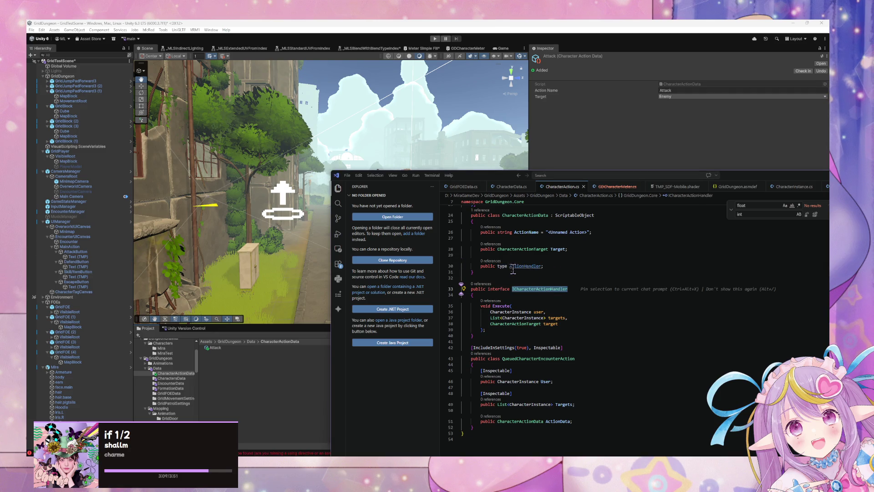
pyautogui.hotkey('ctrl', 'v')
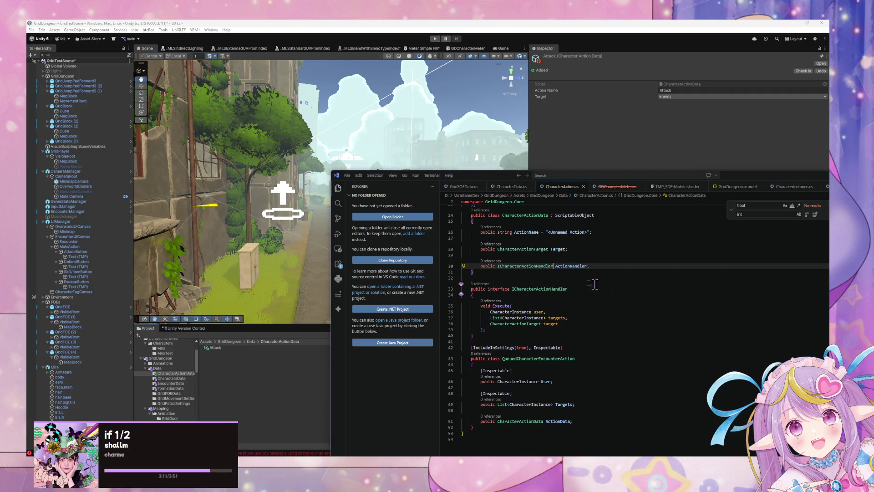
# Step: Let Unity recompile, inspect the Attack asset, review the script again and check Unity's compile results
pyautogui.click(302, 374)
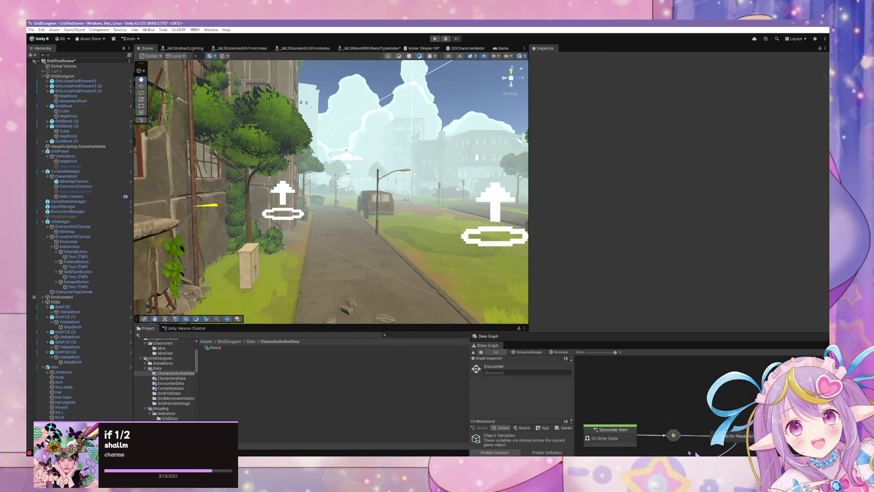
pyautogui.click(214, 348)
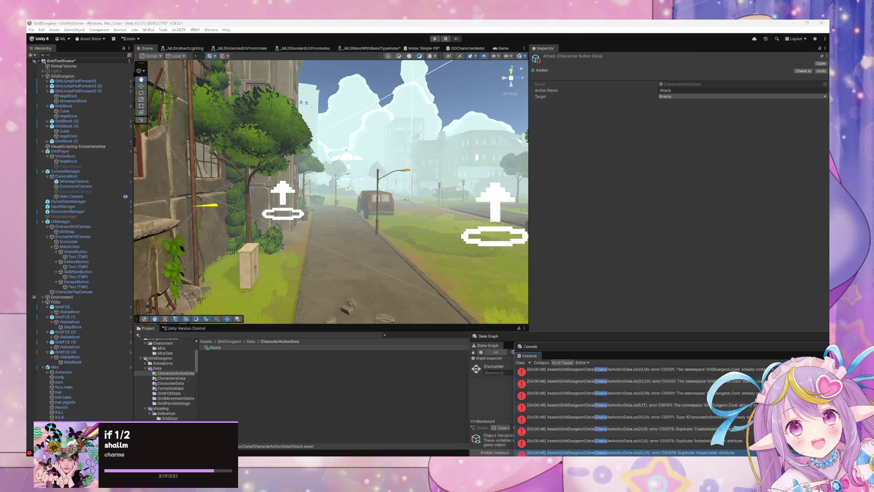
pyautogui.hotkey('alt', 'Tab')
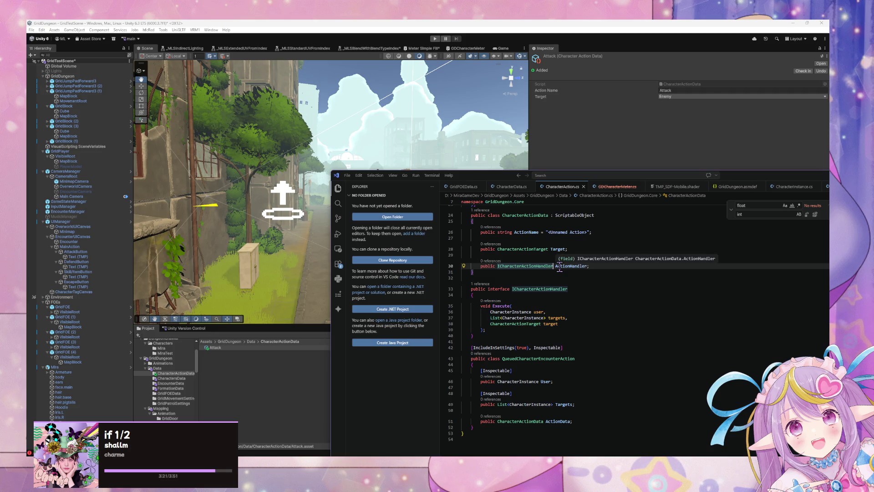
pyautogui.scroll(3, 560, 268)
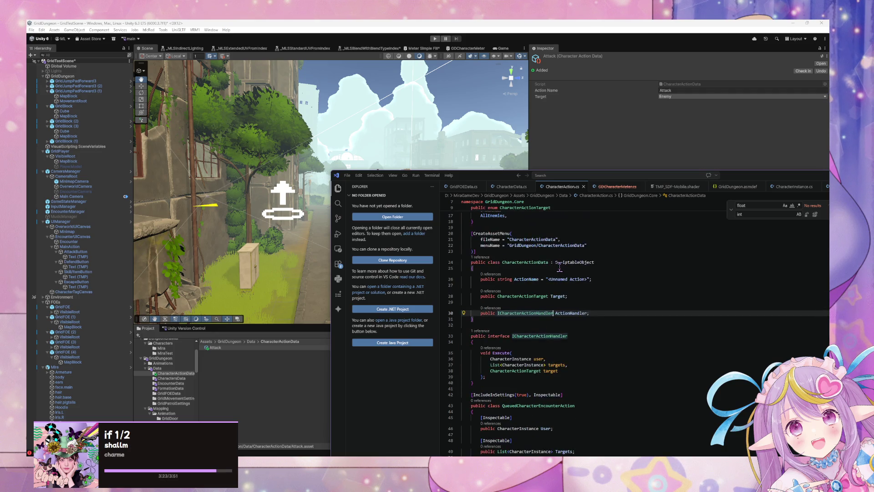
pyautogui.scroll(1, 575, 268)
pyautogui.scroll(3, 575, 268)
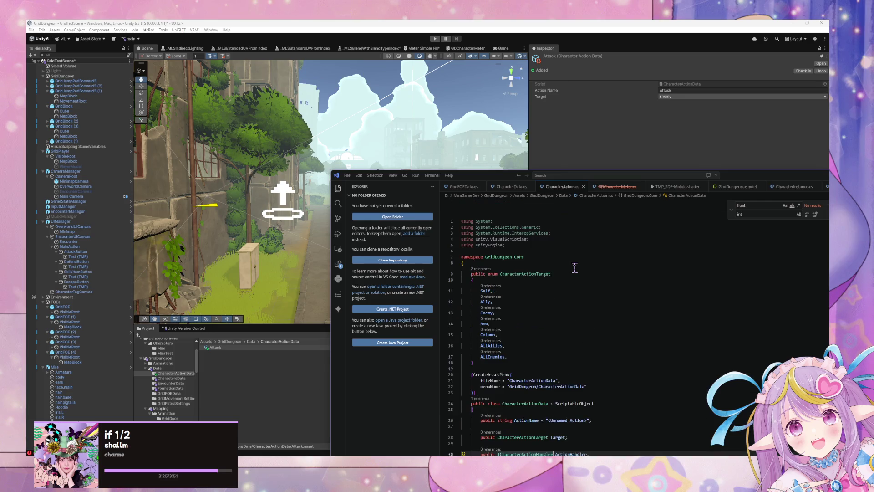
pyautogui.scroll(-4, 575, 267)
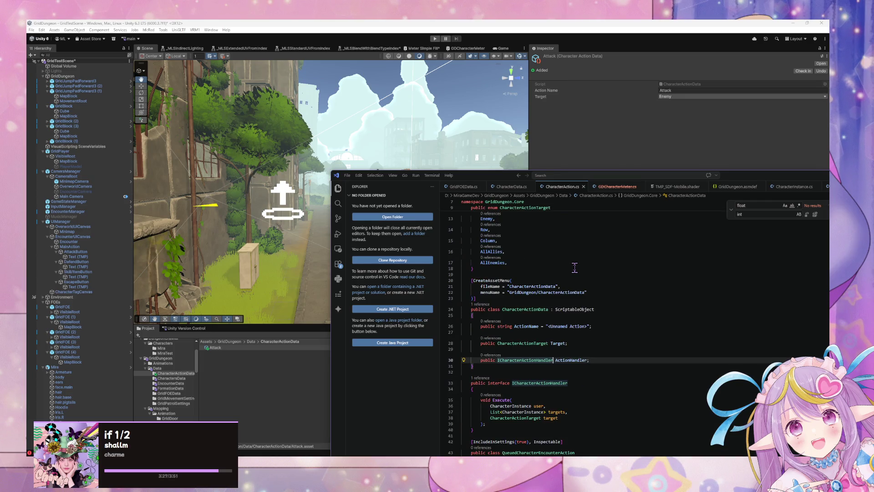
pyautogui.scroll(-2, 575, 267)
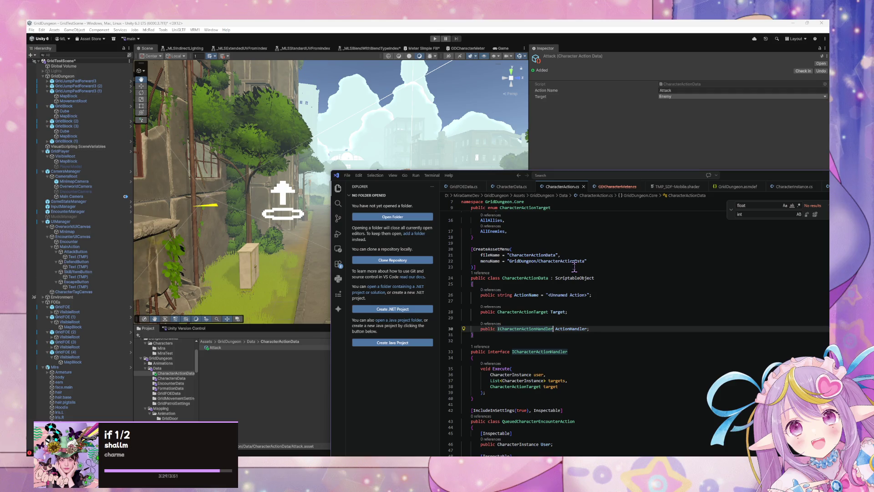
pyautogui.scroll(-3, 575, 268)
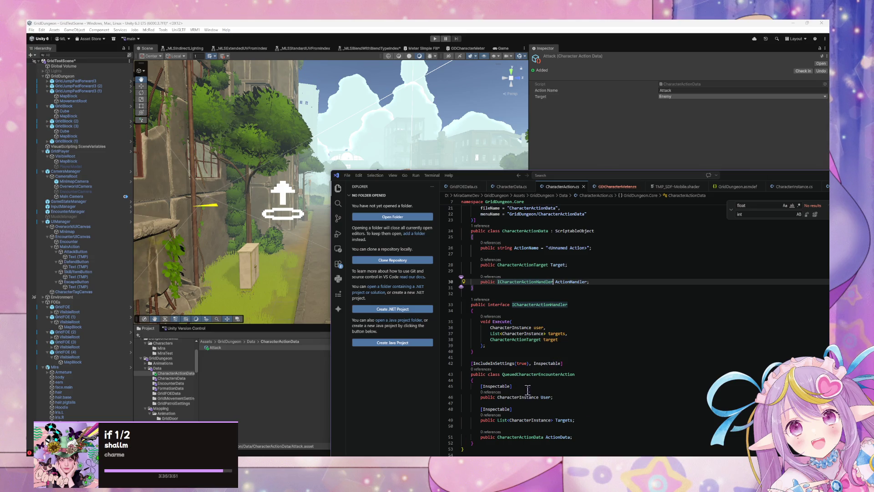
pyautogui.click(545, 358)
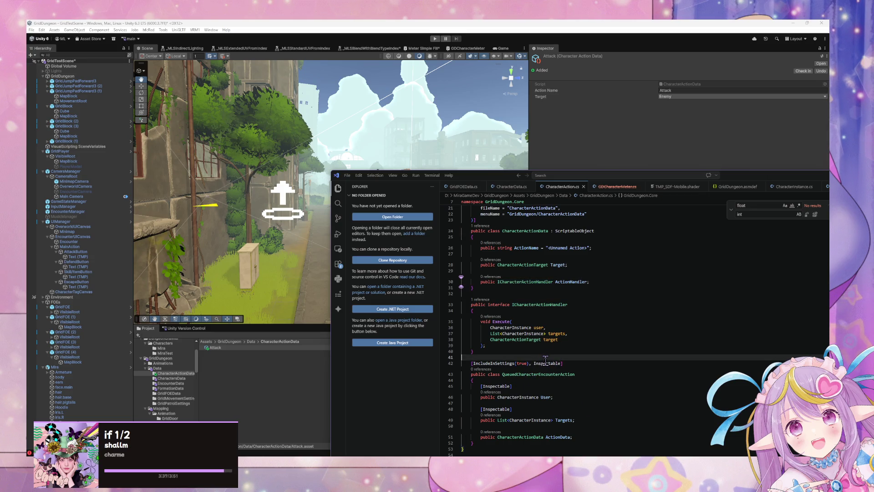
pyautogui.click(299, 426)
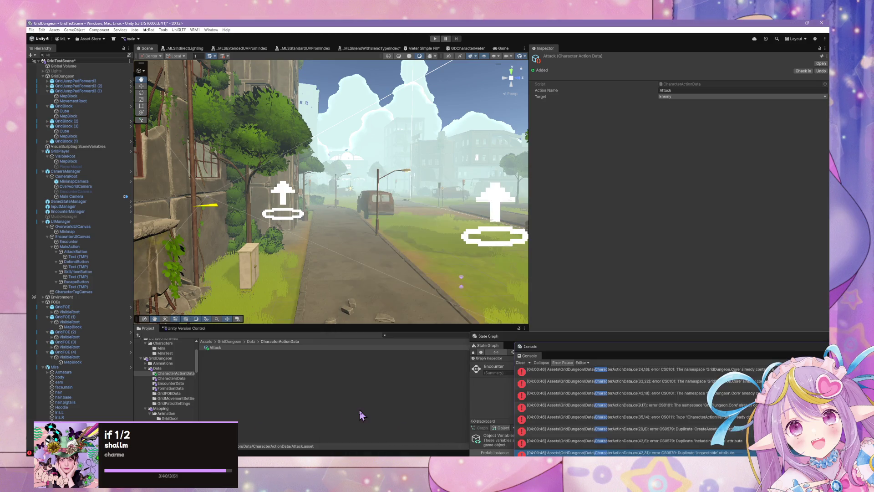
# Step: Clear the Console errors, reposition the Console window and close CharacterAction.cs in the code editor
pyautogui.click(520, 362)
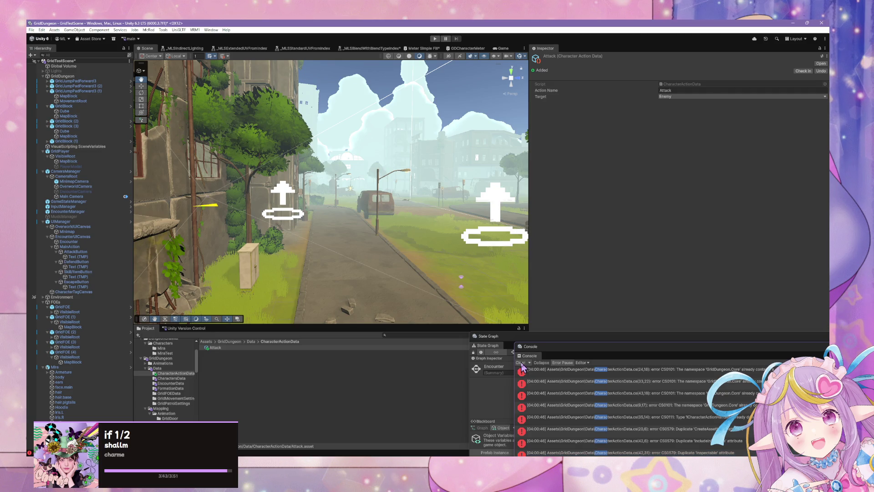
pyautogui.moveTo(591, 349); pyautogui.dragTo(403, 309)
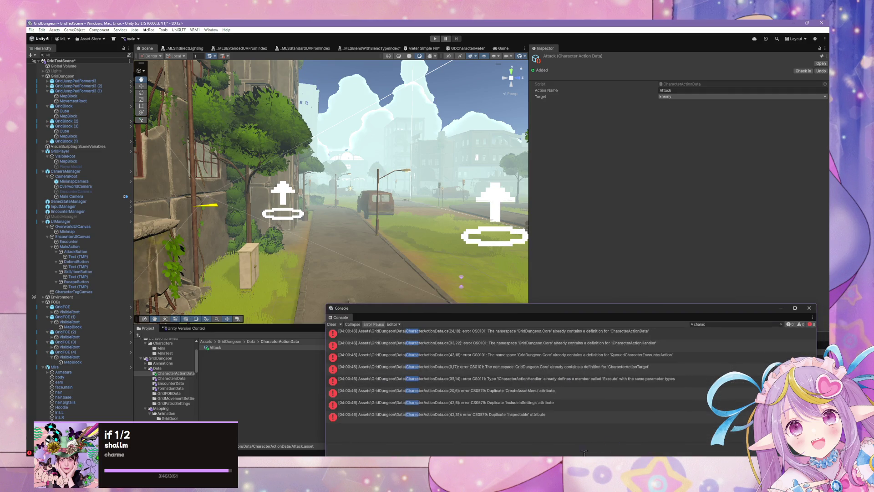
pyautogui.hotkey('alt', 'Tab')
pyautogui.scroll(7, 540, 323)
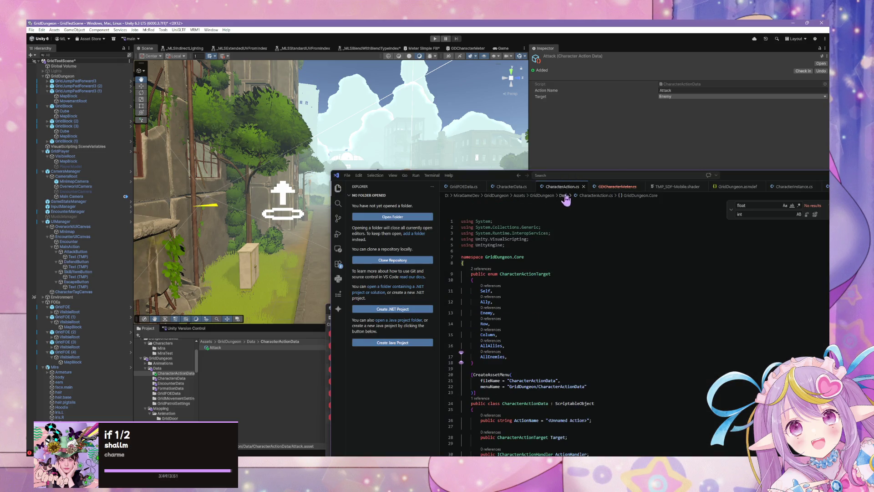
pyautogui.click(594, 187)
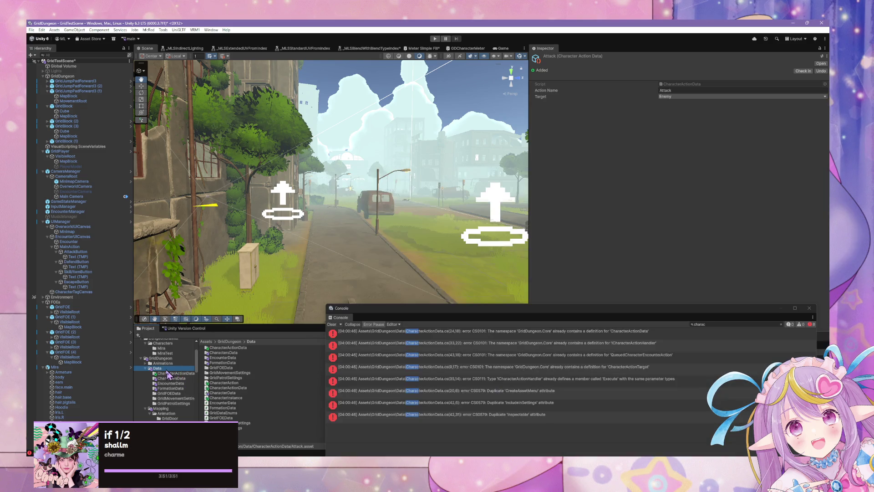
# Step: Delete the duplicate CharacterAction script from the Data folder and confirm the deletion
pyautogui.click(176, 369)
pyautogui.click(235, 383)
pyautogui.press('Delete')
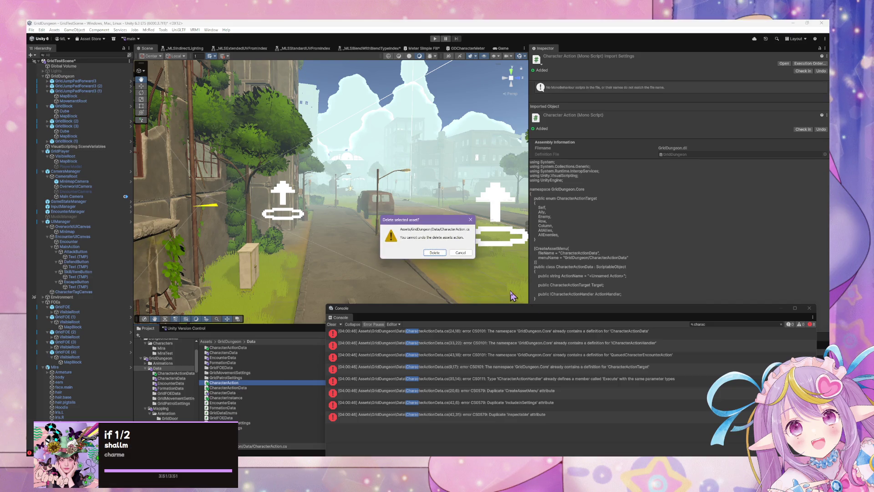
pyautogui.click(435, 263)
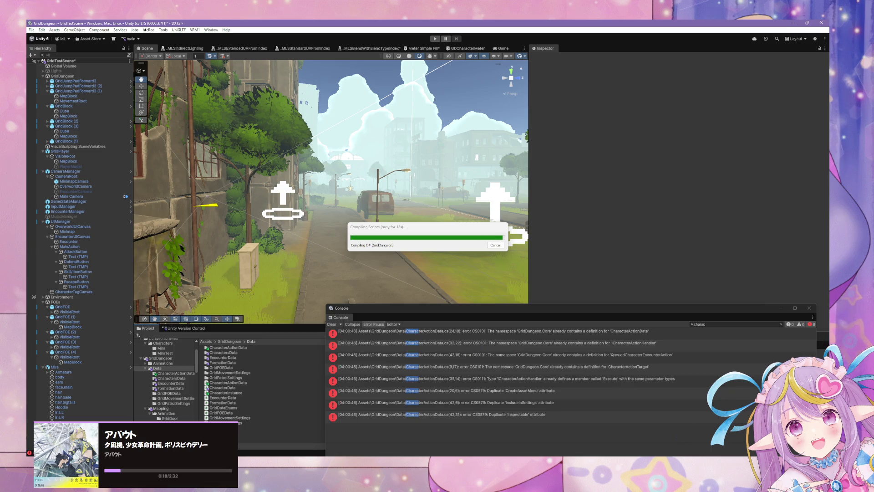
pyautogui.hotkey('alt', 'Tab')
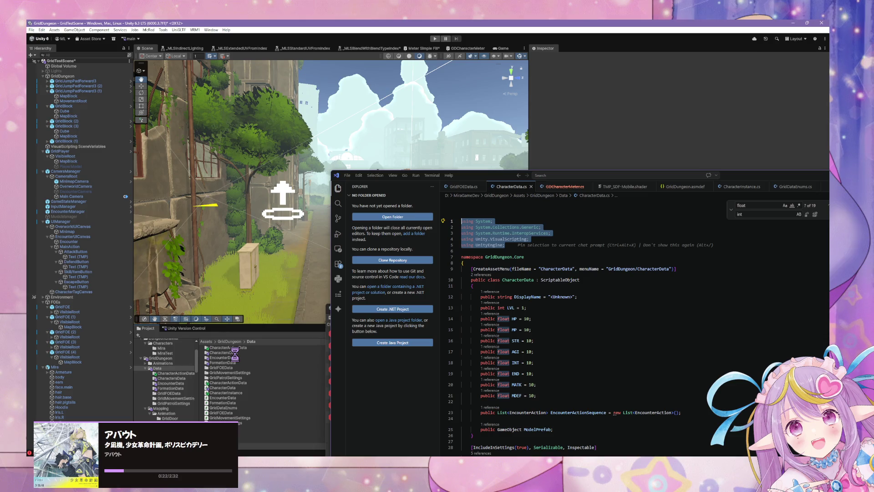
# Step: Open Assets/GridDungeon/Data as the Visual Studio Code workspace folder
pyautogui.click(381, 217)
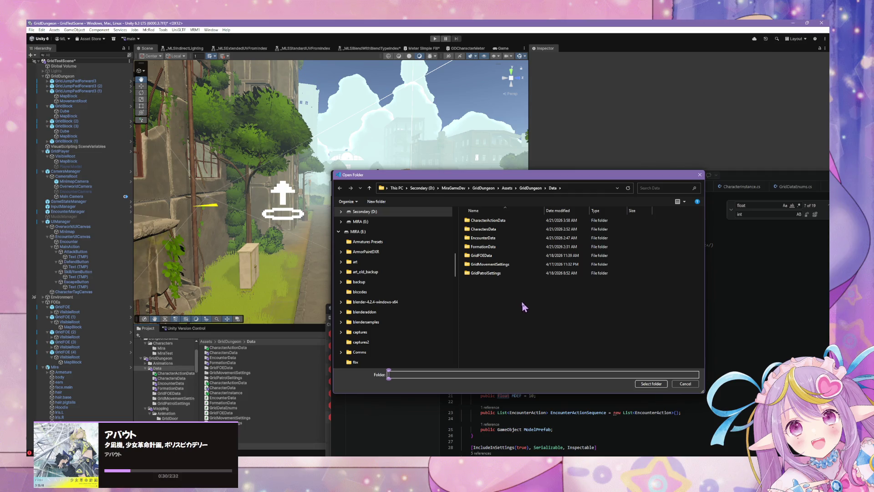
pyautogui.click(651, 383)
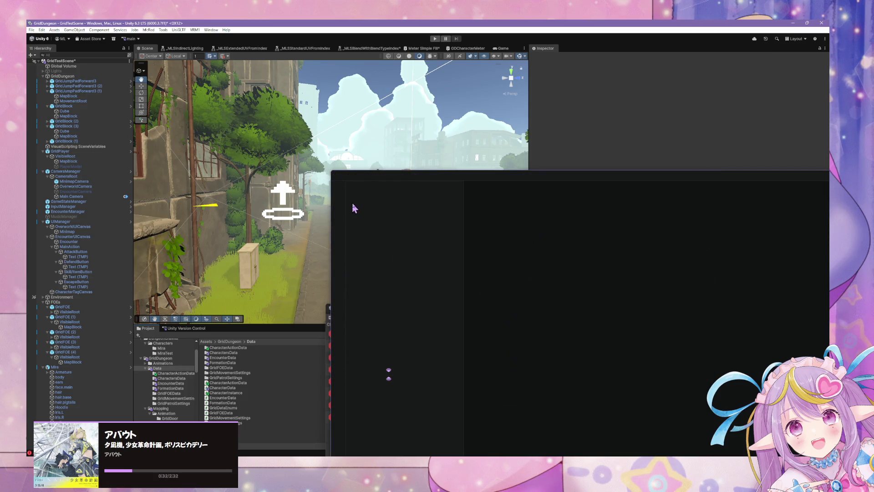